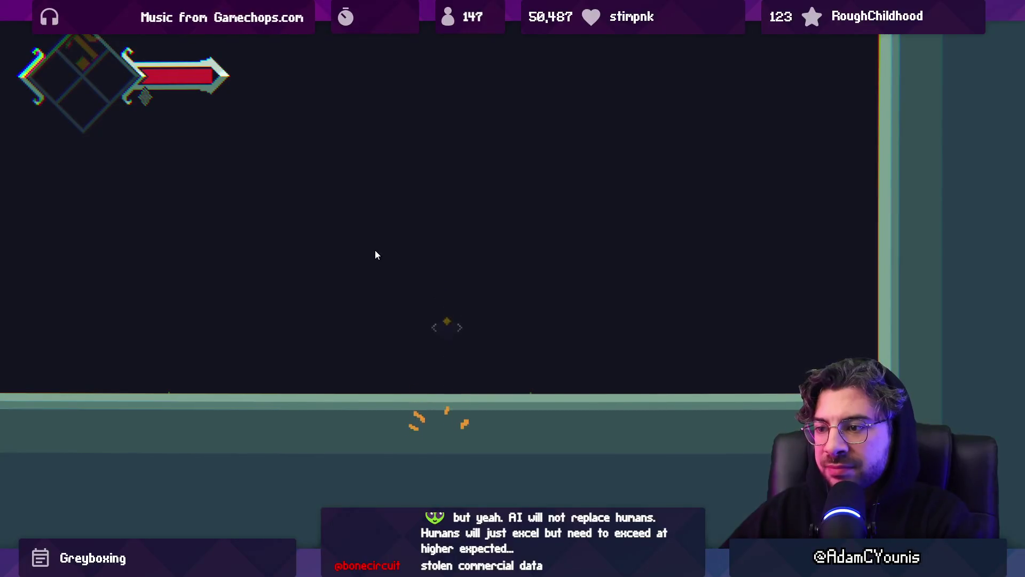
# - Leave the fullscreen Game view and switch to DrillAbility.cs in VS Code
pyautogui.hotkey('shift', 'space')
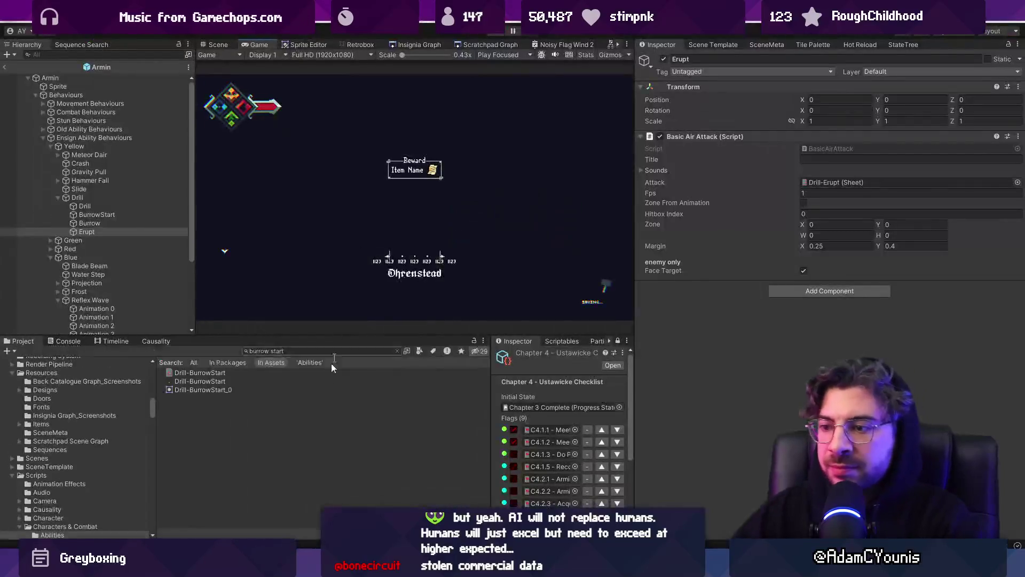
pyautogui.hotkey('alt', 'Tab')
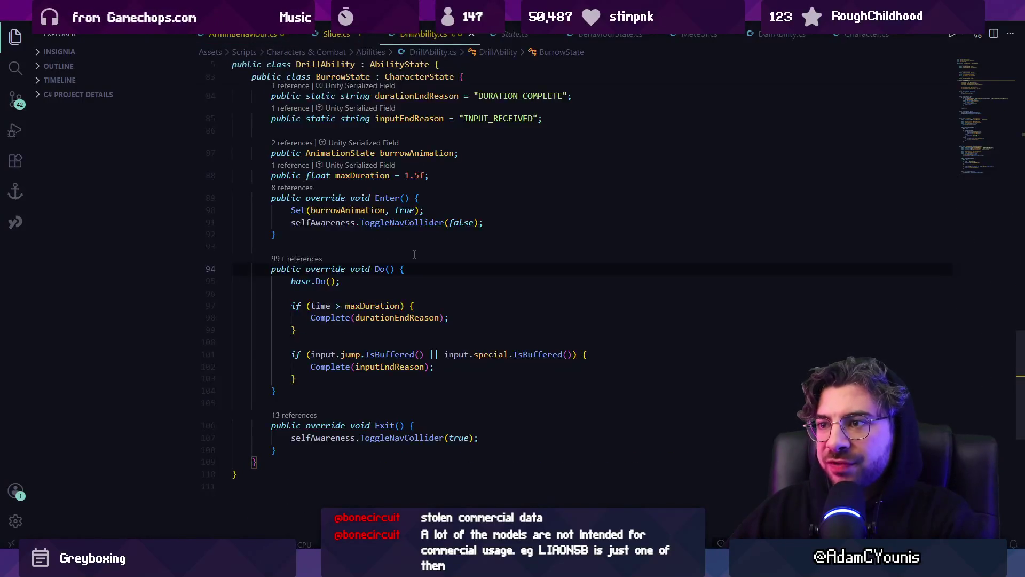
# - Search for 'toggle' and delete the ToggleNavCollider line from BurrowState's Exit
pyautogui.scroll(4, 414, 253)
pyautogui.hotkey('ctrl', 'f')
pyautogui.write('toggle')
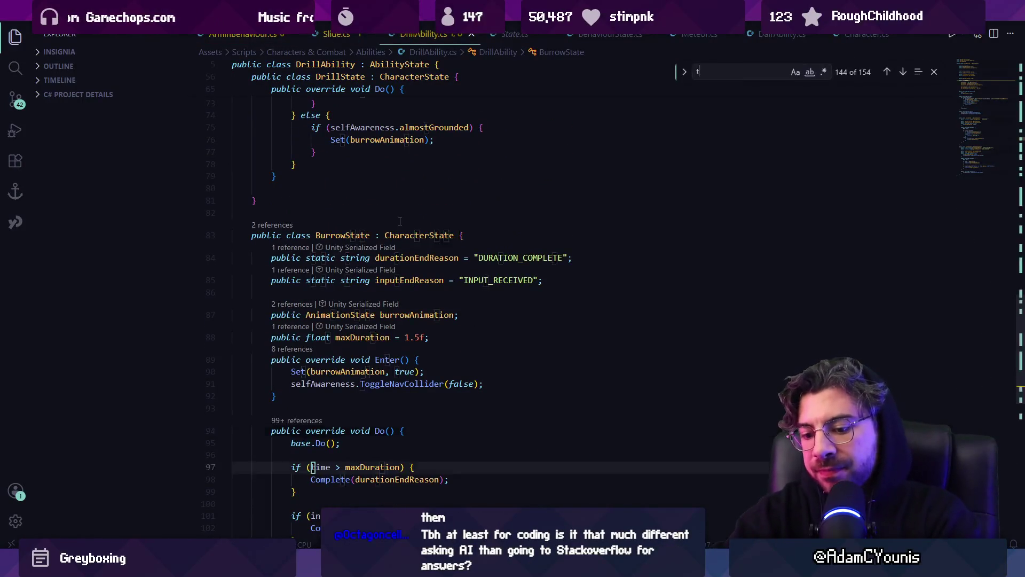
pyautogui.hotkey('shift', 'Down')
pyautogui.hotkey('shift', 'Down')
pyautogui.press('BackSpace')
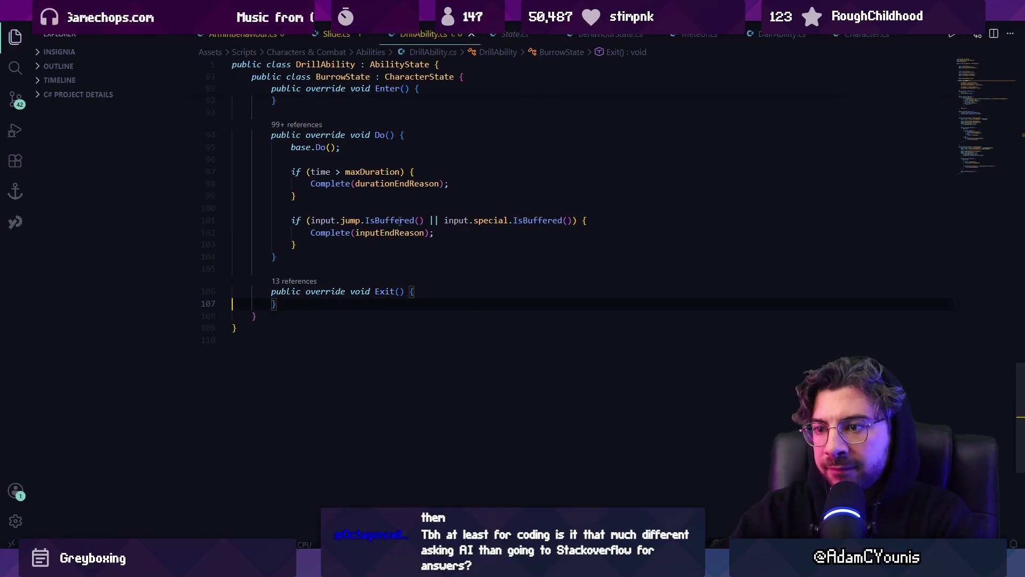
pyautogui.hotkey('shift', 'F3')
pyautogui.press('Escape')
# - Delete the ToggleNavCollider lines from DrillAbility's Exit and BurrowState's Enter
pyautogui.hotkey('shift', 'Down')
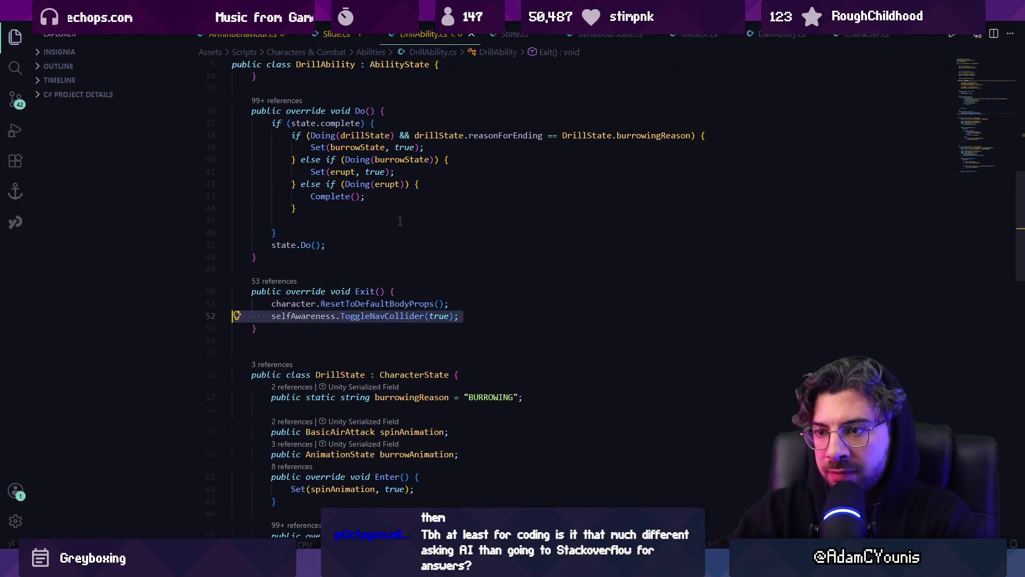
pyautogui.press('BackSpace')
pyautogui.press('F3')
pyautogui.press('Escape')
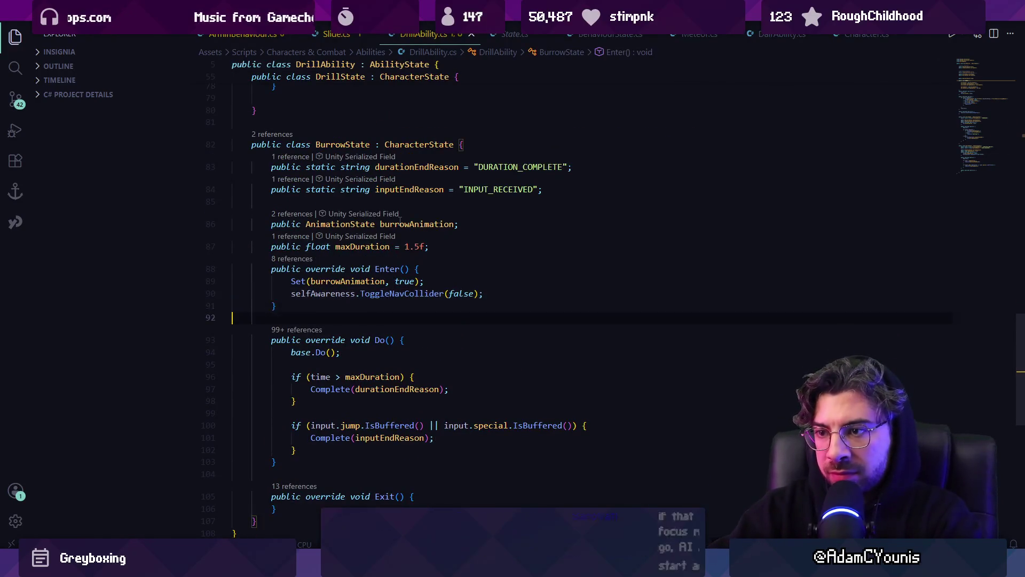
pyautogui.hotkey('ctrl', 'shift', 'k')
# - Check that no toggle calls remain, then start a playtest in Unity
pyautogui.hotkey('ctrl', 'f')
pyautogui.write('tofggf')
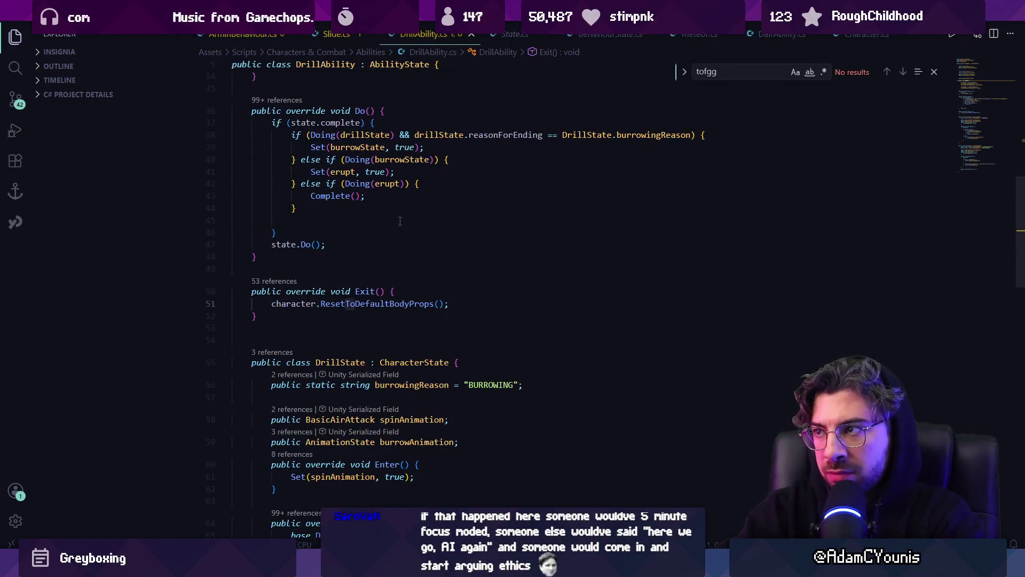
pyautogui.press('Escape')
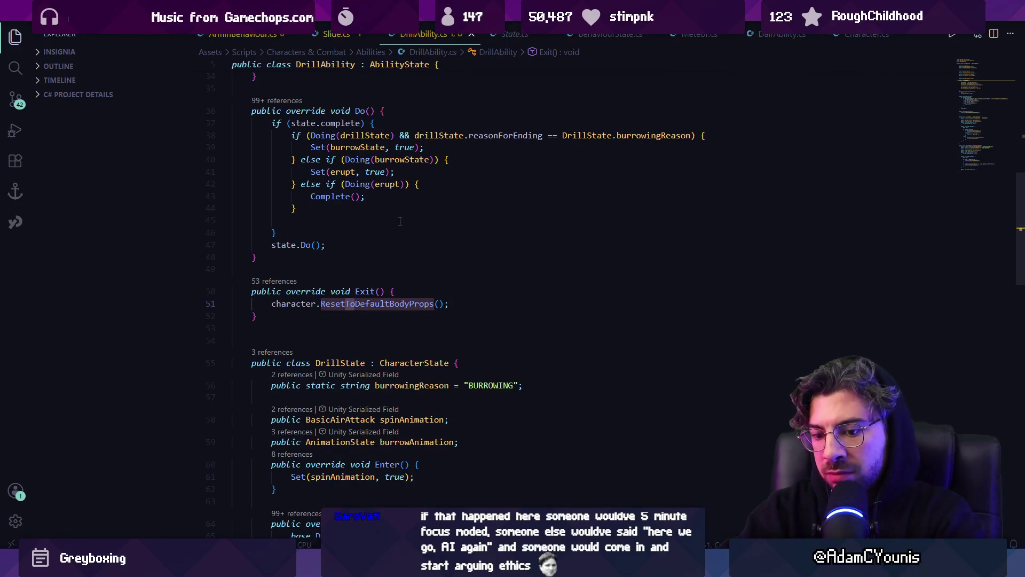
pyautogui.hotkey('alt', 'Tab')
pyautogui.hotkey('ctrl', 'p')
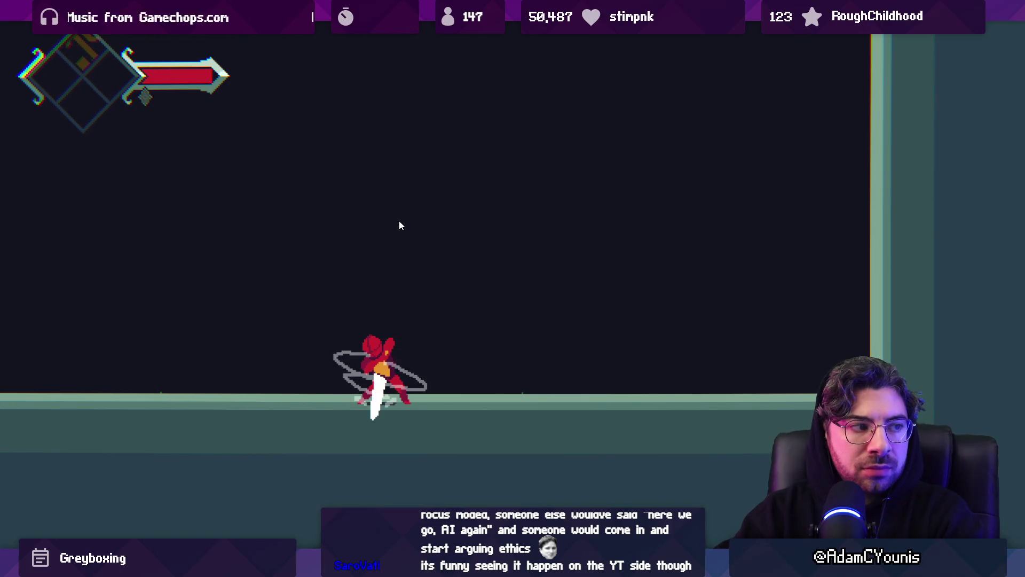
# - Stop the playtest and undo the recent edit to the Exit method
pyautogui.hotkey('ctrl', 'p')
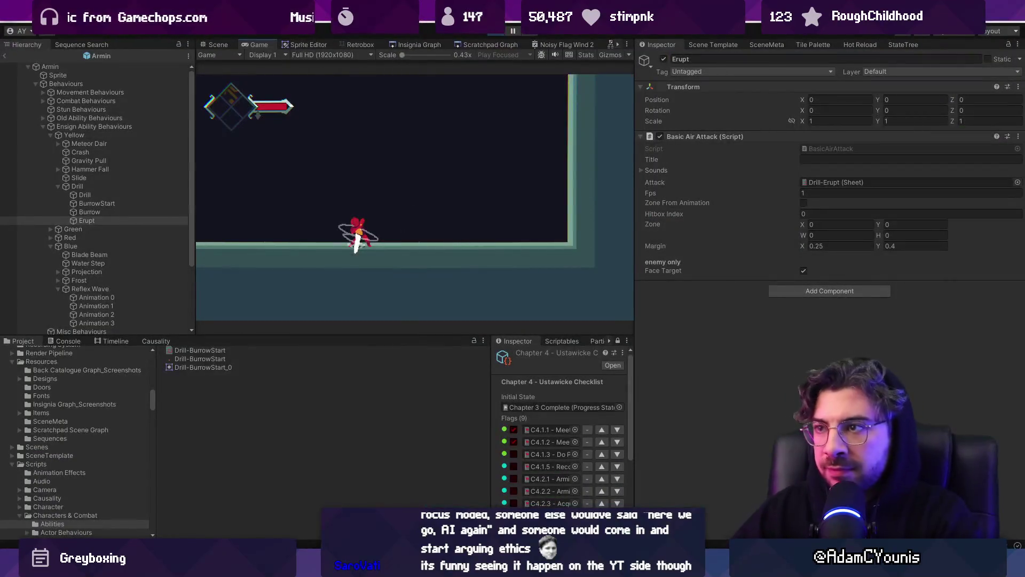
pyautogui.hotkey('alt', 'Tab')
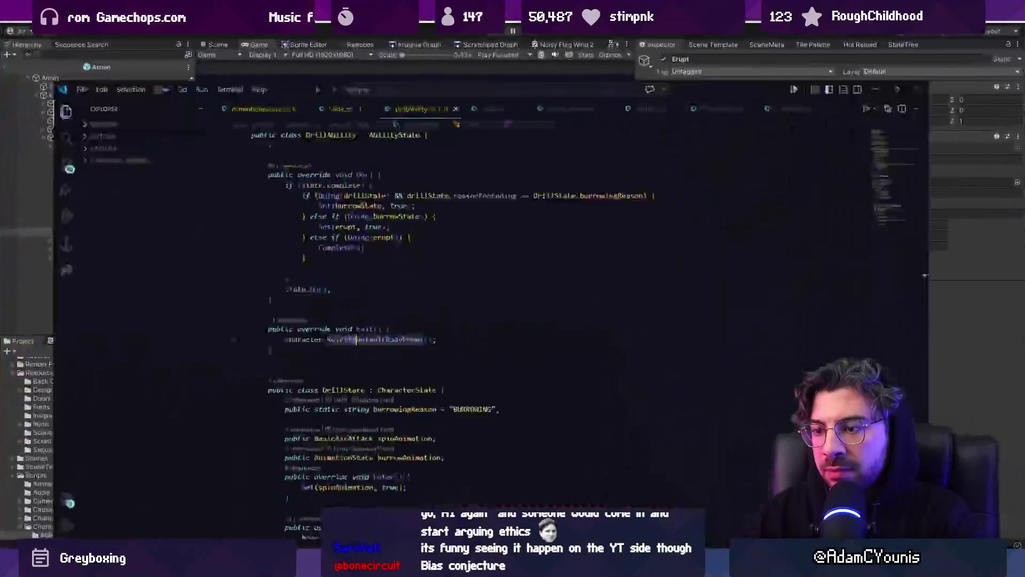
pyautogui.hotkey('ctrl', 'z')
pyautogui.hotkey('ctrl', 'z')
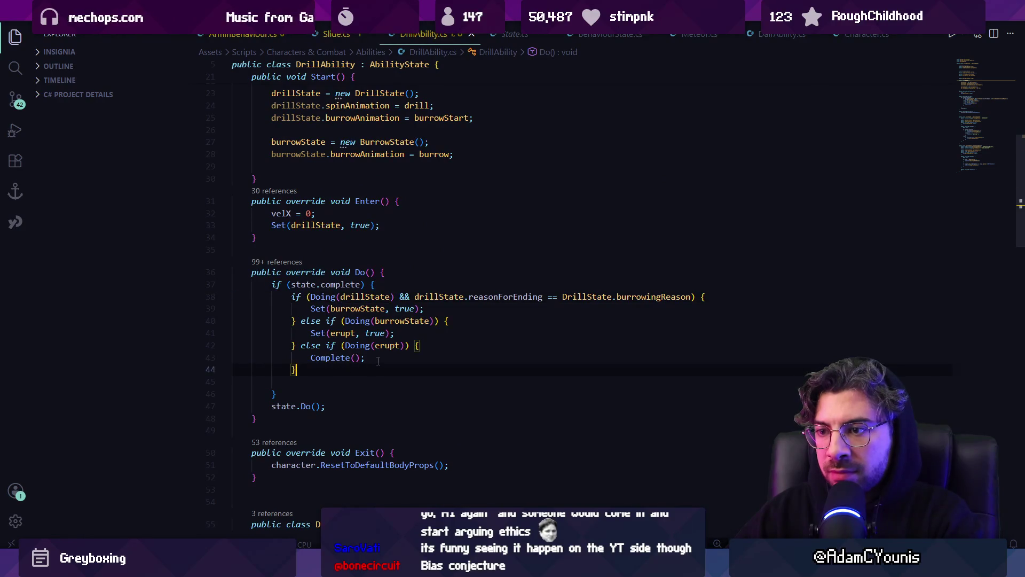
# - Add an else branch calling Complete("unknown reason"), save, and playtest in Unity again
pyautogui.write('elk')
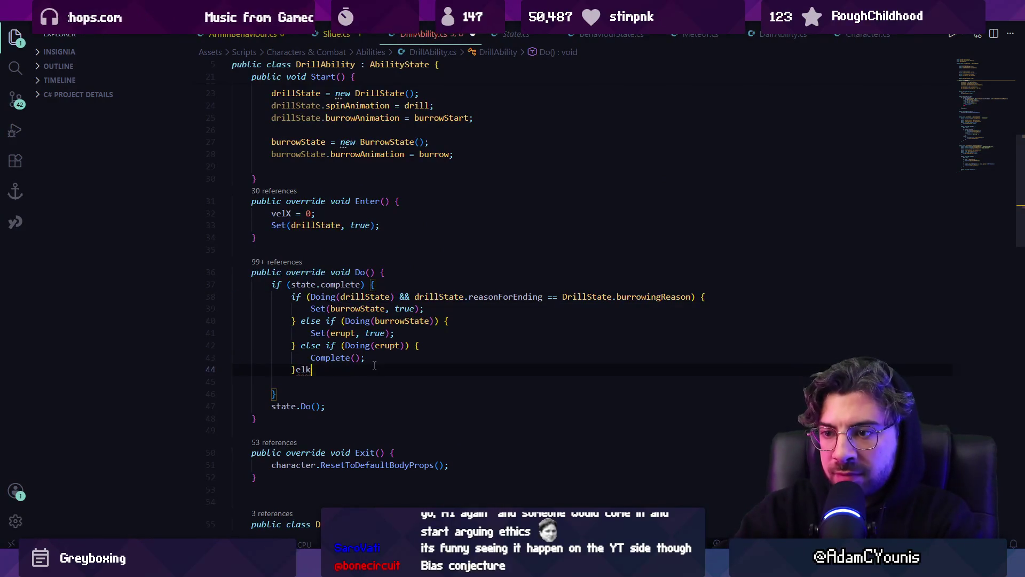
pyautogui.write(' {')
pyautogui.press('Return')
pyautogui.press('Tab')
pyautogui.hotkey('ctrl', 's')
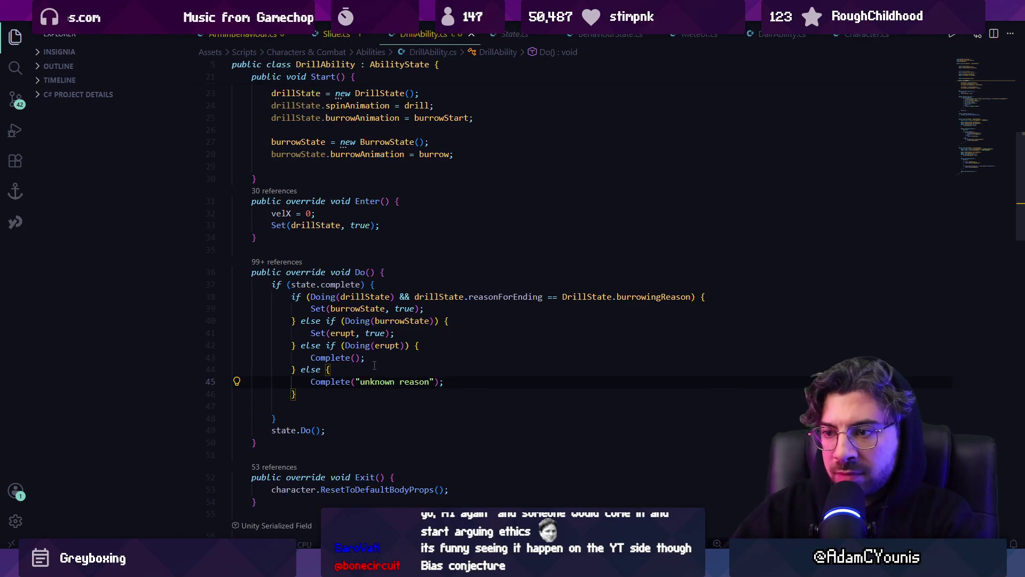
pyautogui.hotkey('alt', 'Tab')
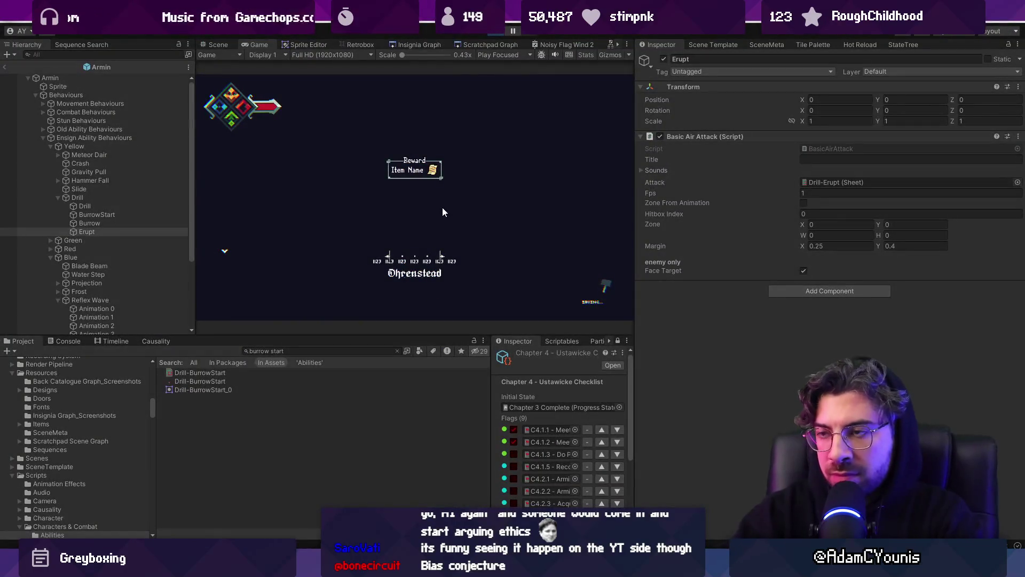
pyautogui.hotkey('ctrl', 'p')
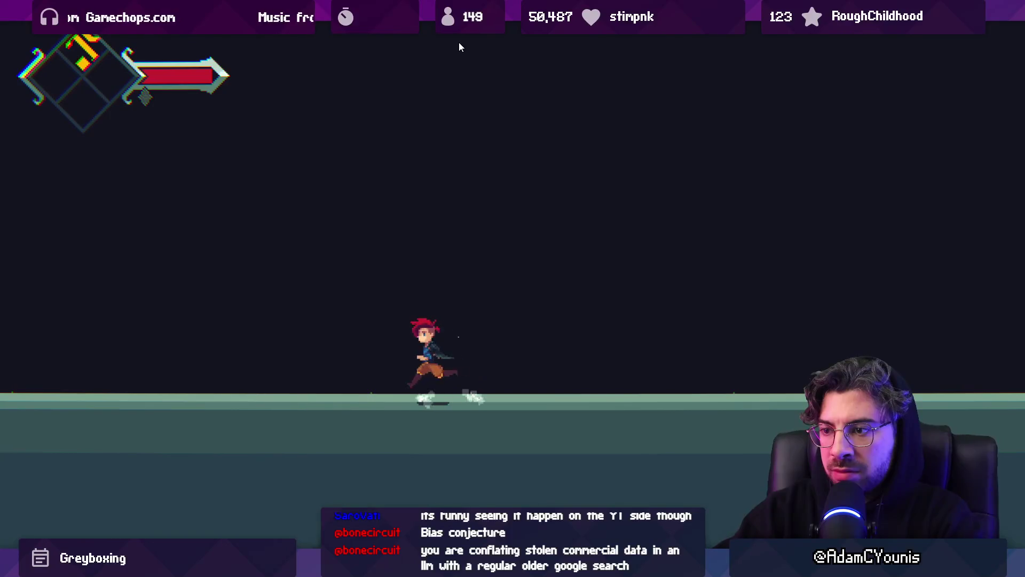
# - Stop play mode and place the cursor in the drillState condition on line 38
pyautogui.hotkey('ctrl', 'p')
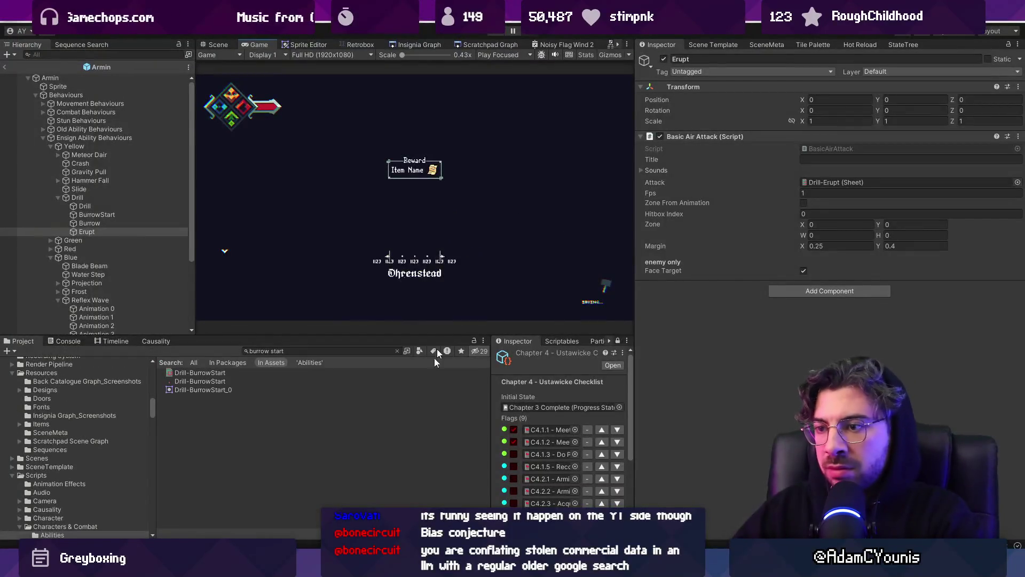
pyautogui.hotkey('alt', 'Tab')
pyautogui.click(444, 296)
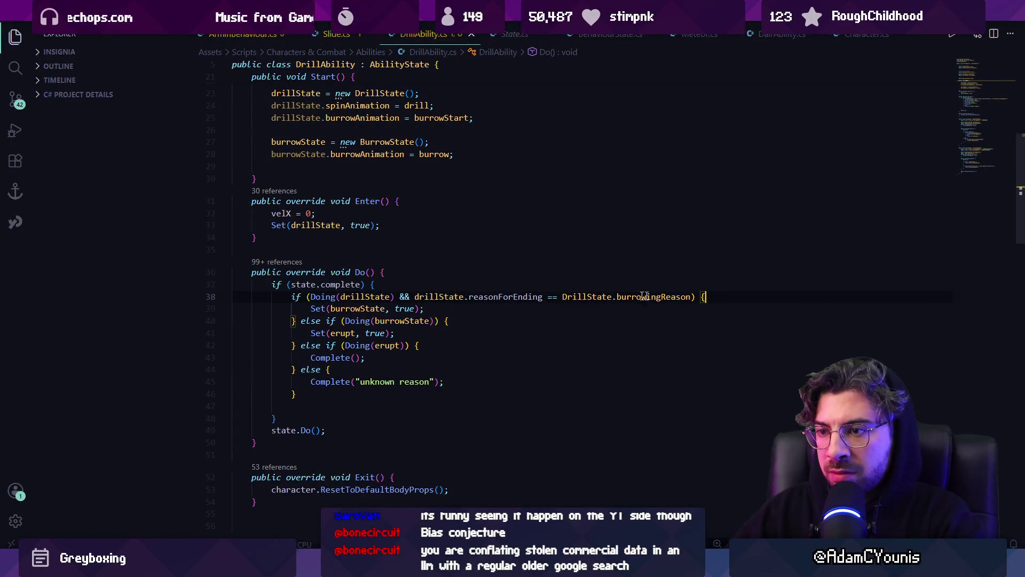
# - Nest the burrow branch inside a new if block under the drillState condition
pyautogui.click(468, 307)
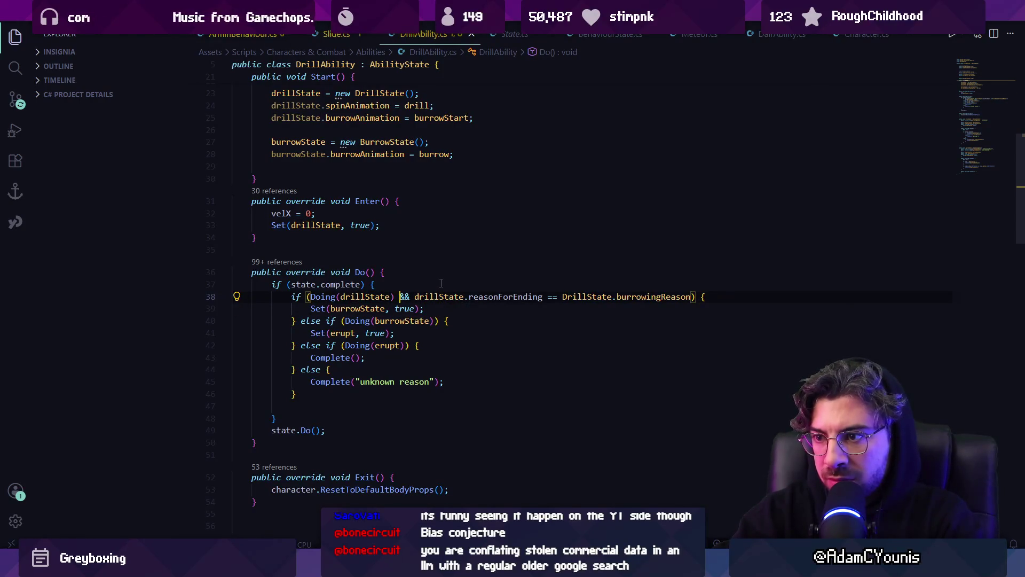
pyautogui.write('{')
pyautogui.press('Return')
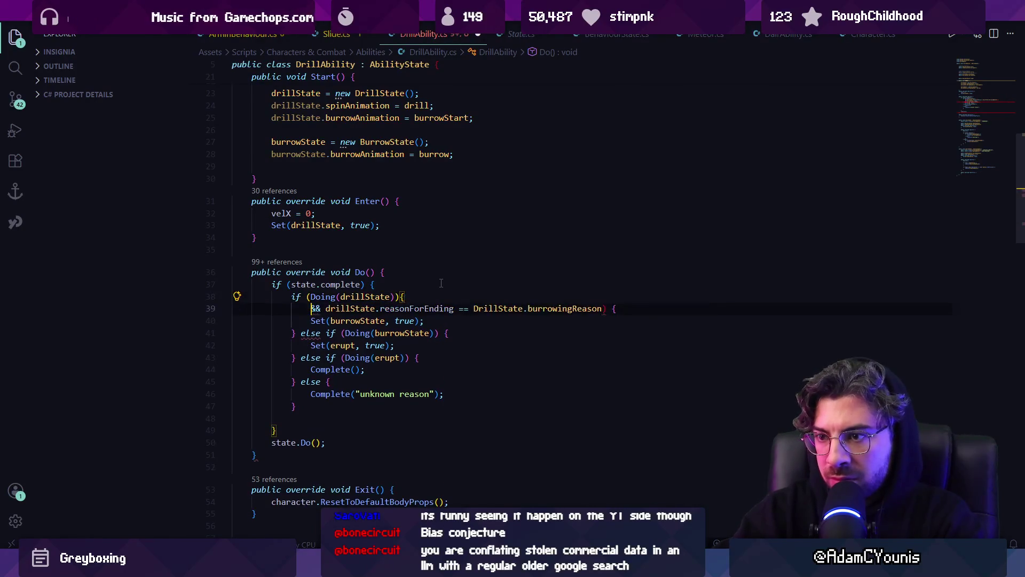
pyautogui.write('}')
pyautogui.press('Left')
pyautogui.hotkey('shift', 'Down')
pyautogui.hotkey('shift', 'Down')
pyautogui.press('BackSpace')
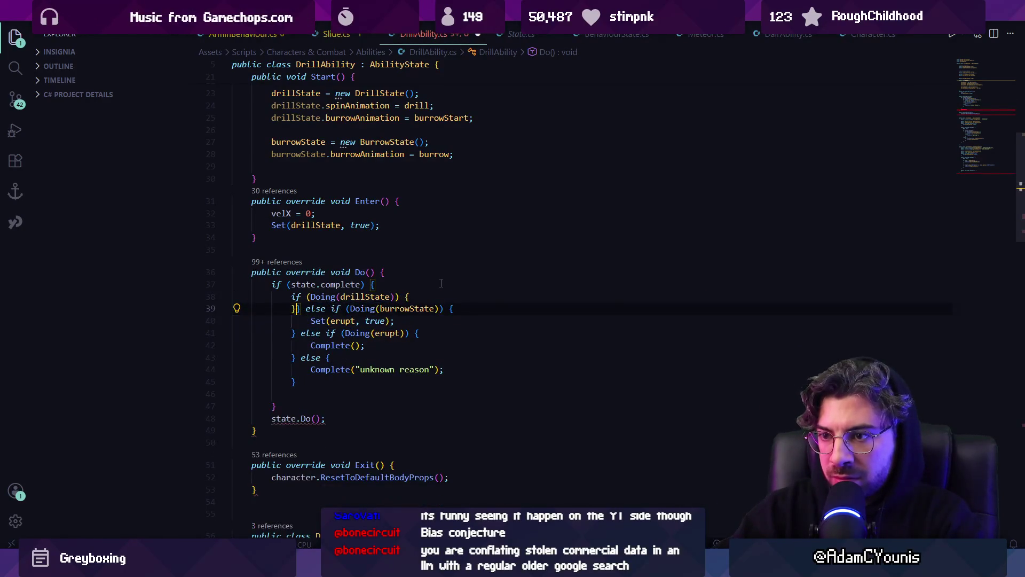
pyautogui.press('Return')
pyautogui.press('Return')
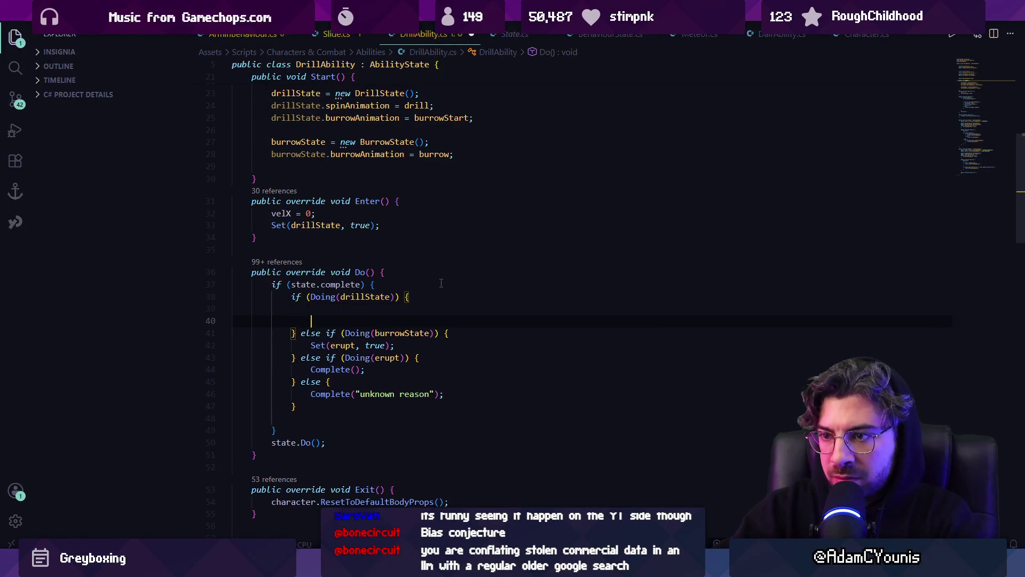
pyautogui.write('if(')
pyautogui.write('&& drillState.reasonForEnding == DrillState.burrowingReason) { Set(burrowState, true);')
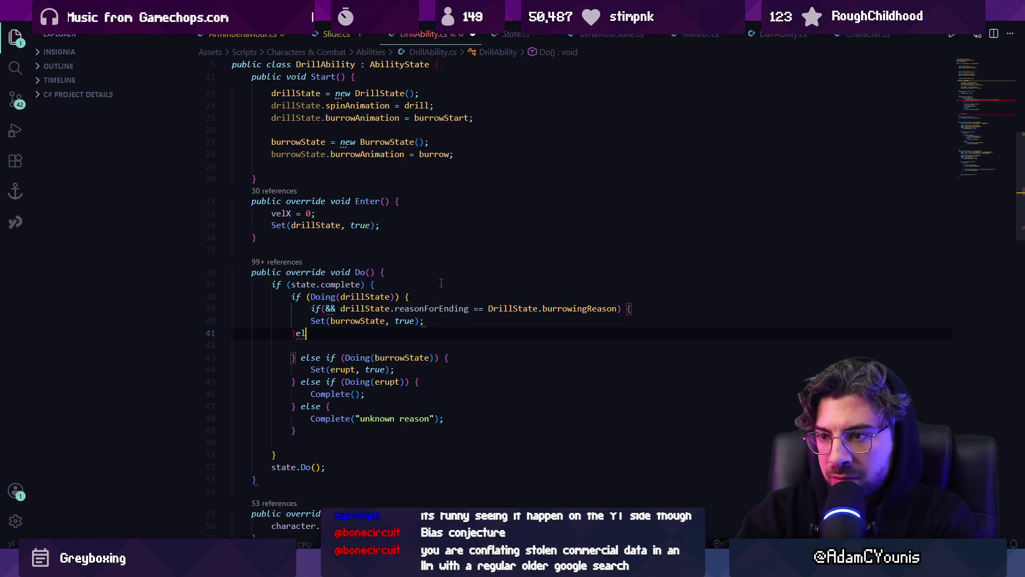
# - Add an else block, save, and remove the stray ampersands on line 39
pyautogui.write('se {')
pyautogui.press('Return')
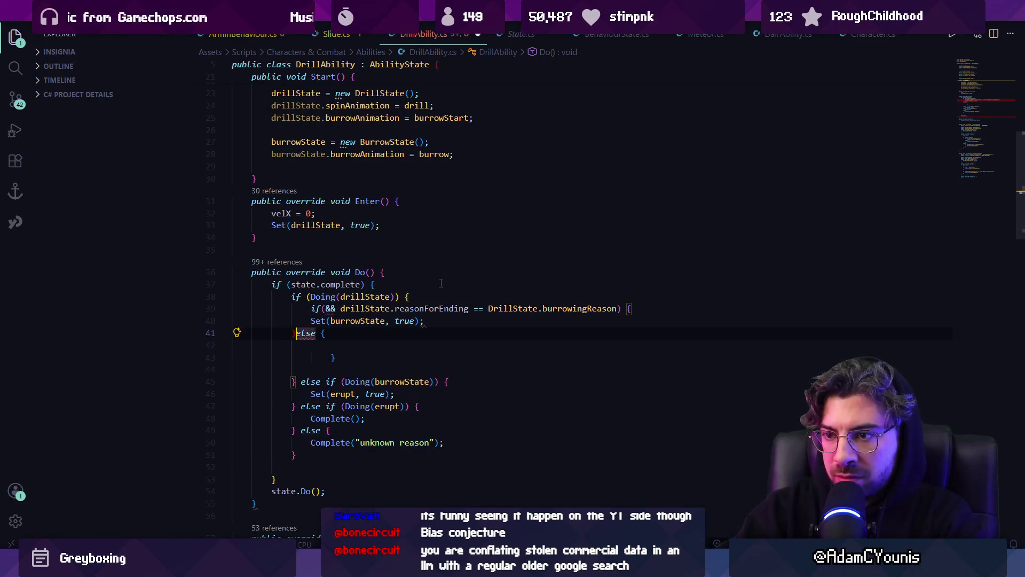
pyautogui.hotkey('ctrl', 's')
pyautogui.press('Up')
pyautogui.press('Up')
pyautogui.press('Right')
pyautogui.press('Right')
pyautogui.press('Right')
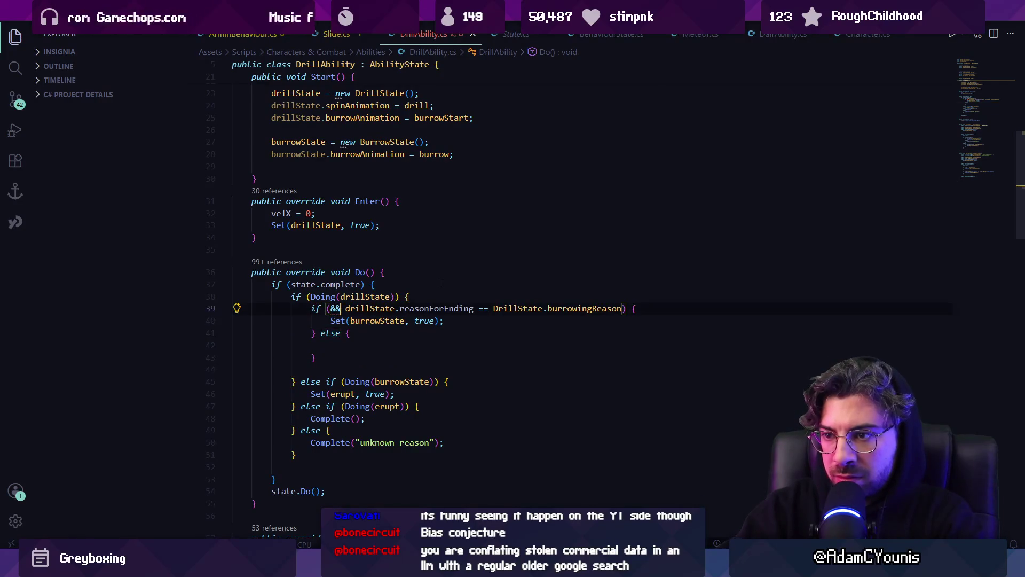
pyautogui.press('Delete')
pyautogui.press('Delete')
pyautogui.press('BackSpace')
pyautogui.press('Down')
pyautogui.press('Down')
pyautogui.press('Down')
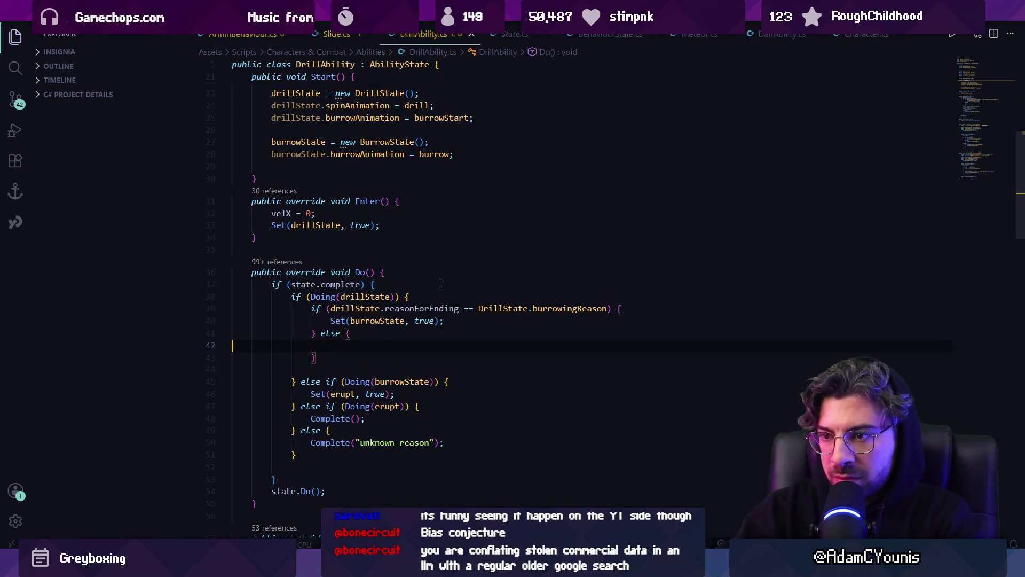
# - Make the else body call Complete("finished midair spin") and save
pyautogui.press('BackSpace')
pyautogui.press('Tab')
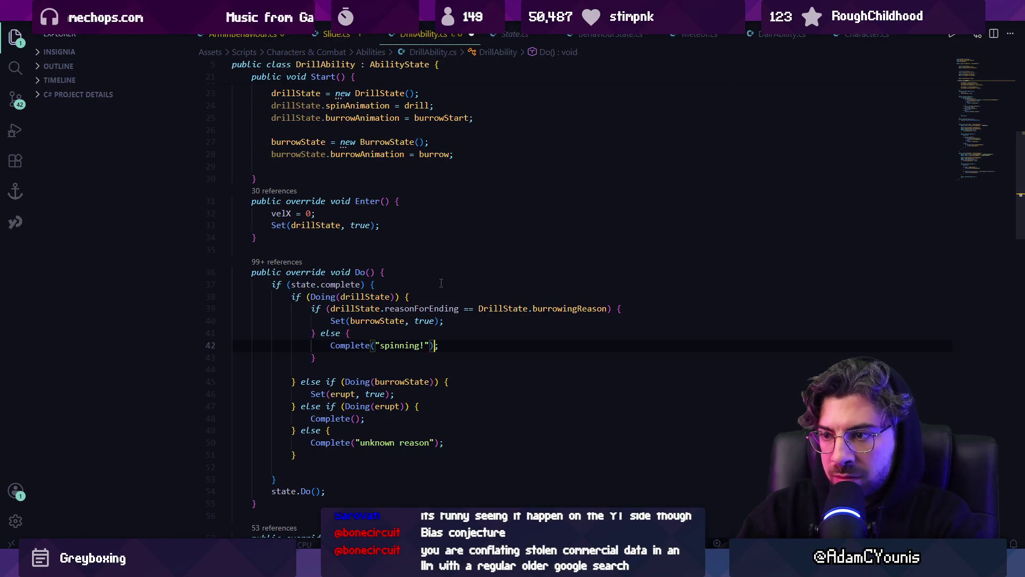
pyautogui.hotkey('ctrl', 'shift', 'Left')
pyautogui.write('finshe')
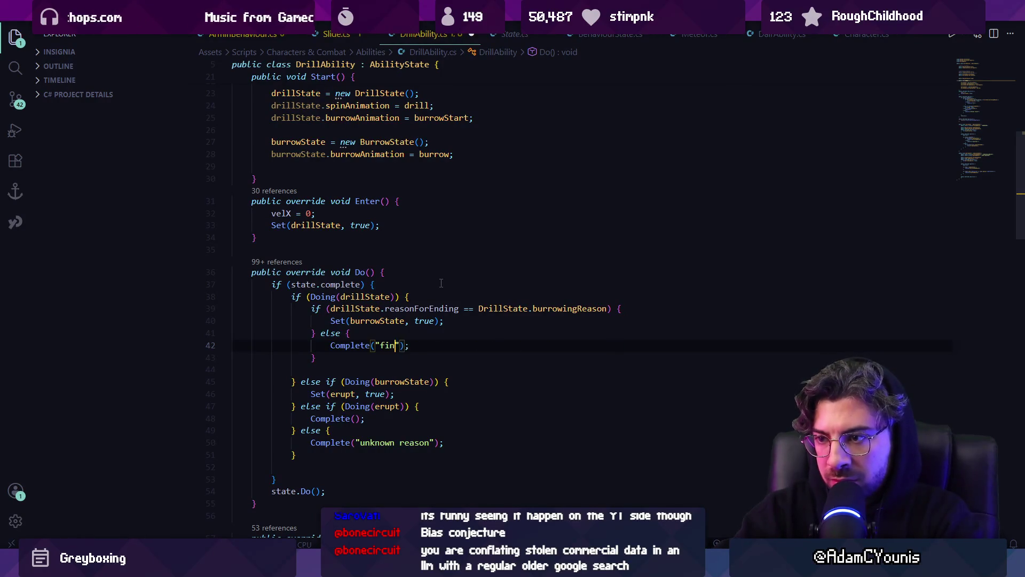
pyautogui.press('BackSpace')
pyautogui.press('BackSpace')
pyautogui.press('BackSpace')
pyautogui.write('ished midair spi')
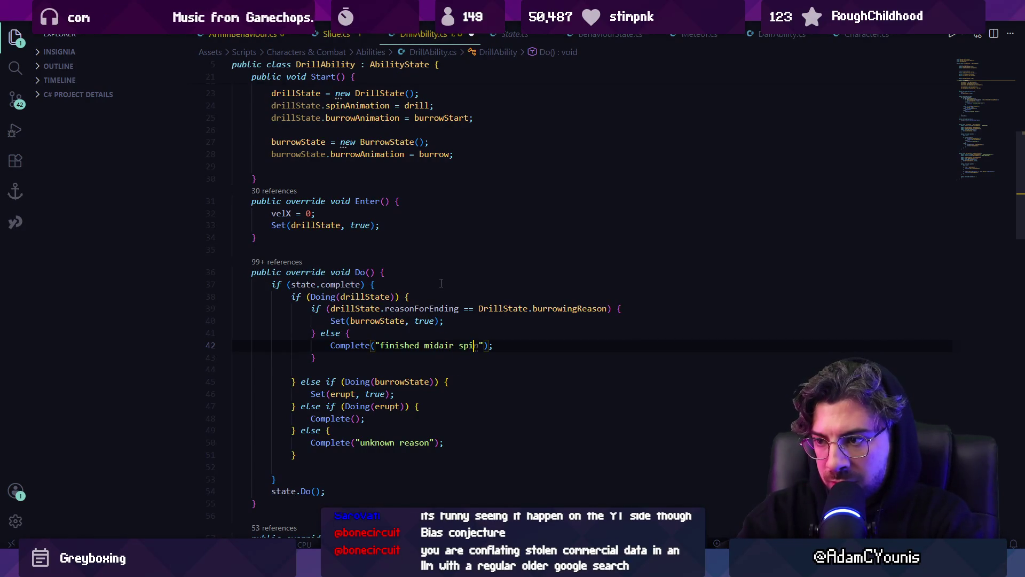
pyautogui.press('Tab')
pyautogui.hotkey('ctrl', 's')
# - Remove the stray blank line after the spin branch and return to Unity
pyautogui.hotkey('ctrl', 'a')
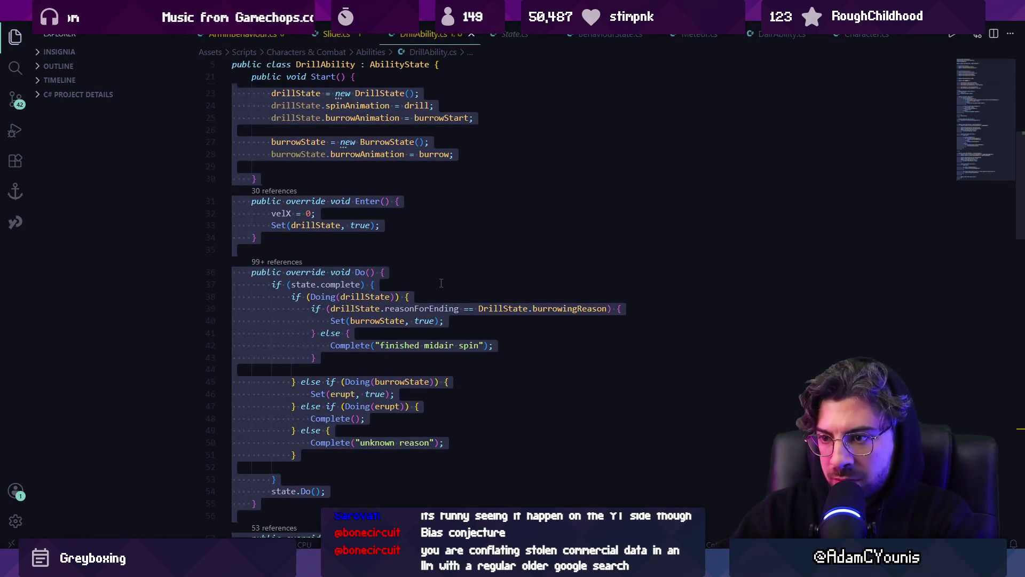
pyautogui.click(399, 362)
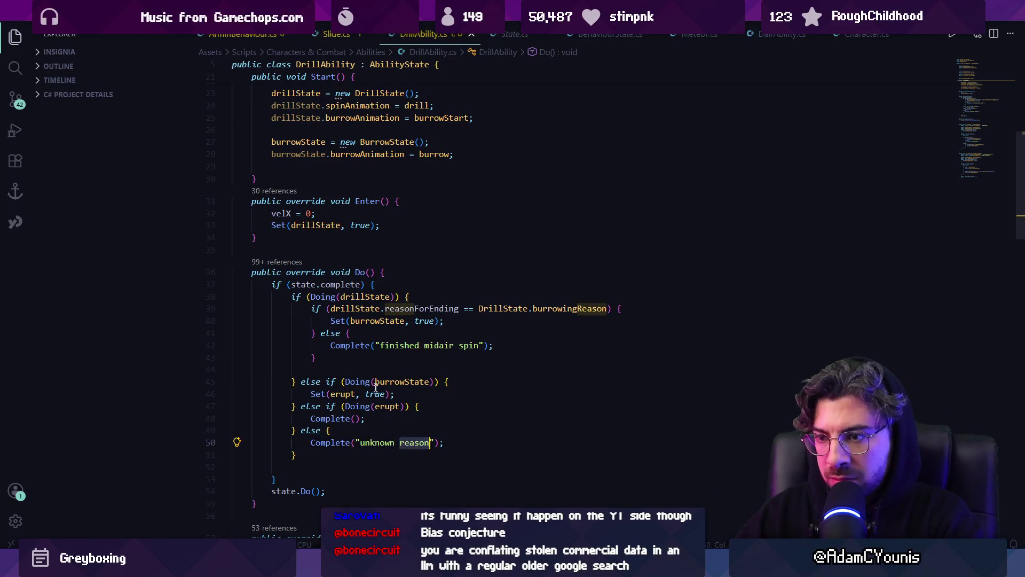
pyautogui.press('Delete')
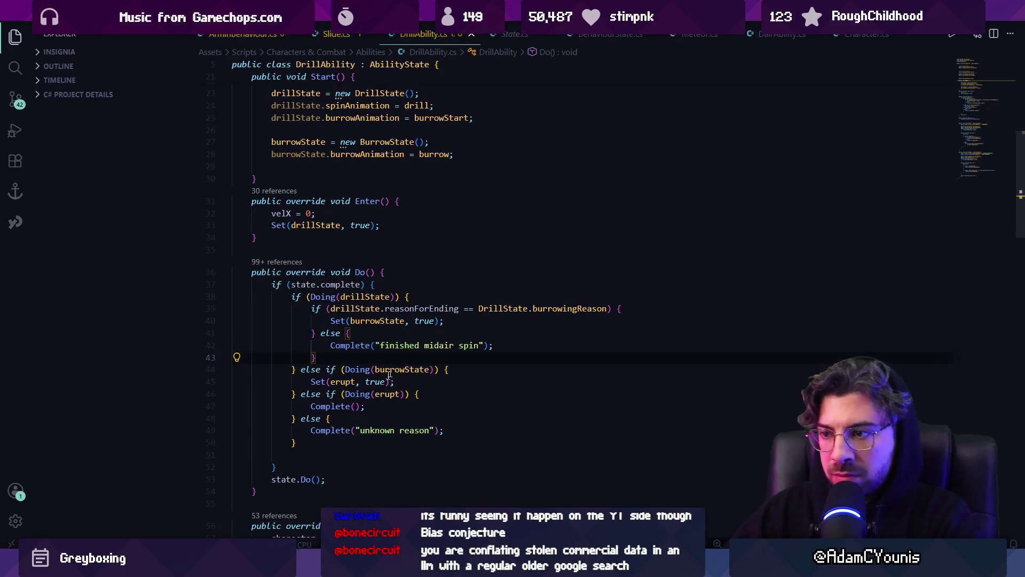
pyautogui.hotkey('alt', 'Tab')
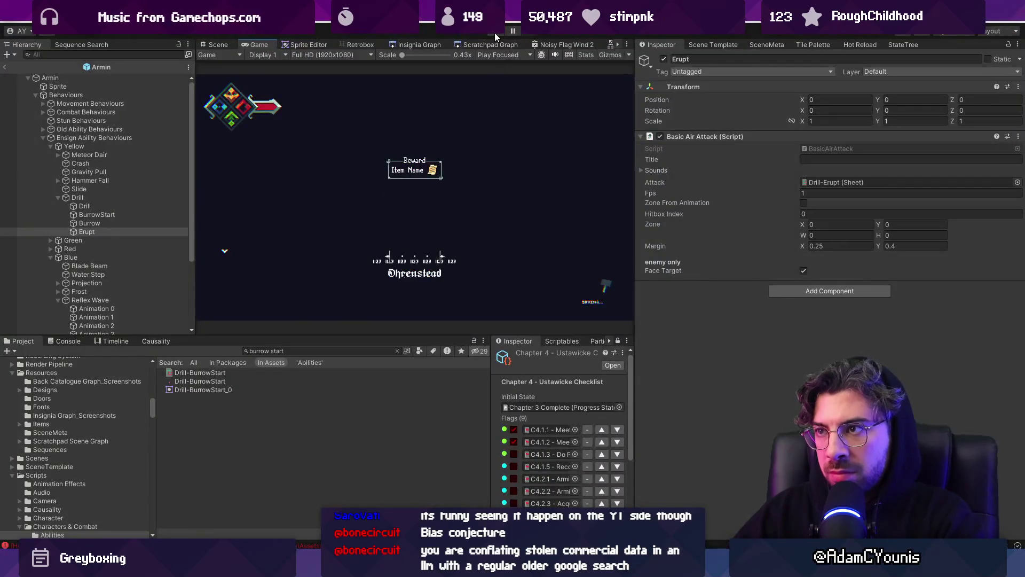
# - Playtest the drill in a maximized Game view, then restore the layout
pyautogui.click(494, 33)
pyautogui.hotkey('shift', 'space')
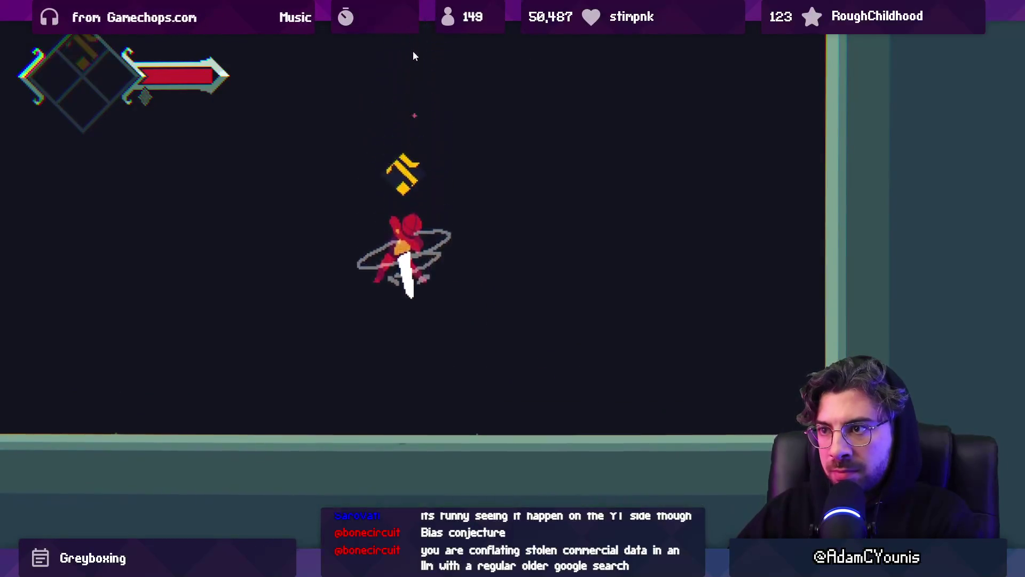
pyautogui.hotkey('shift', 'space')
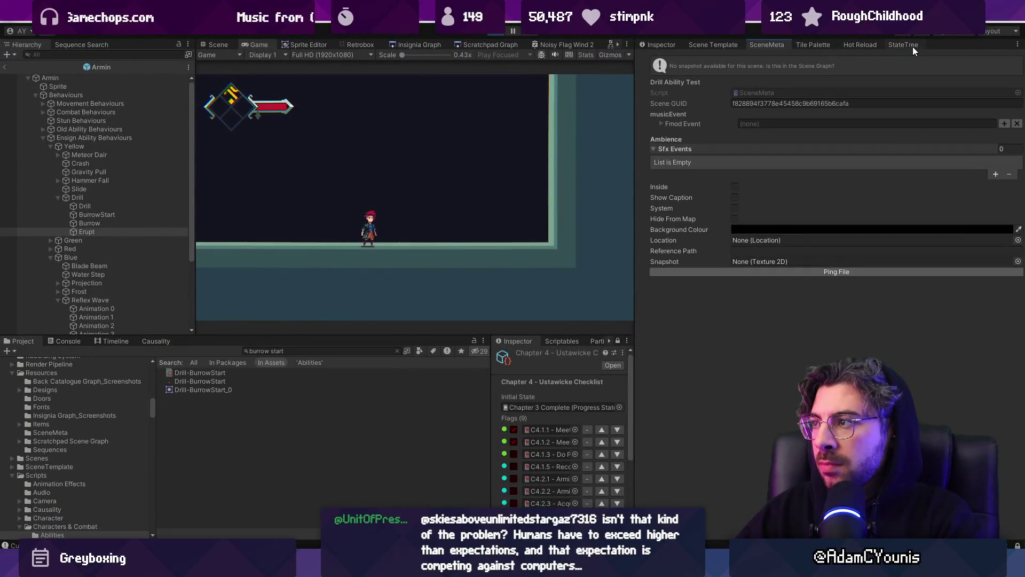
# - Show Armin's state machine in the StateTree window, with DrillAbility as the current state
pyautogui.click(910, 45)
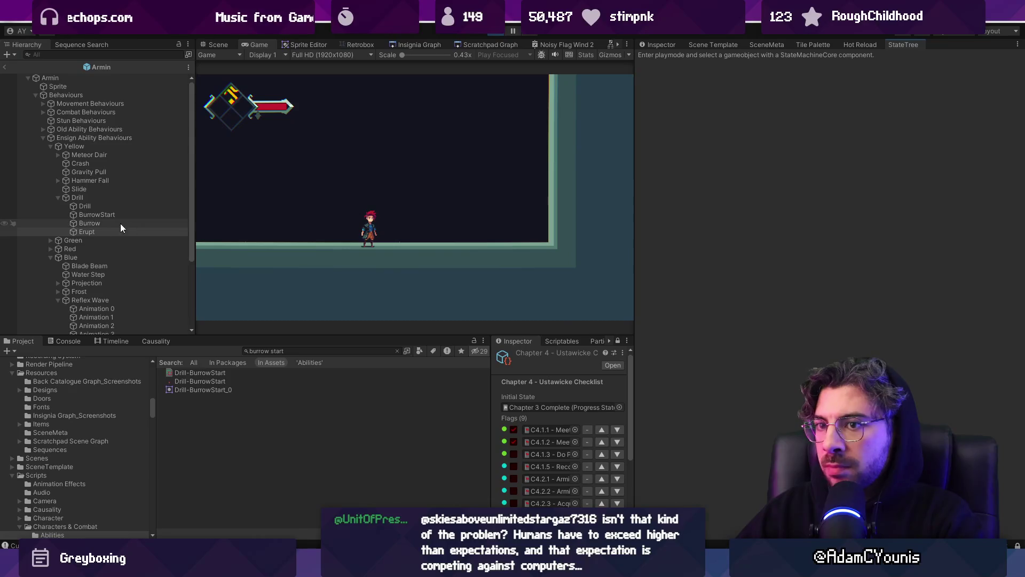
pyautogui.click(75, 78)
pyautogui.click(20, 69)
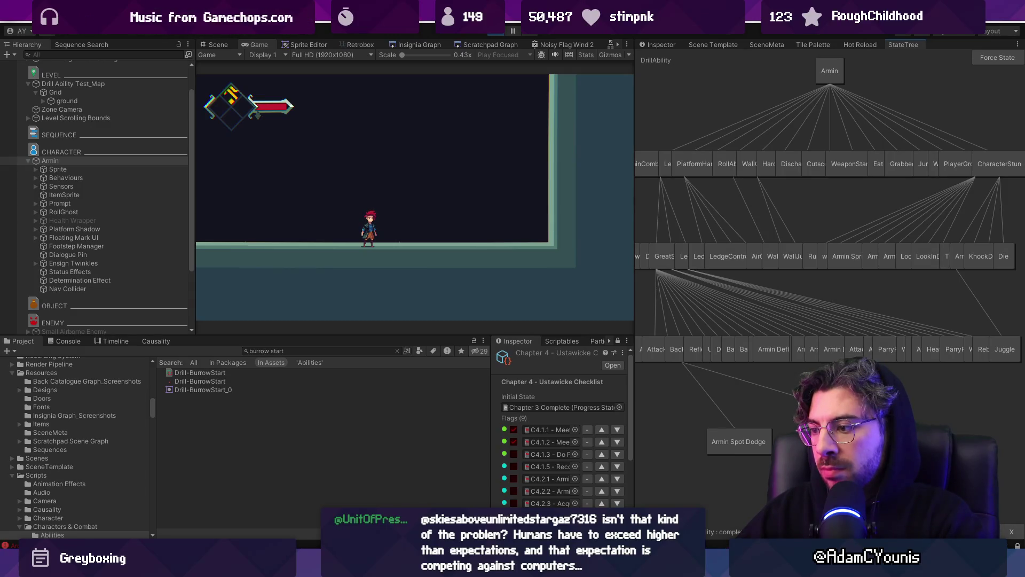
# - Stop play, open the Armin prefab and inspect Drill > Erupt's Basic Air Attack settings
pyautogui.click(500, 31)
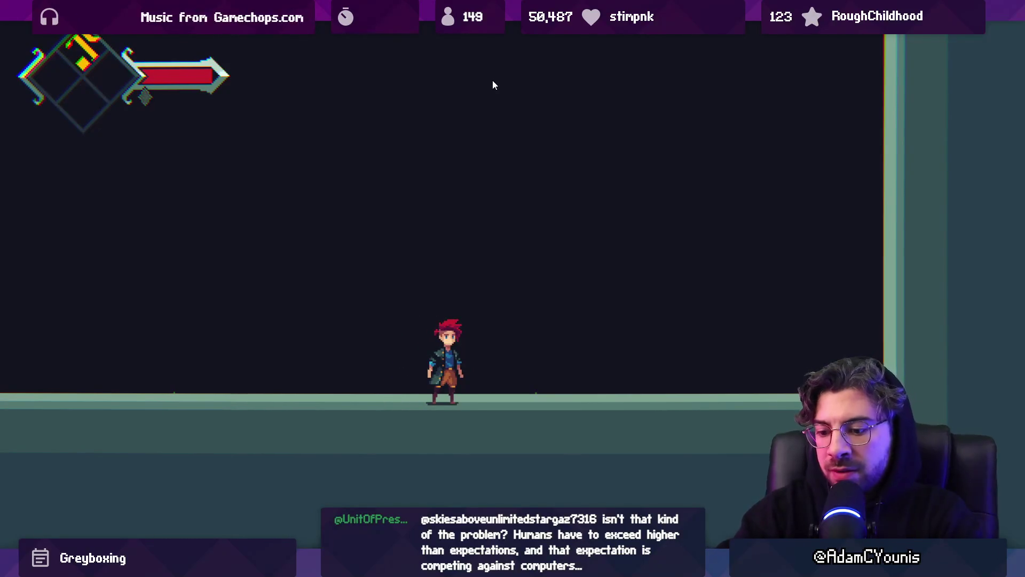
pyautogui.hotkey('ctrl', 'p')
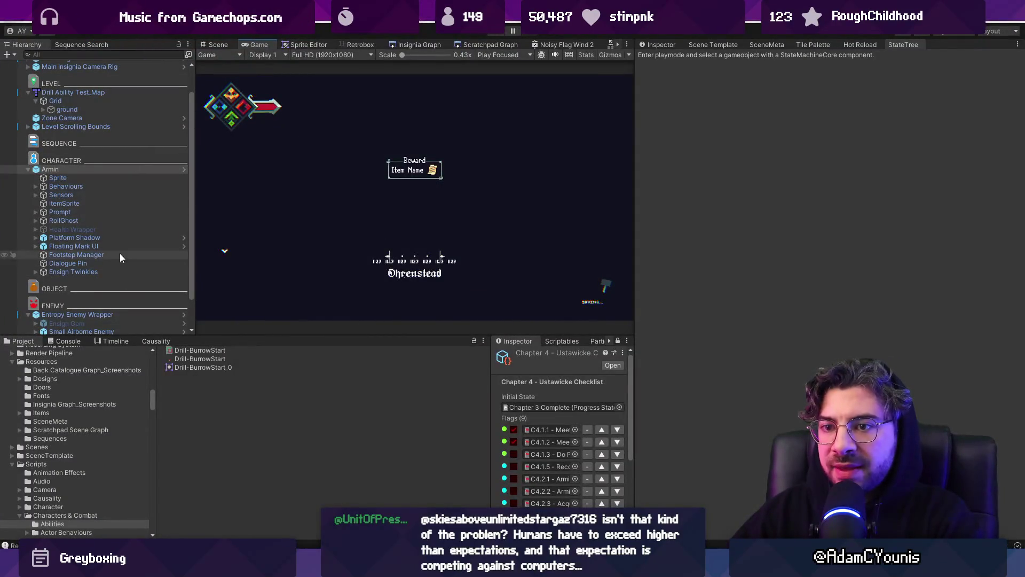
pyautogui.click(184, 169)
pyautogui.scroll(-2, 107, 267)
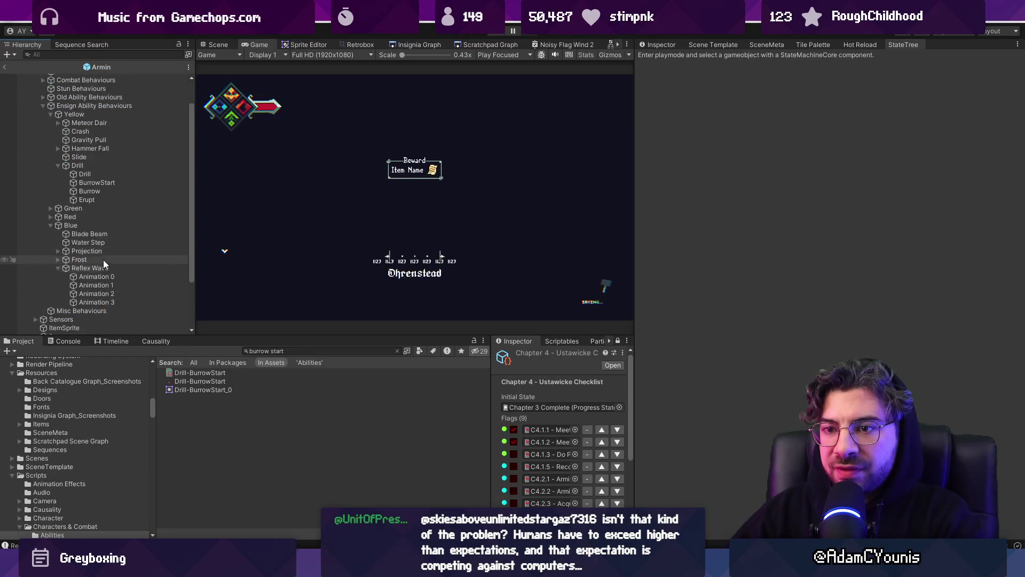
pyautogui.click(97, 199)
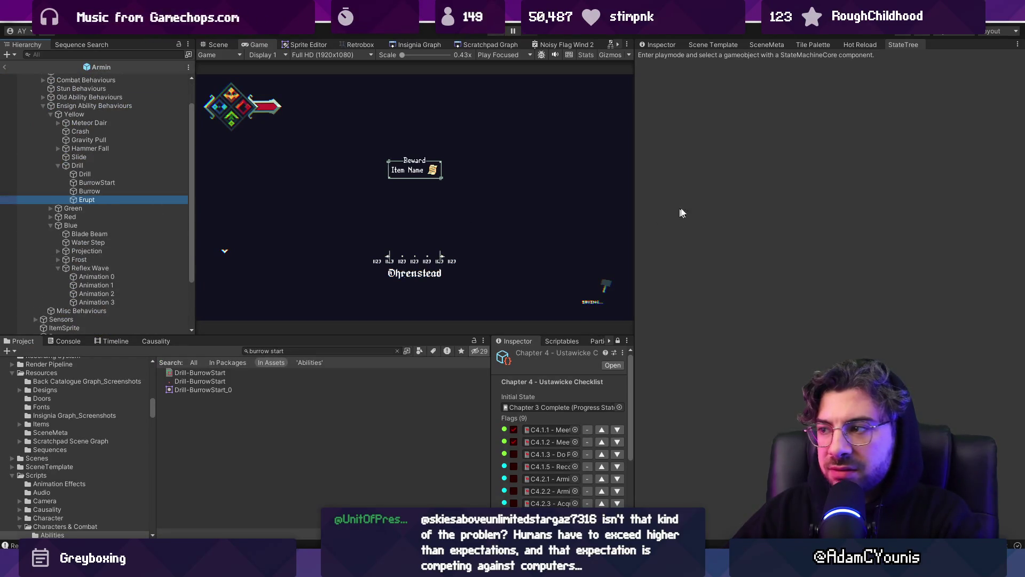
pyautogui.click(658, 44)
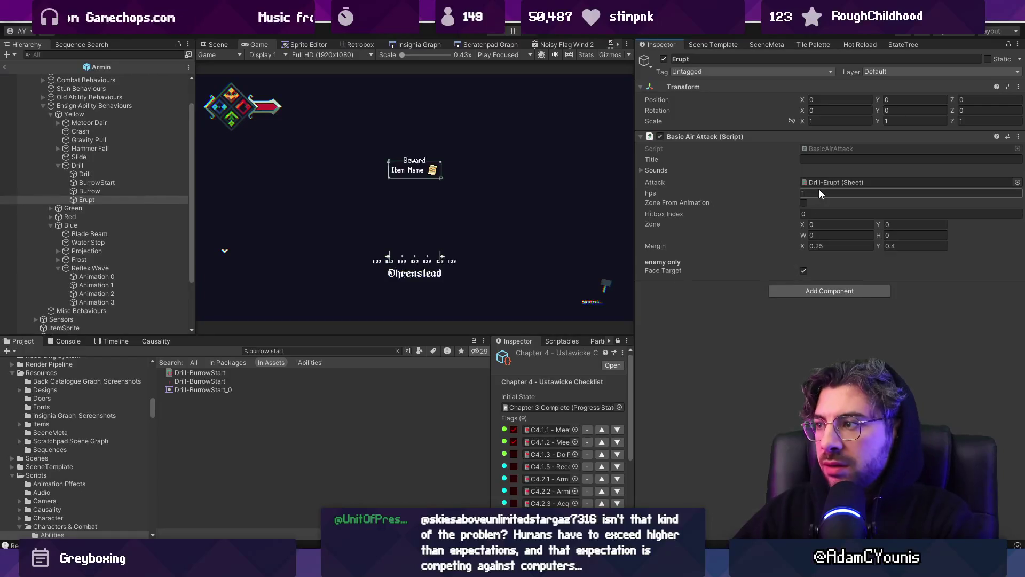
pyautogui.hotkey('alt', 'Tab')
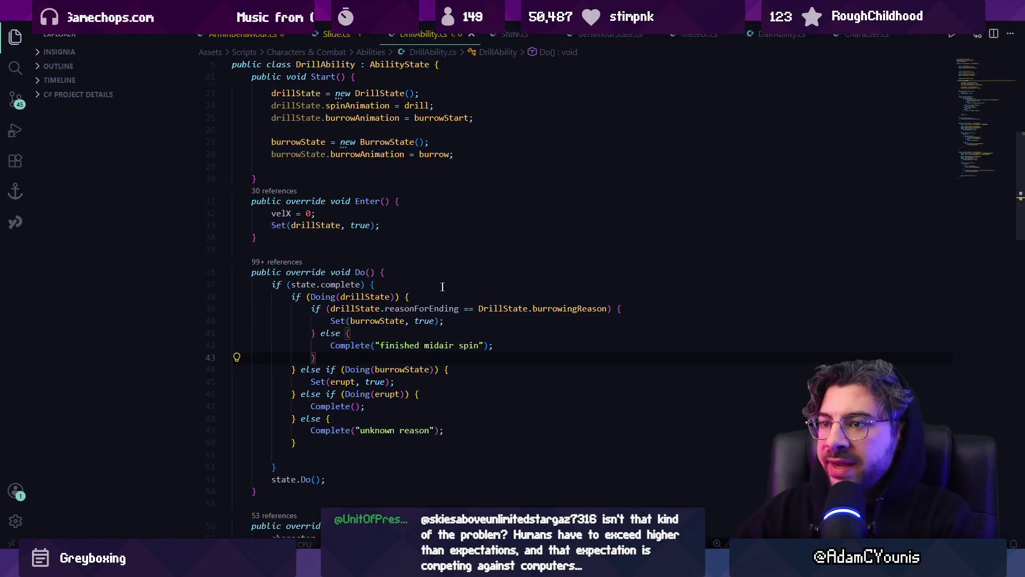
# - Review BurrowState and peek the BasicAirAttack and IAirState definitions, then return to DrillAbility.cs
pyautogui.scroll(-20, 442, 287)
pyautogui.scroll(8, 449, 305)
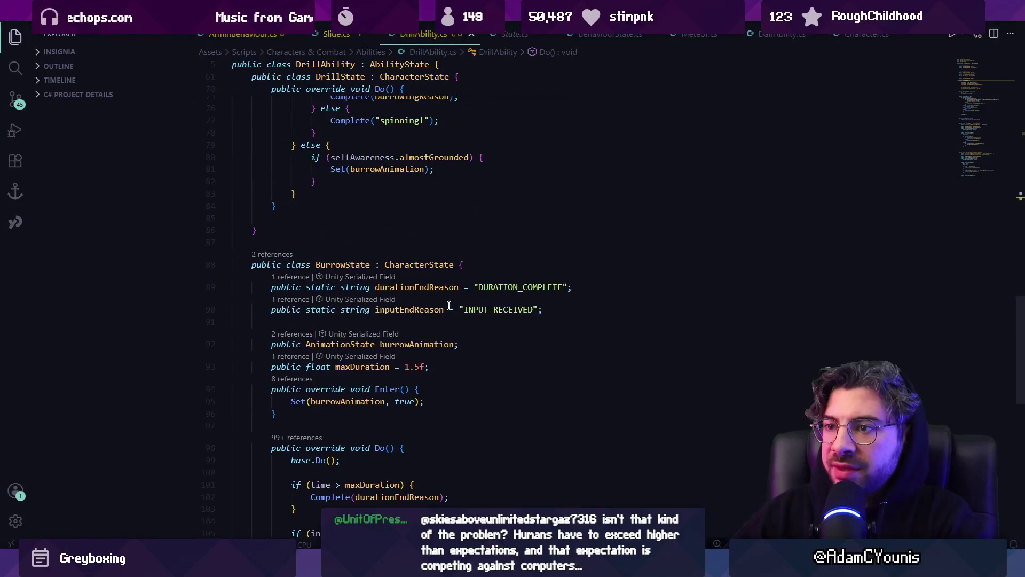
pyautogui.click(458, 265)
pyautogui.scroll(-5, 507, 289)
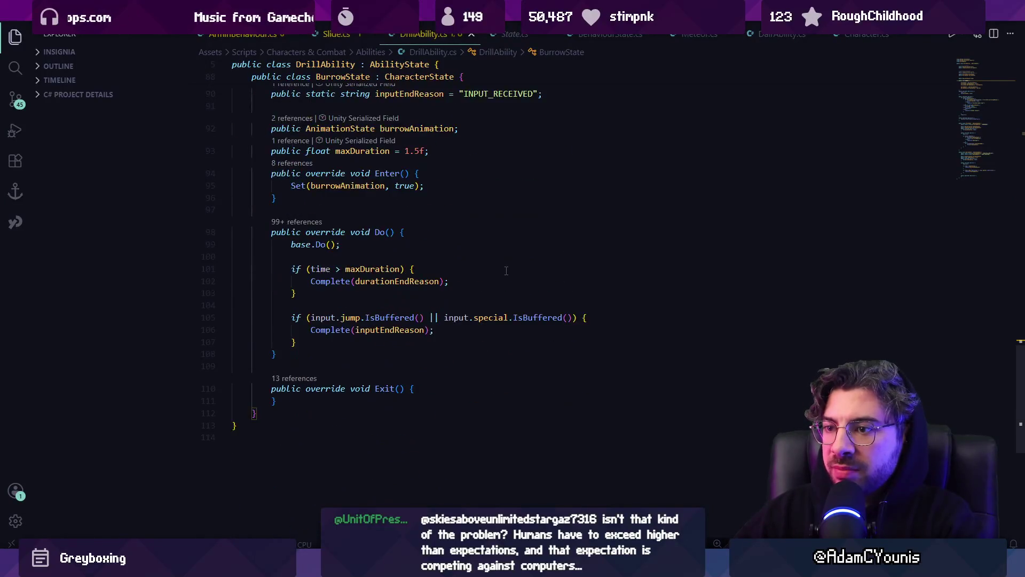
pyautogui.scroll(8, 512, 293)
pyautogui.scroll(20, 512, 294)
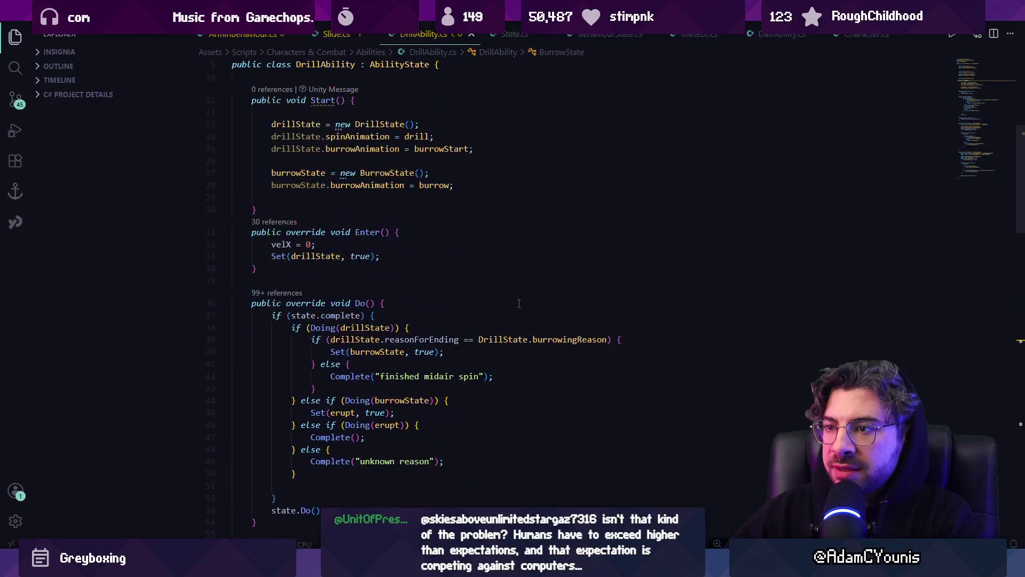
pyautogui.scroll(2, 511, 293)
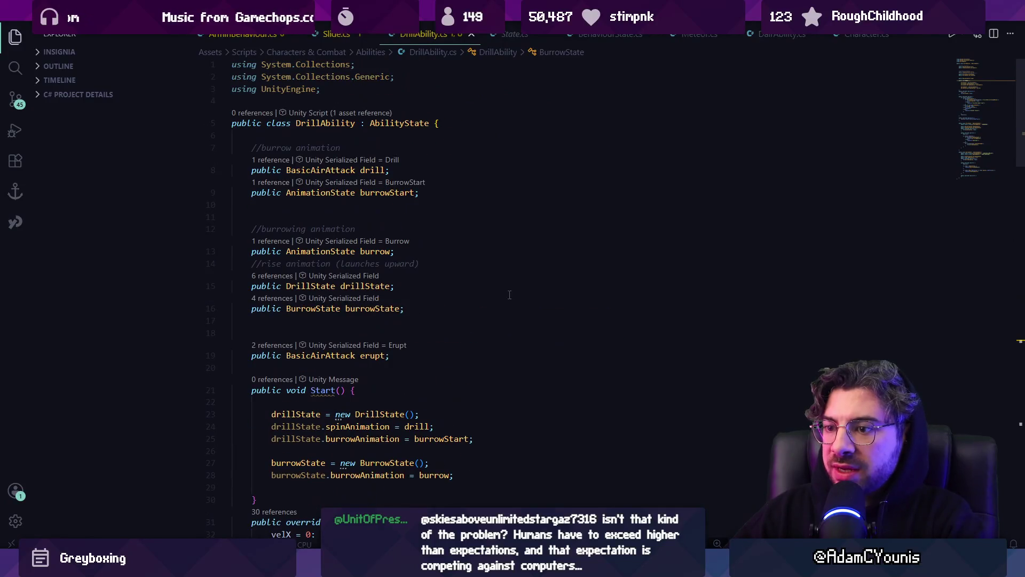
pyautogui.keyDown('ctrl'); pyautogui.click(343, 353); pyautogui.keyUp('ctrl')
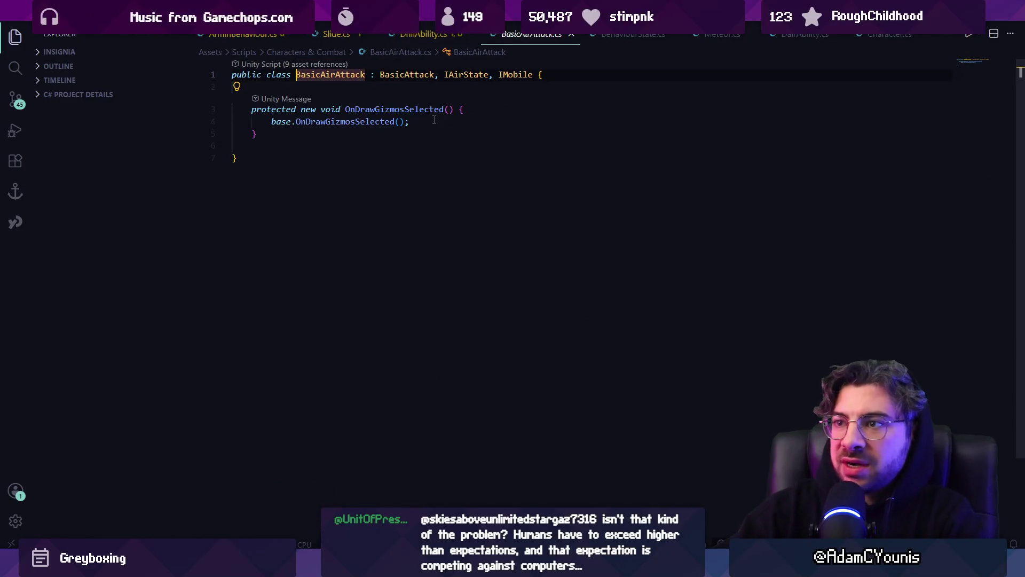
pyautogui.hotkey('alt', 'Left')
pyautogui.scroll(-3, 384, 351)
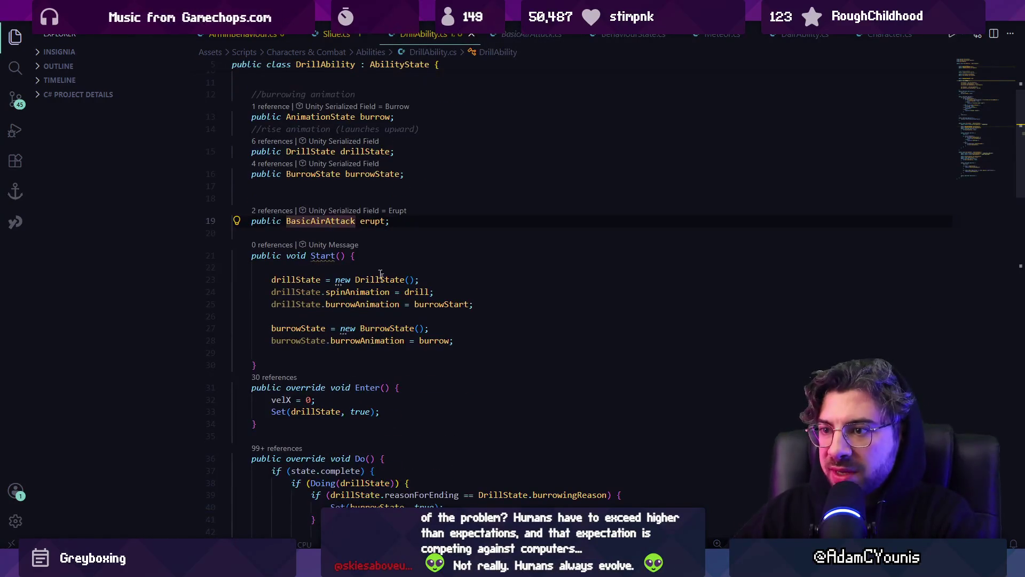
pyautogui.keyDown('ctrl'); pyautogui.click(325, 220); pyautogui.keyUp('ctrl')
pyautogui.keyDown('ctrl'); pyautogui.click(463, 80); pyautogui.keyUp('ctrl')
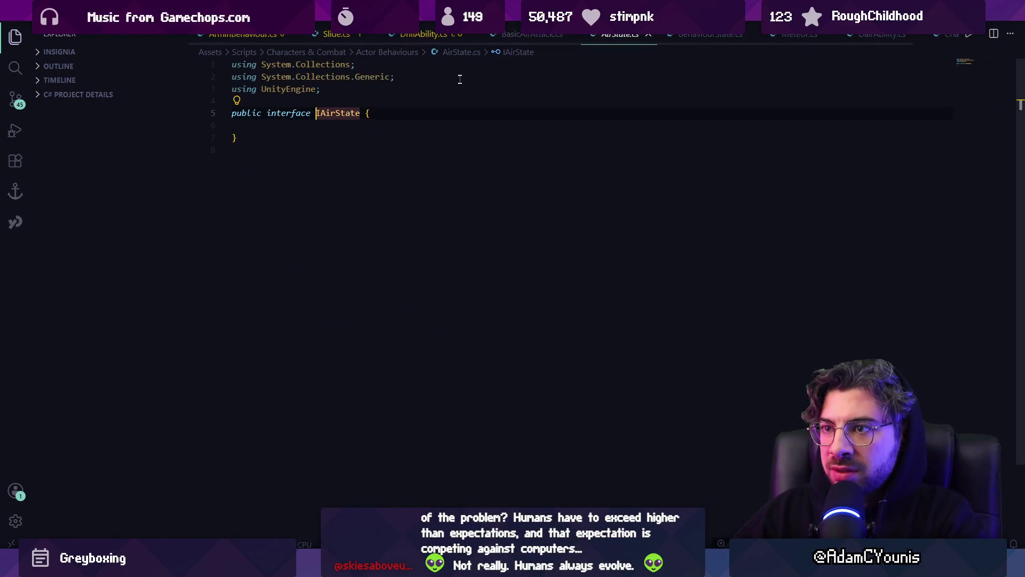
pyautogui.hotkey('alt', 'Left')
pyautogui.hotkey('alt', 'Left')
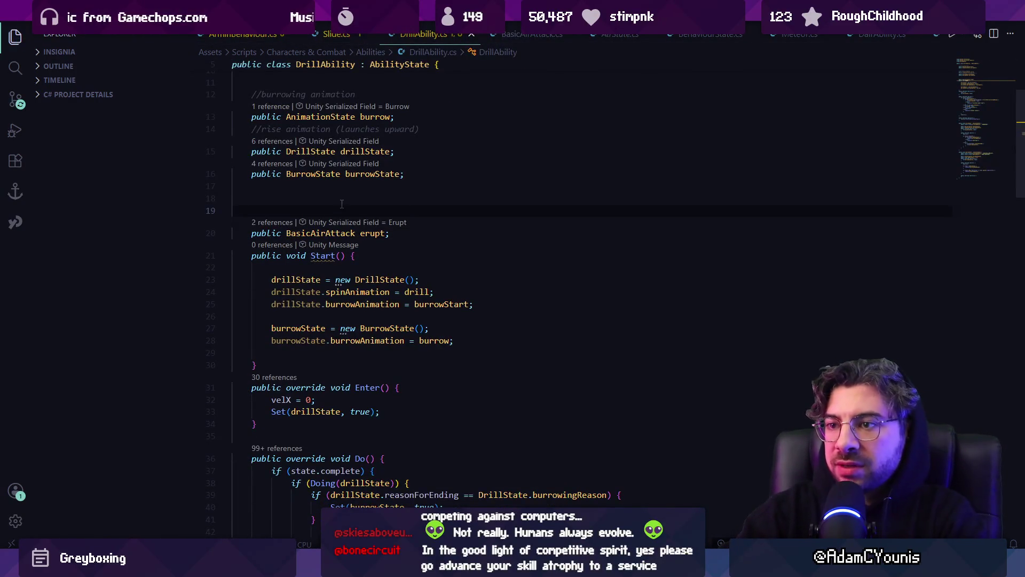
# - Delete the blank lines so the erupt field sits directly above Start()
pyautogui.press('BackSpace')
pyautogui.press('BackSpace')
pyautogui.click(363, 231)
pyautogui.scroll(1, 344, 253)
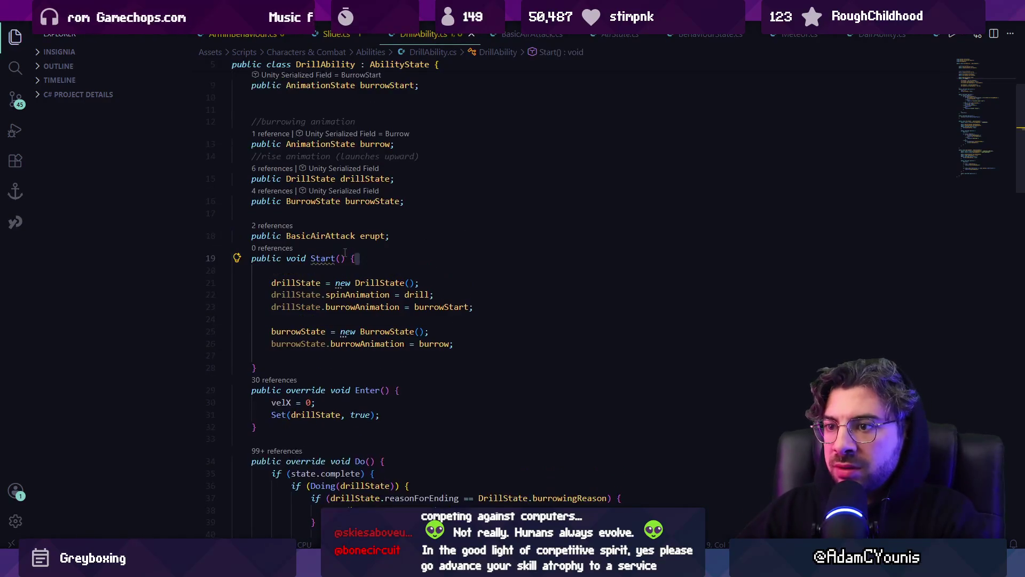
pyautogui.click(322, 258)
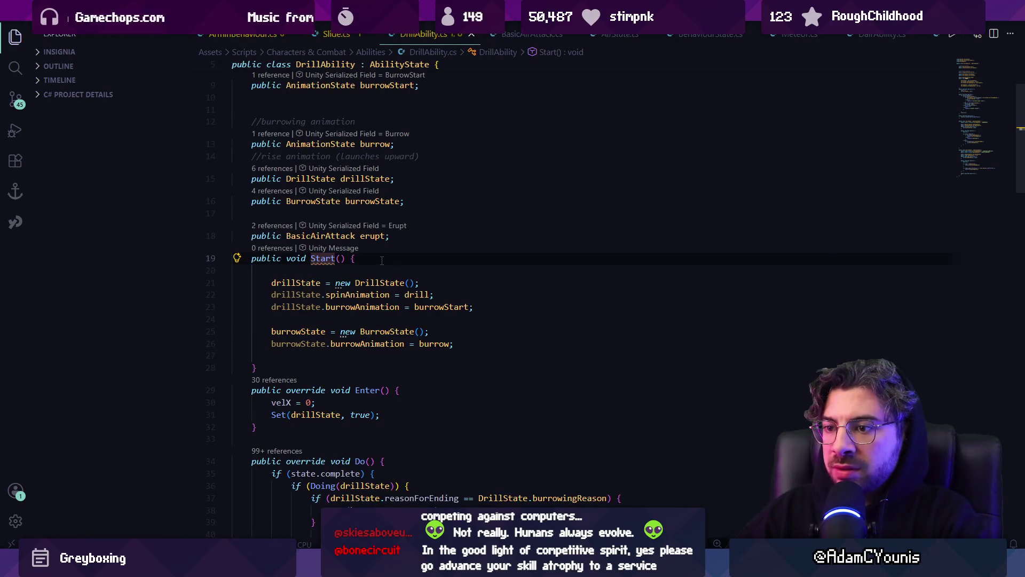
pyautogui.hotkey('alt', 'Tab')
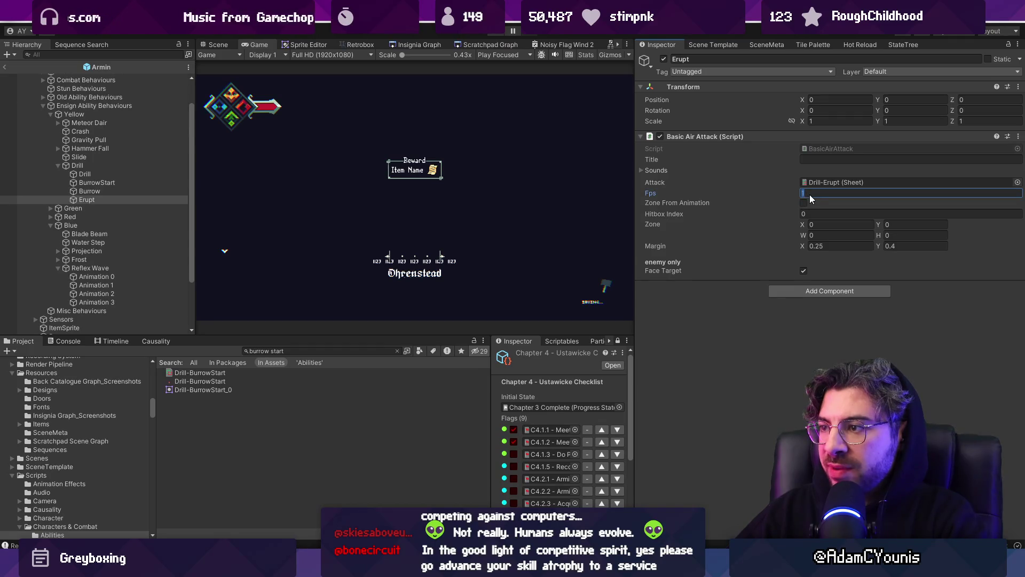
# - Open Erupt's BasicAirAttack script in VS Code from its Script field
pyautogui.click(684, 171)
pyautogui.click(680, 171)
pyautogui.doubleClick(823, 148)
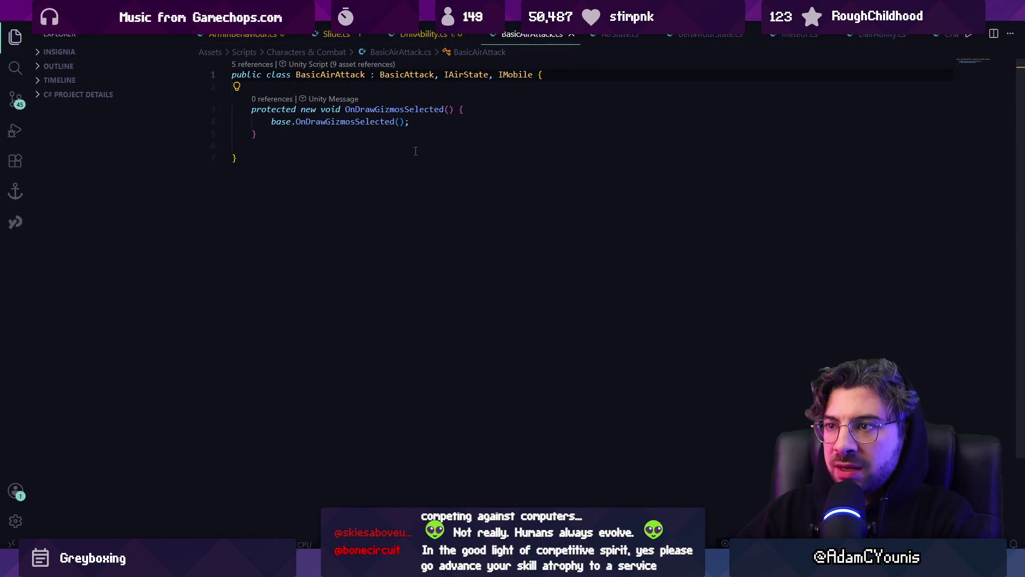
# - Open the BasicAttack base class, search for 'complete(' to locate the Complete call, then return to Unity
pyautogui.keyDown('ctrl'); pyautogui.click(413, 84); pyautogui.keyUp('ctrl')
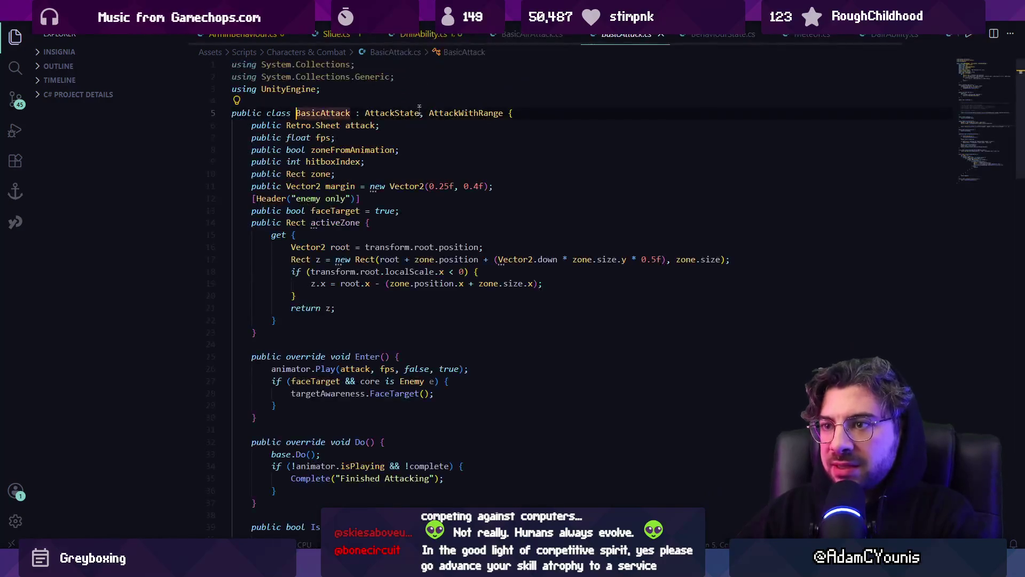
pyautogui.scroll(-1, 404, 274)
pyautogui.hotkey('ctrl', 'f')
pyautogui.write('c')
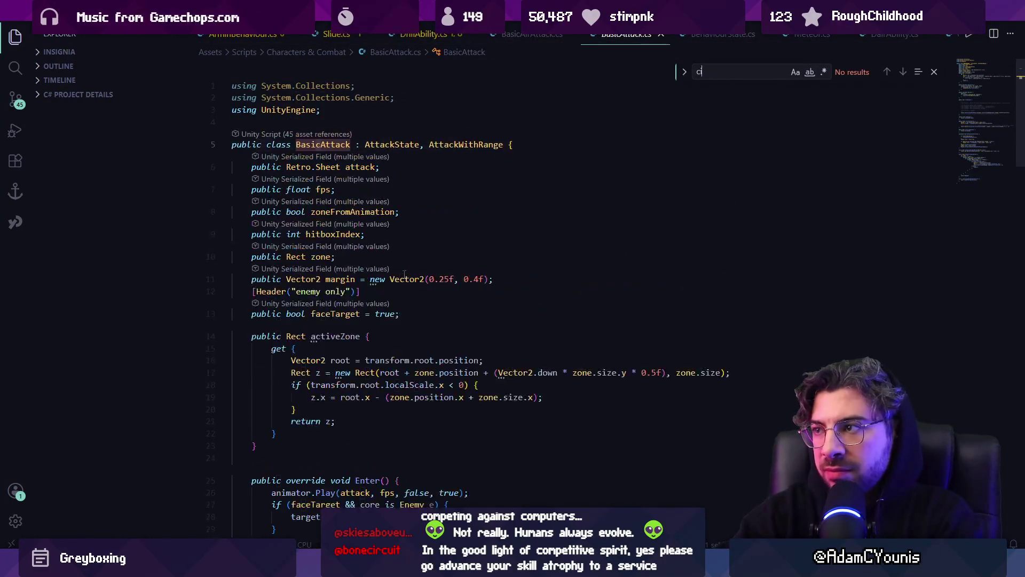
pyautogui.write('omplete(')
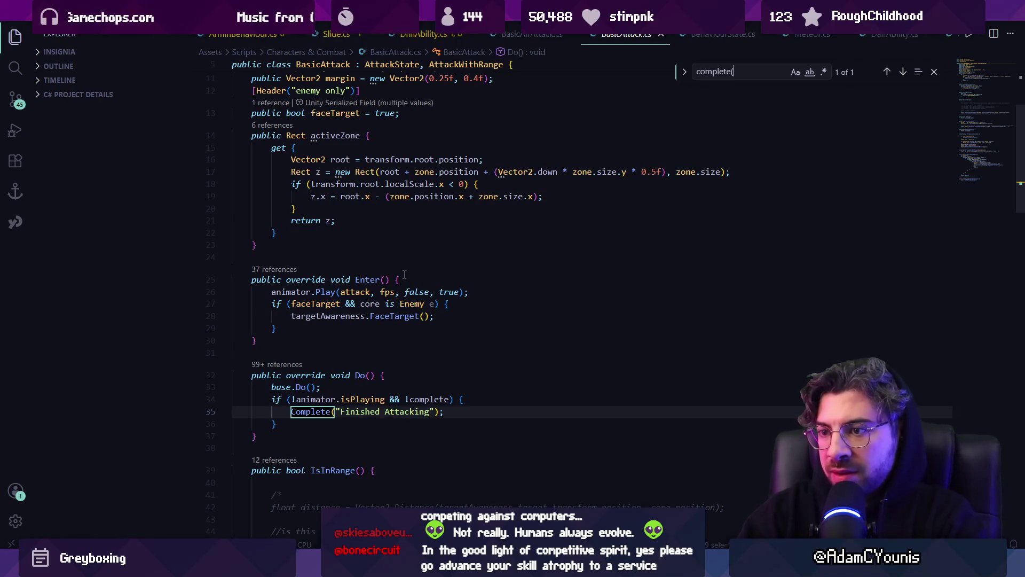
pyautogui.hotkey('alt', 'Tab')
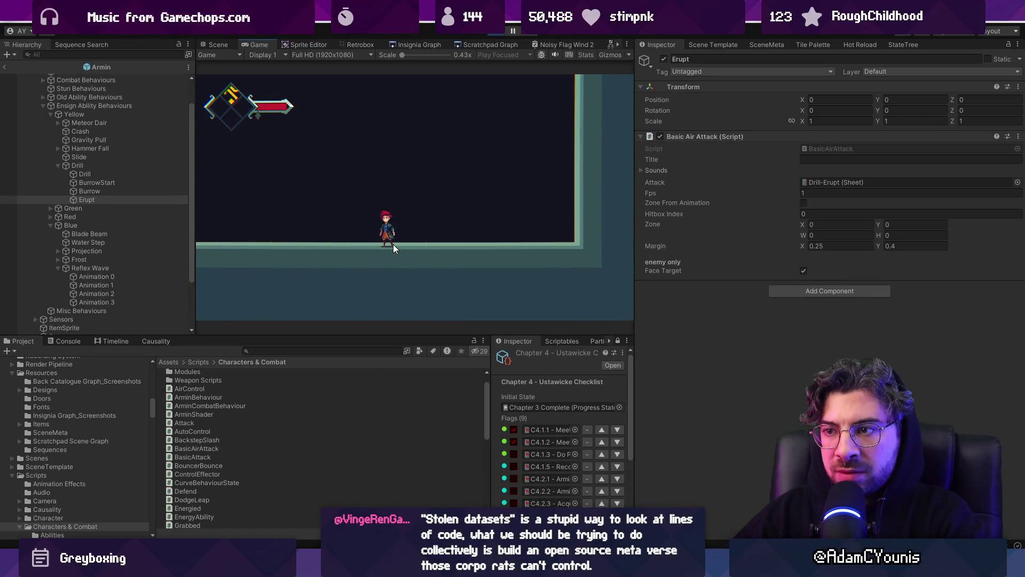
# - Playtest the drill-and-erupt move with the Console showing, then stop play mode
pyautogui.click(60, 342)
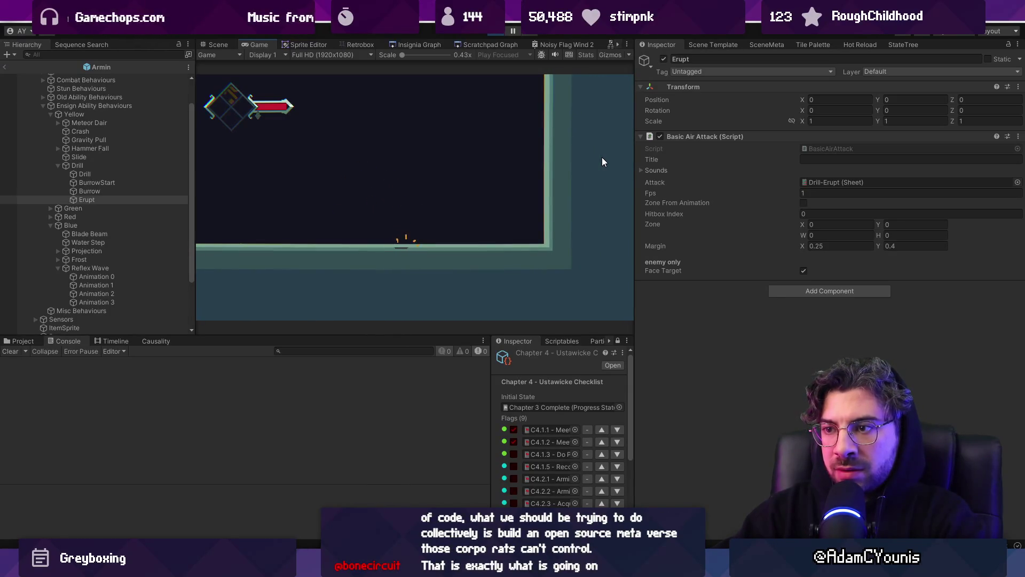
pyautogui.click(497, 32)
pyautogui.hotkey('alt', 'Tab')
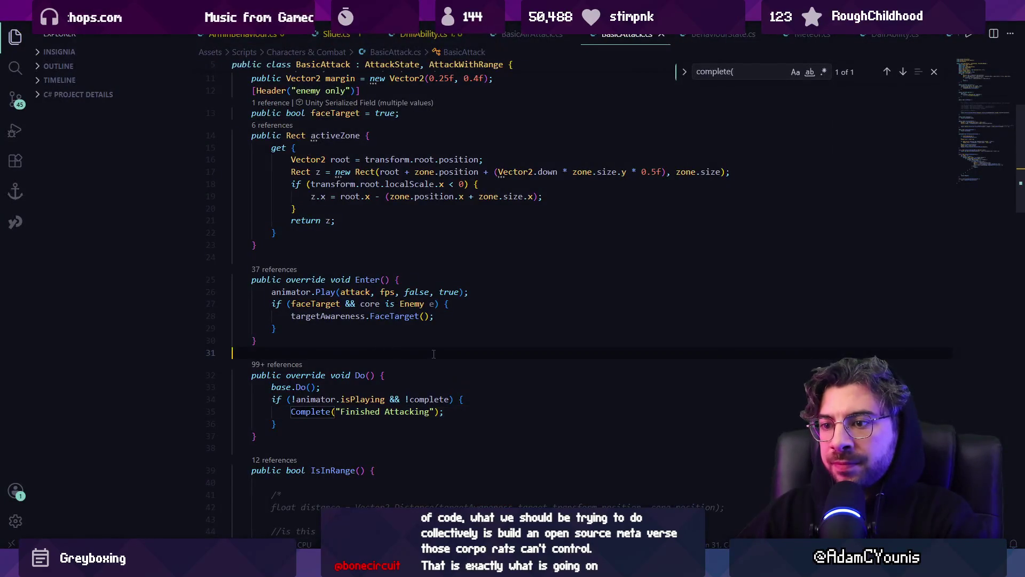
# - Review BasicAttack.cs and check which Unity assets reference its field
pyautogui.click(415, 353)
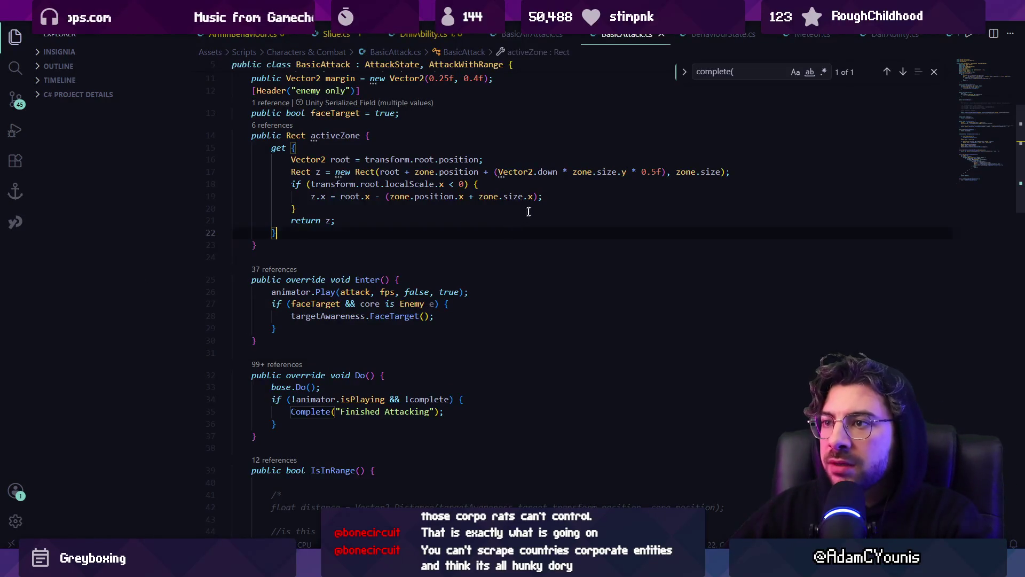
pyautogui.scroll(5, 502, 189)
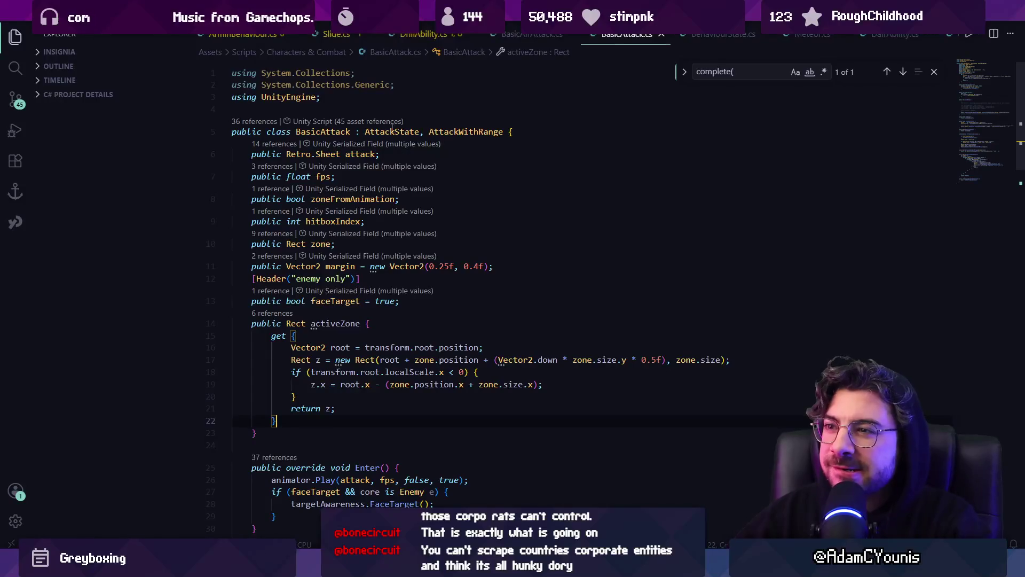
pyautogui.click(374, 122)
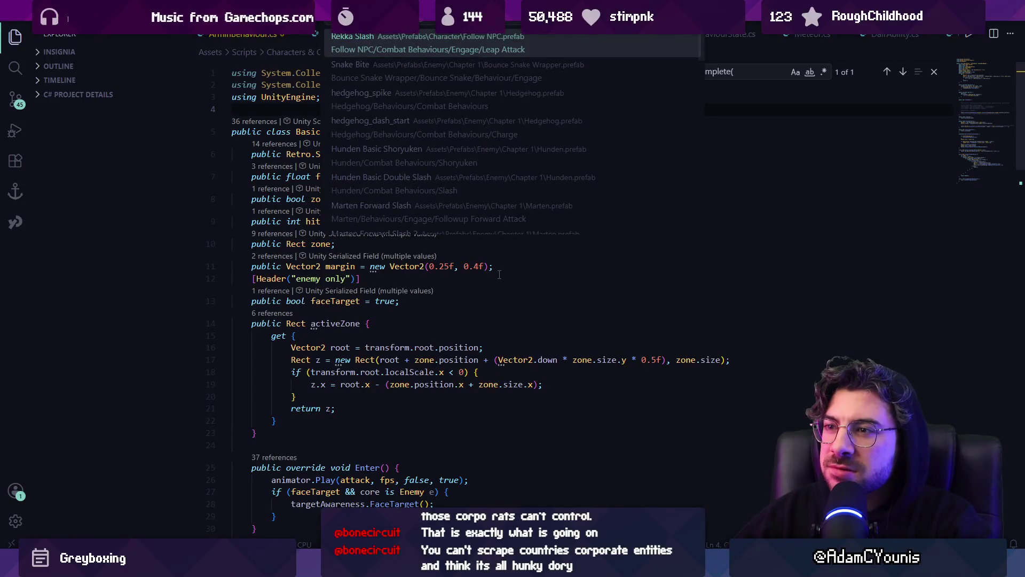
pyautogui.press('Escape')
pyautogui.scroll(-4, 499, 276)
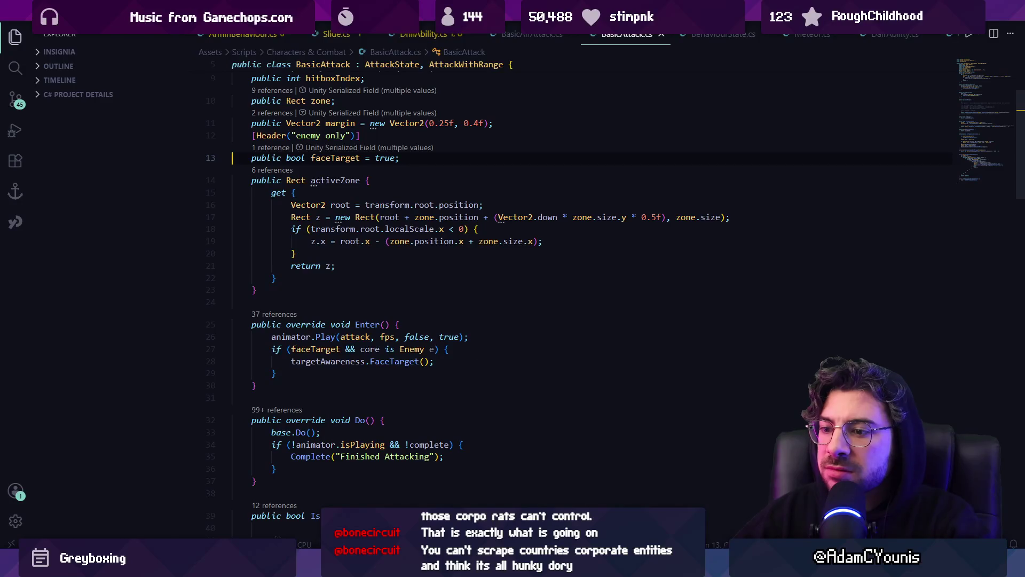
# - Run another playtest in Unity, then return to reading BasicAttack.cs
pyautogui.hotkey('alt', 'Tab')
pyautogui.click(502, 33)
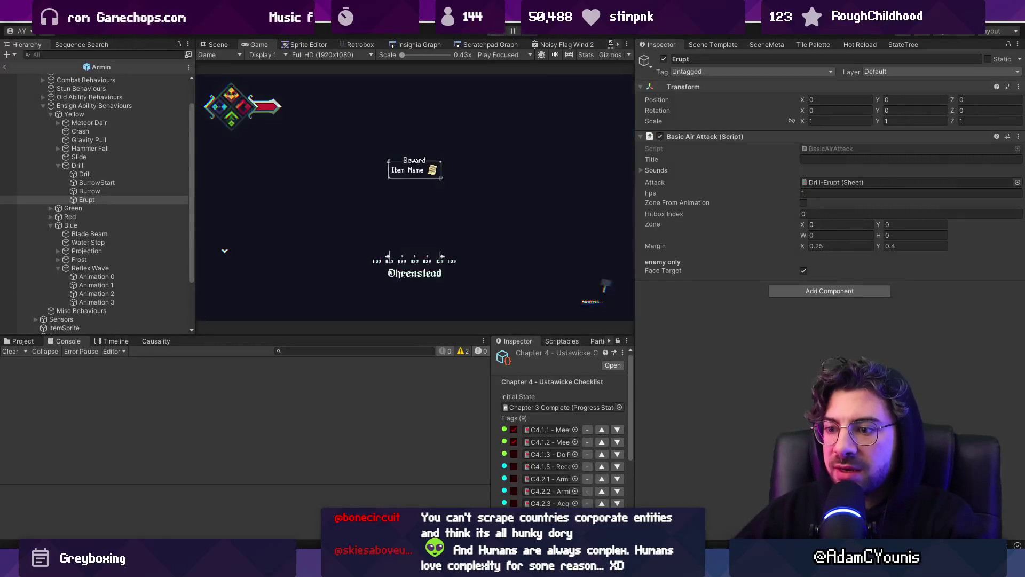
pyautogui.hotkey('alt', 'Tab')
pyautogui.scroll(-15, 425, 340)
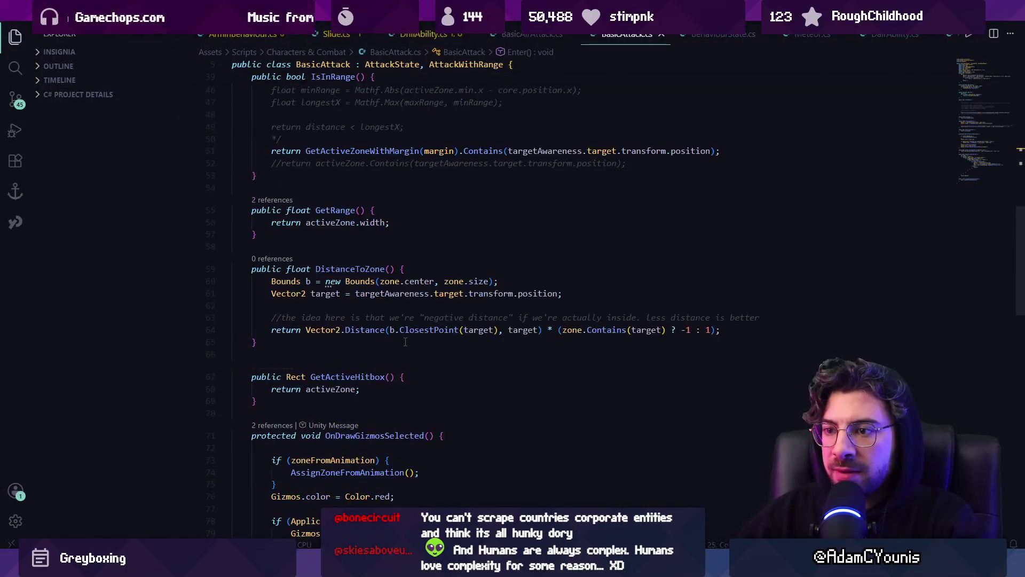
pyautogui.scroll(-3, 425, 340)
# - Search the file for 'erupt', then close BasicAttack and BasicAirAttack to reach DrillAbility.cs
pyautogui.hotkey('ctrl', 'f')
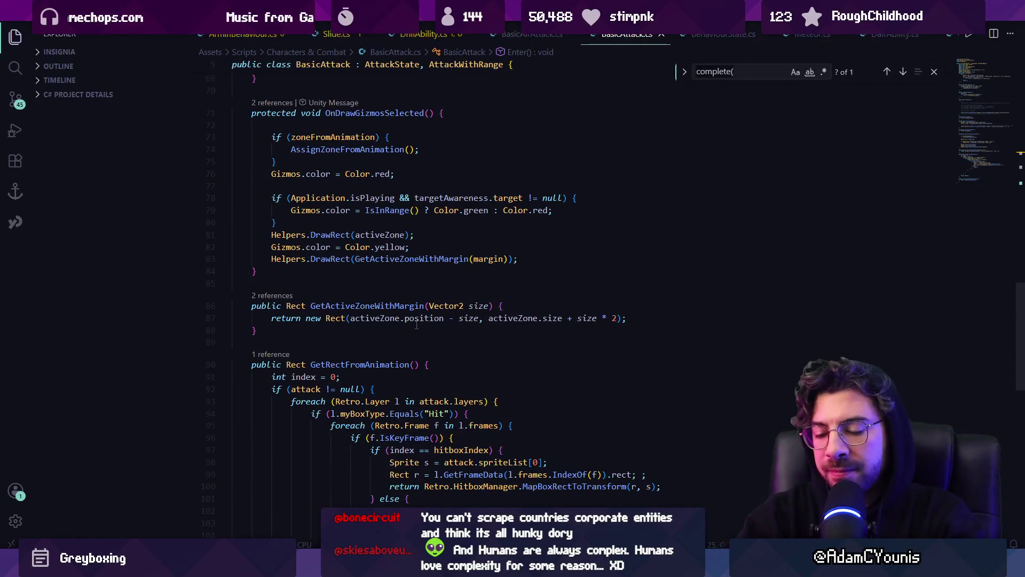
pyautogui.write('erupt')
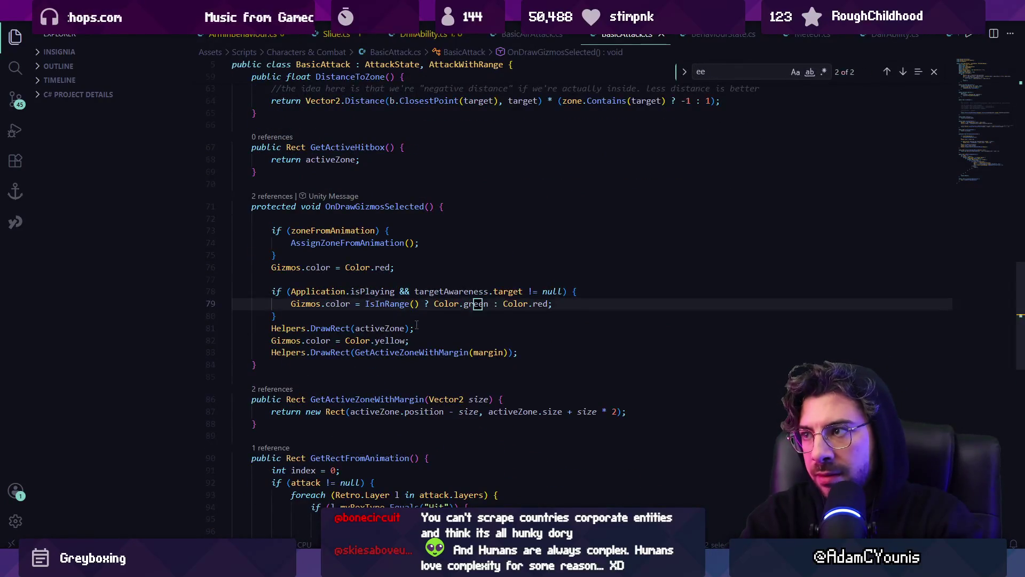
pyautogui.press('BackSpace')
pyautogui.press('BackSpace')
pyautogui.press('BackSpace')
pyautogui.scroll(-2, 417, 325)
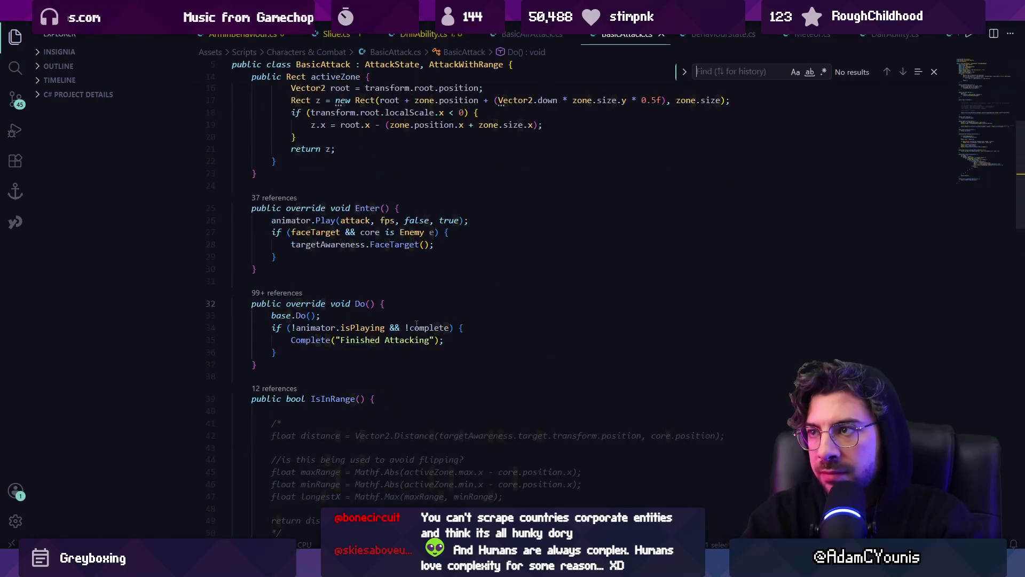
pyautogui.hotkey('ctrl', 'w')
pyautogui.hotkey('ctrl', 'w')
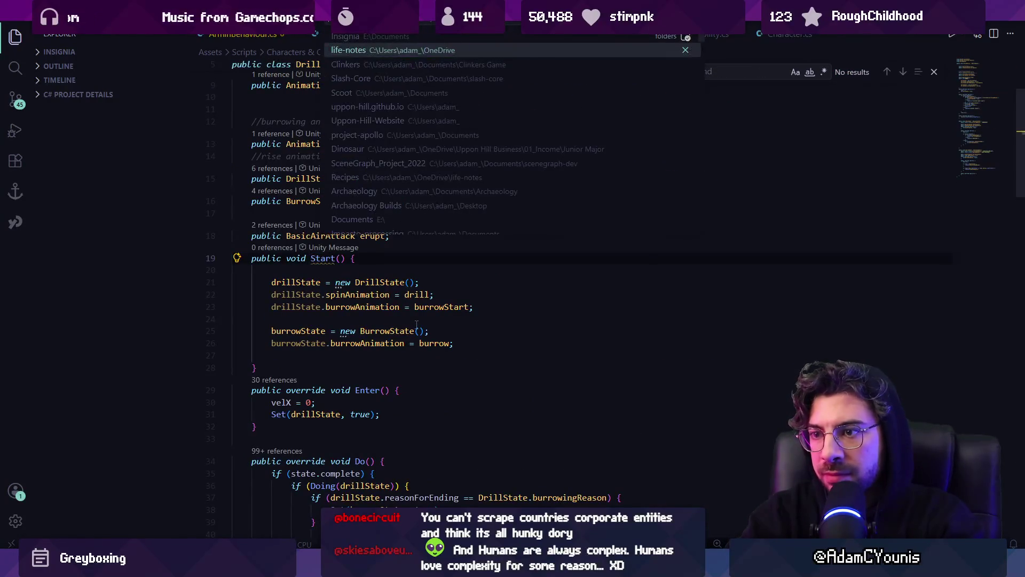
# - Add body.velocity = Vector2.up * 4 right after Set(erupt, true) in DrillAbility
pyautogui.hotkey('ctrl', 'f')
pyautogui.write('erupt')
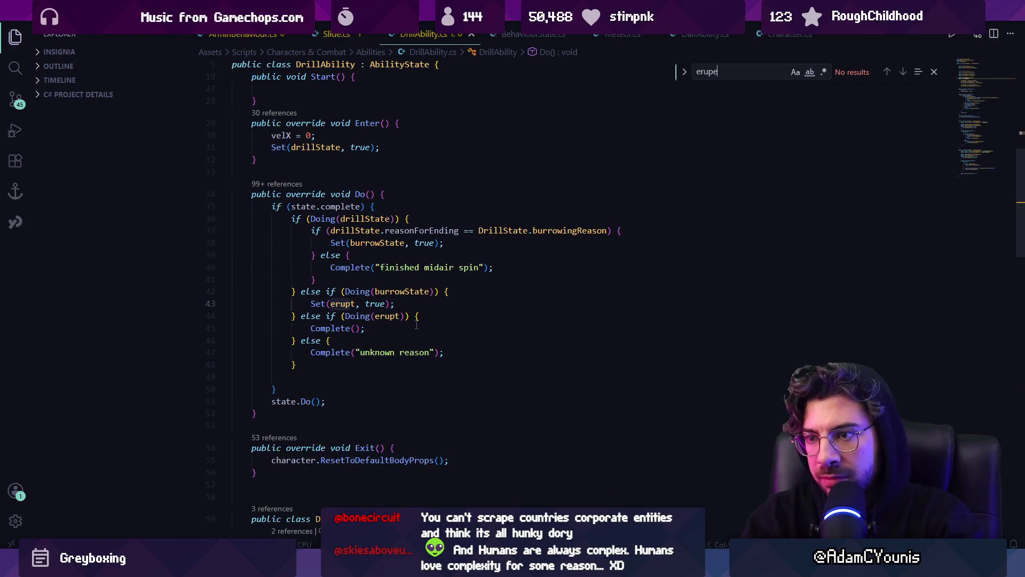
pyautogui.press('Escape')
pyautogui.press('End')
pyautogui.press('Return')
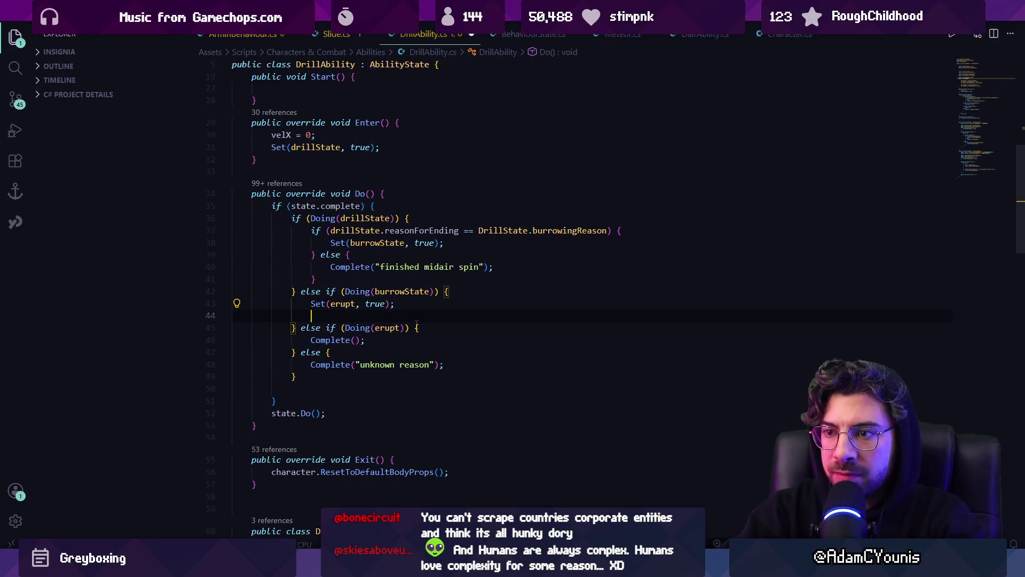
pyautogui.write('body.velocity = Vector2.up * 4;')
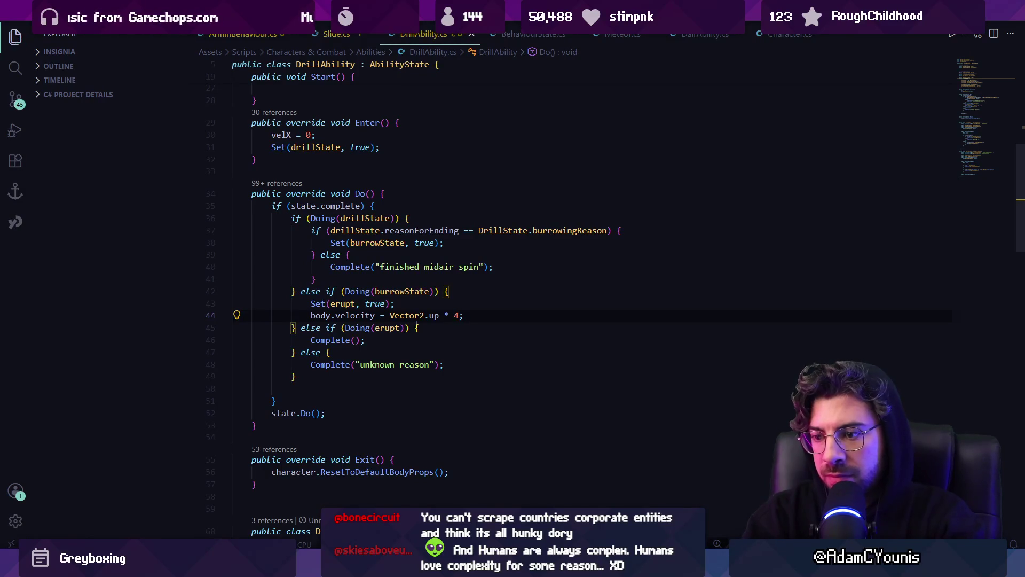
pyautogui.hotkey('alt', 'Tab')
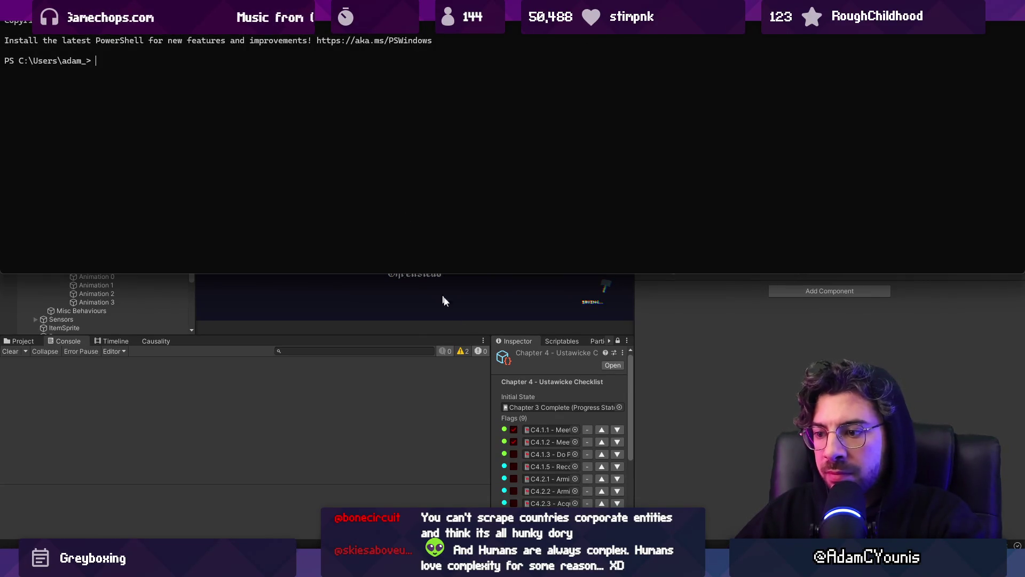
# - Close the stray PowerShell window and playtest the upward erupt launch
pyautogui.press('super')
pyautogui.moveTo(514, 566)
pyautogui.click(618, 468)
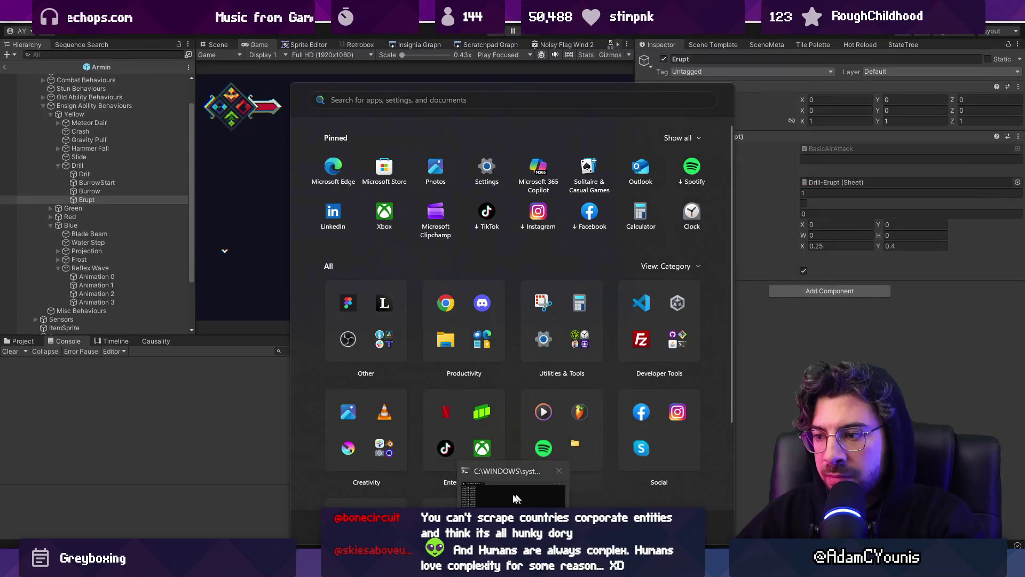
pyautogui.press('Escape')
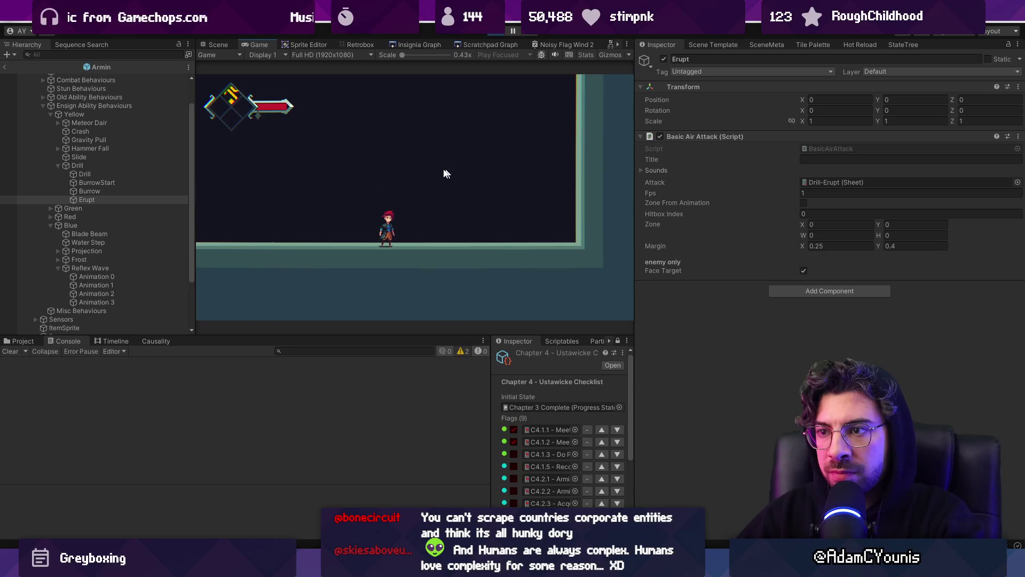
pyautogui.hotkey('alt', 'Tab')
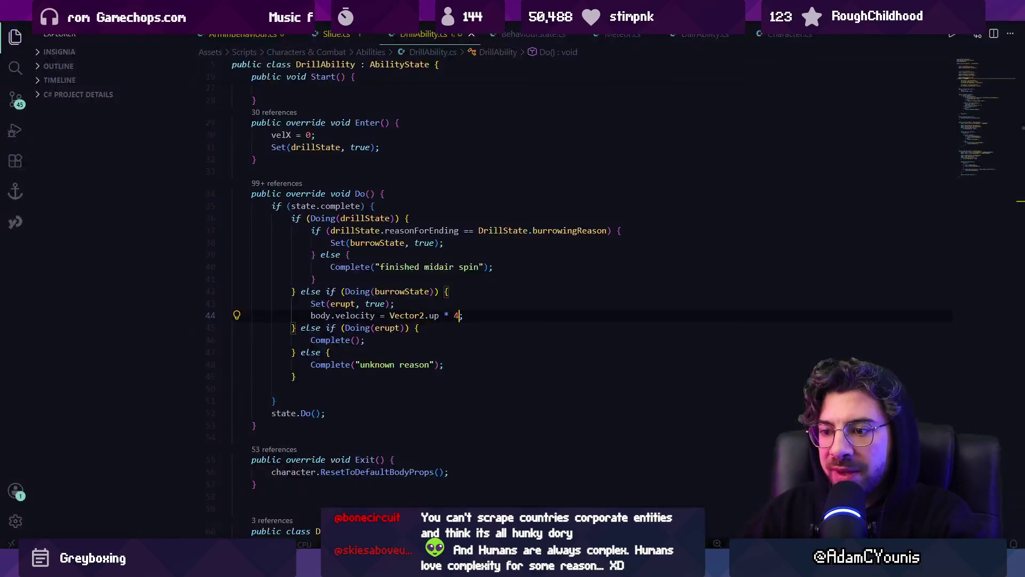
# - In BurrowState's Do, start a new condition checking input.left.isPressed
pyautogui.scroll(-10, 533, 390)
pyautogui.scroll(-5, 532, 390)
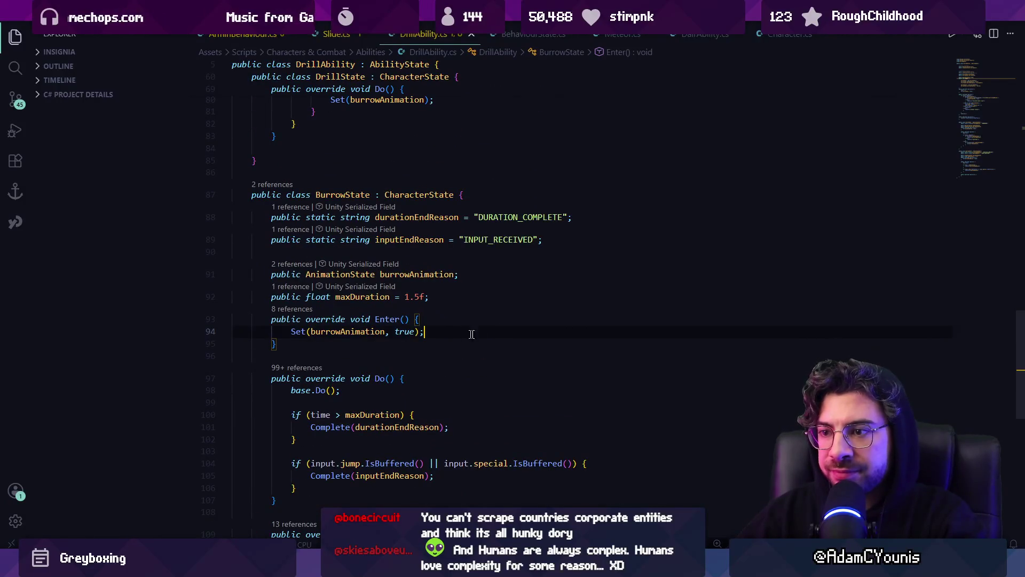
pyautogui.click(469, 331)
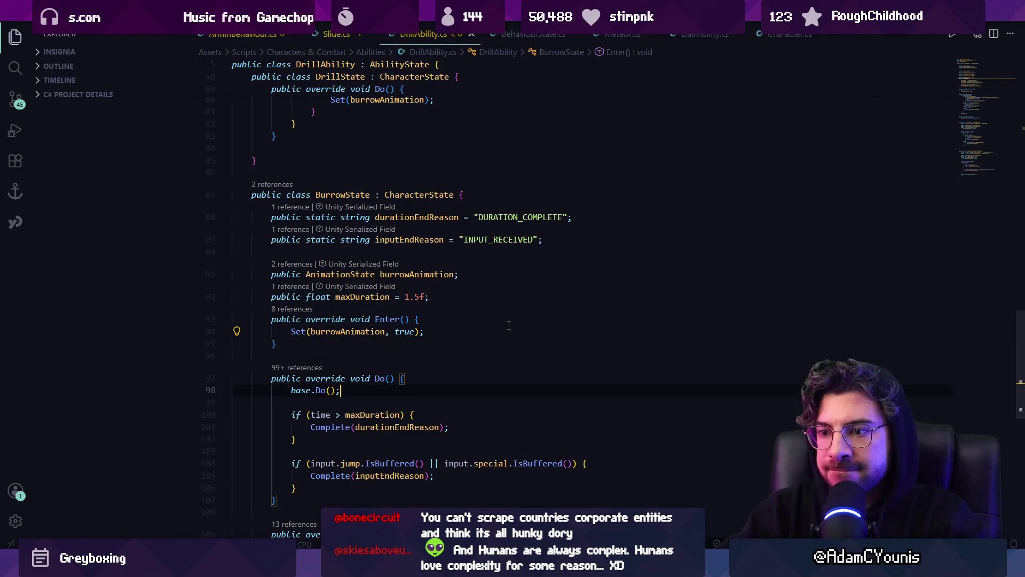
pyautogui.rightClick(509, 326)
pyautogui.scroll(-2, 352, 383)
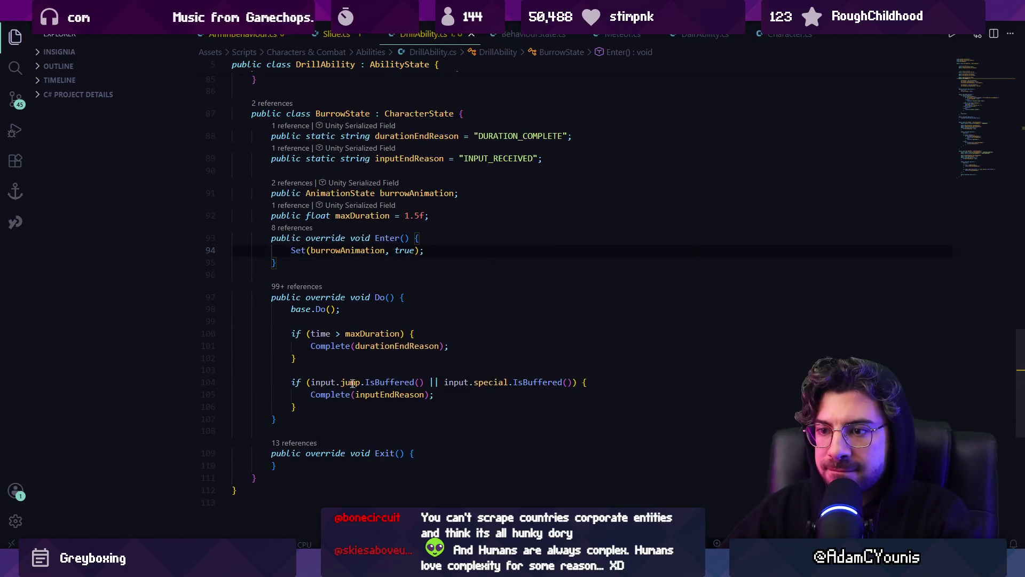
pyautogui.click(383, 420)
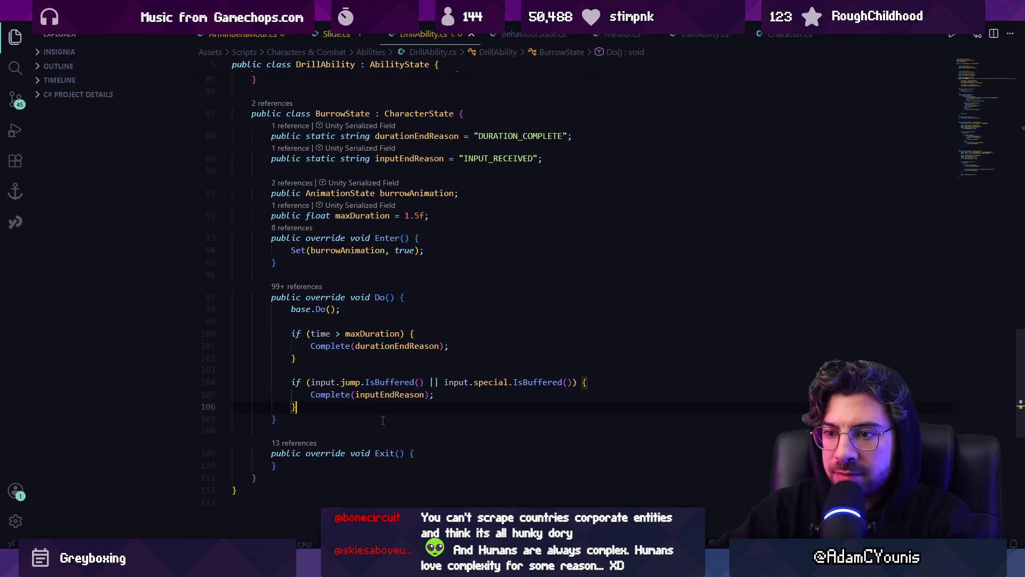
pyautogui.press('Return')
pyautogui.press('Return')
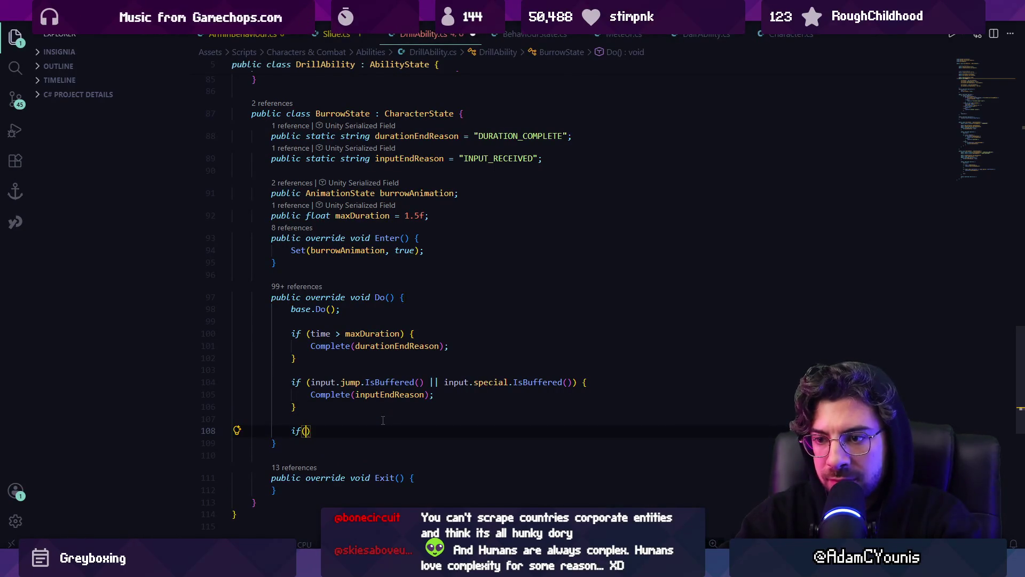
pyautogui.write('input.left)')
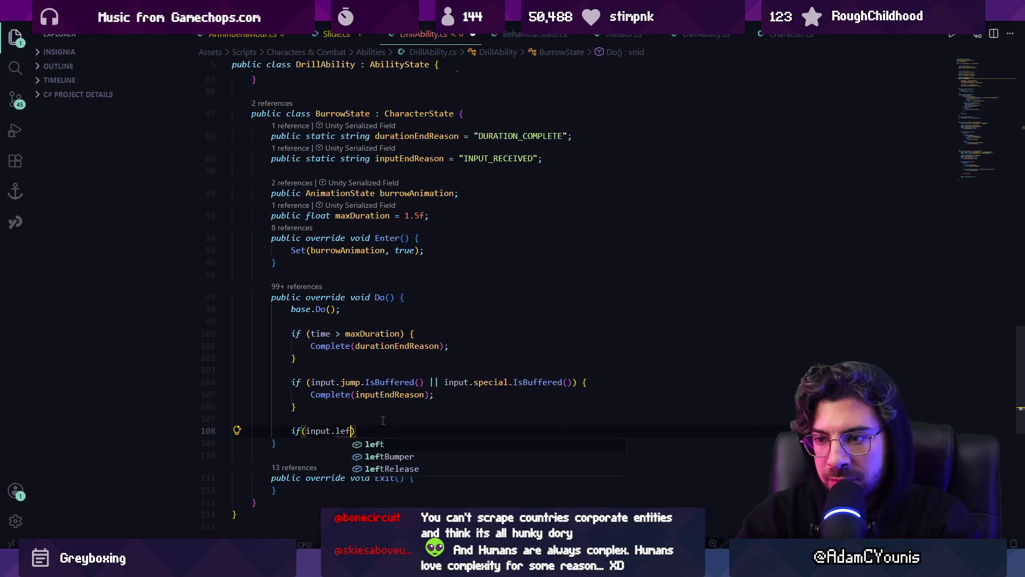
pyautogui.write('.')
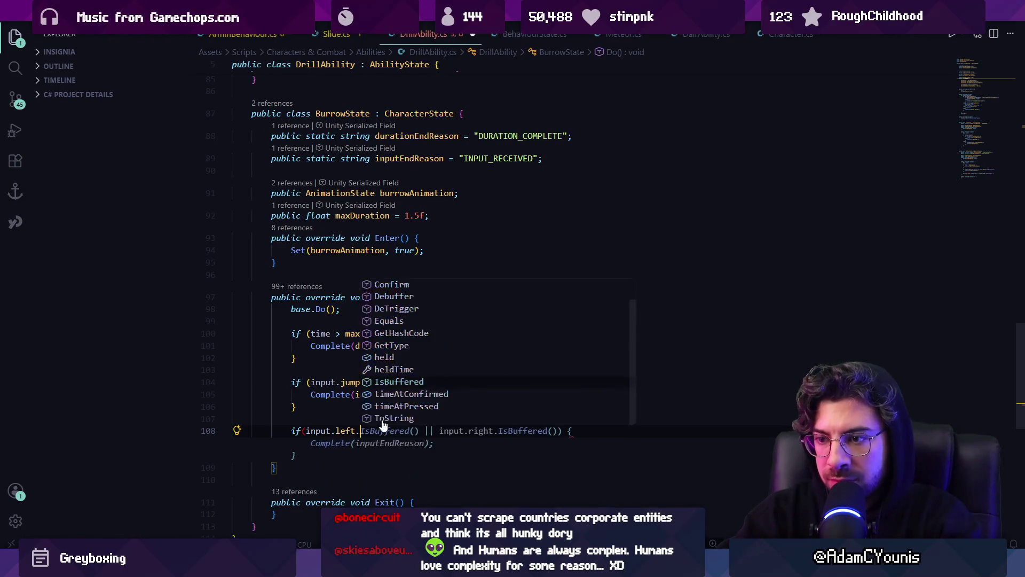
pyautogui.write('isPressed')
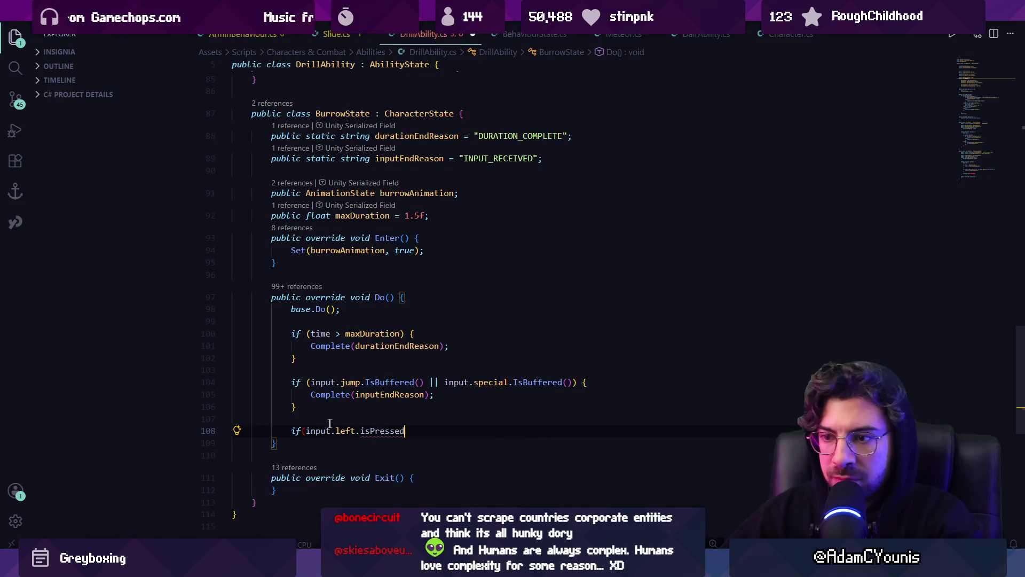
# - Inspect the declarations of the left input and BufferedInput class, then return to DrillAbility.cs
pyautogui.keyDown('ctrl'); pyautogui.click(344, 430); pyautogui.keyUp('ctrl')
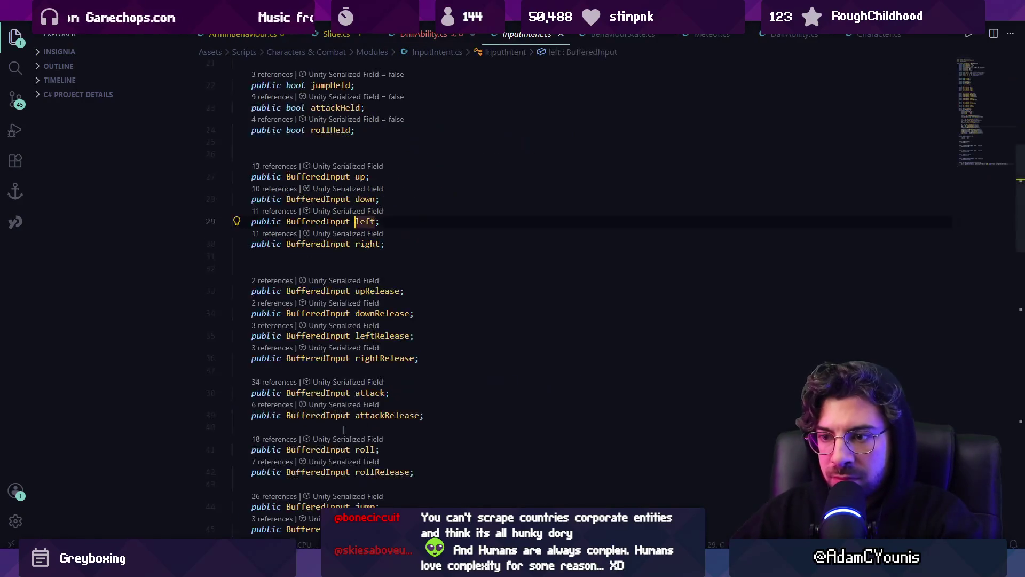
pyautogui.keyDown('ctrl'); pyautogui.click(313, 222); pyautogui.keyUp('ctrl')
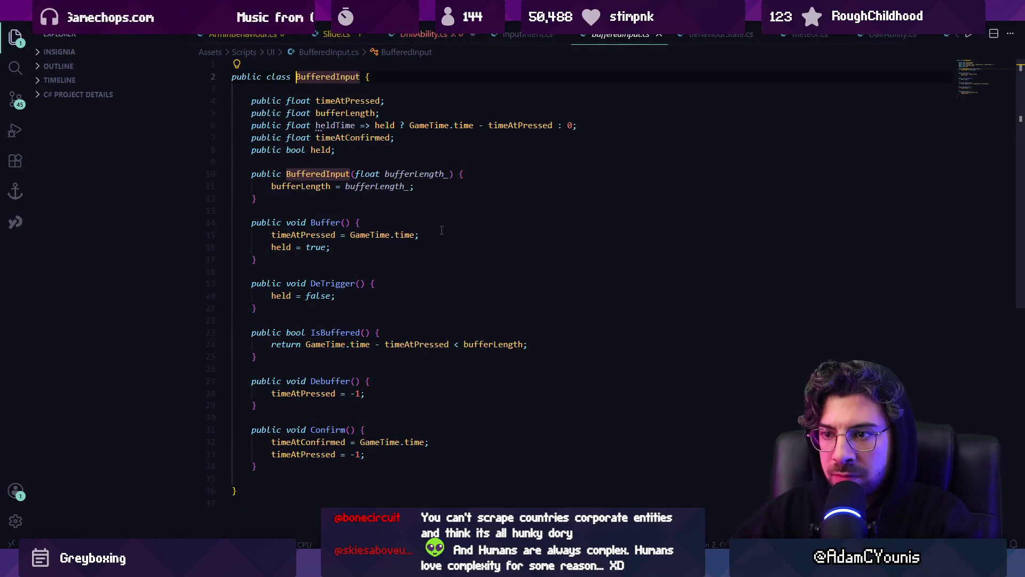
pyautogui.hotkey('alt', 'Left')
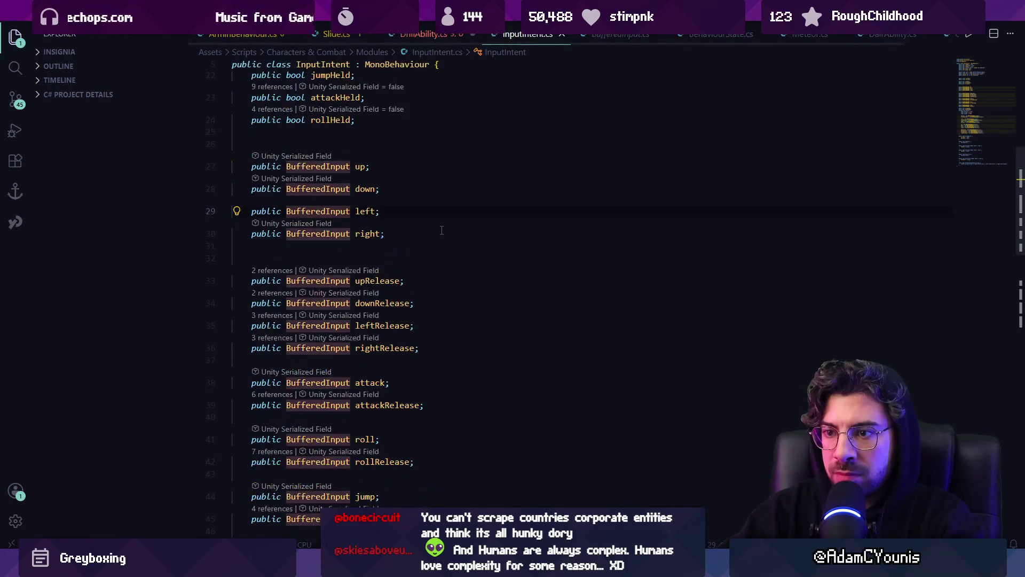
pyautogui.hotkey('ctrl', 'f')
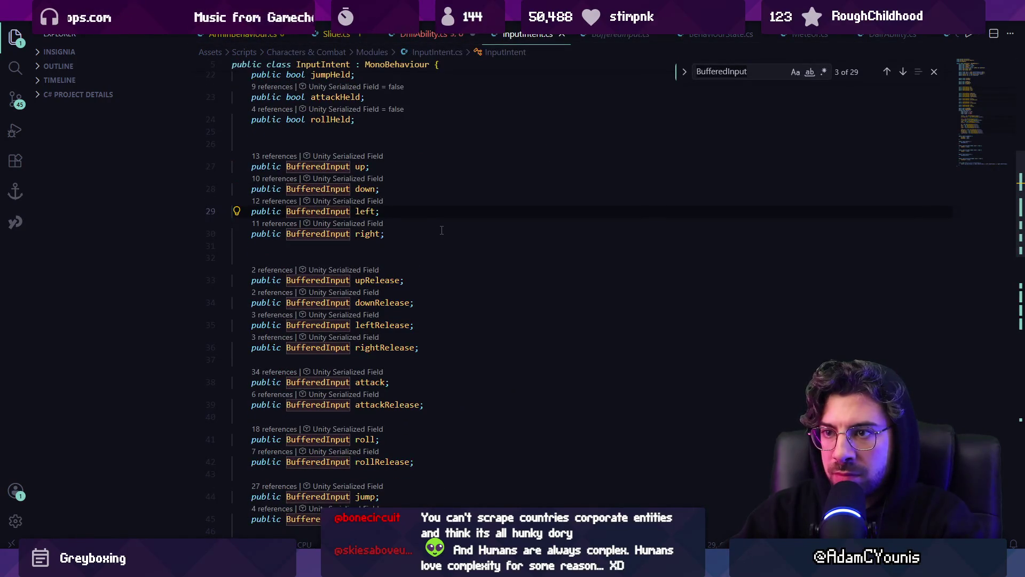
pyautogui.press('Escape')
pyautogui.scroll(-3, 458, 259)
pyautogui.scroll(4, 465, 262)
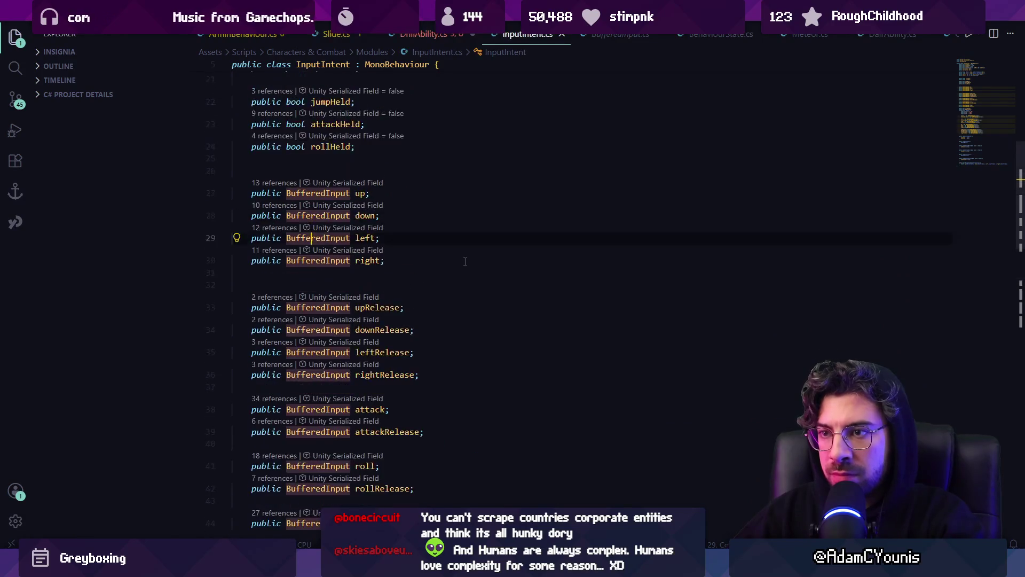
pyautogui.scroll(5, 465, 262)
pyautogui.hotkey('ctrl', 'Tab')
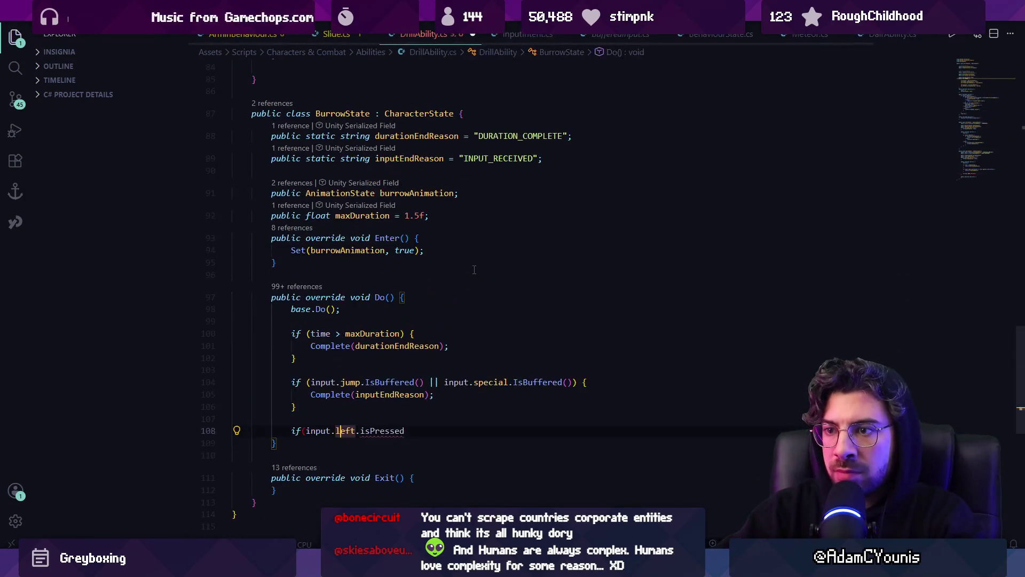
# - Replace the left check with an xDir condition setting horizontal body velocity to ±3, then save
pyautogui.hotkey('ctrl', 'shift', 'Right')
pyautogui.hotkey('ctrl', 'shift', 'Right')
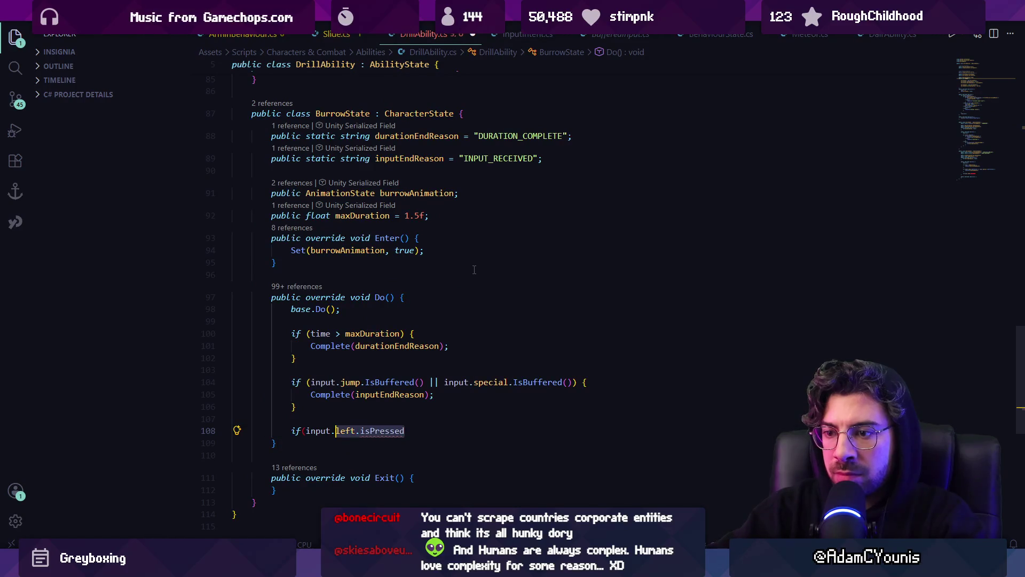
pyautogui.press('BackSpace')
pyautogui.write('x')
pyautogui.press('Tab')
pyautogui.hotkey('ctrl', 's')
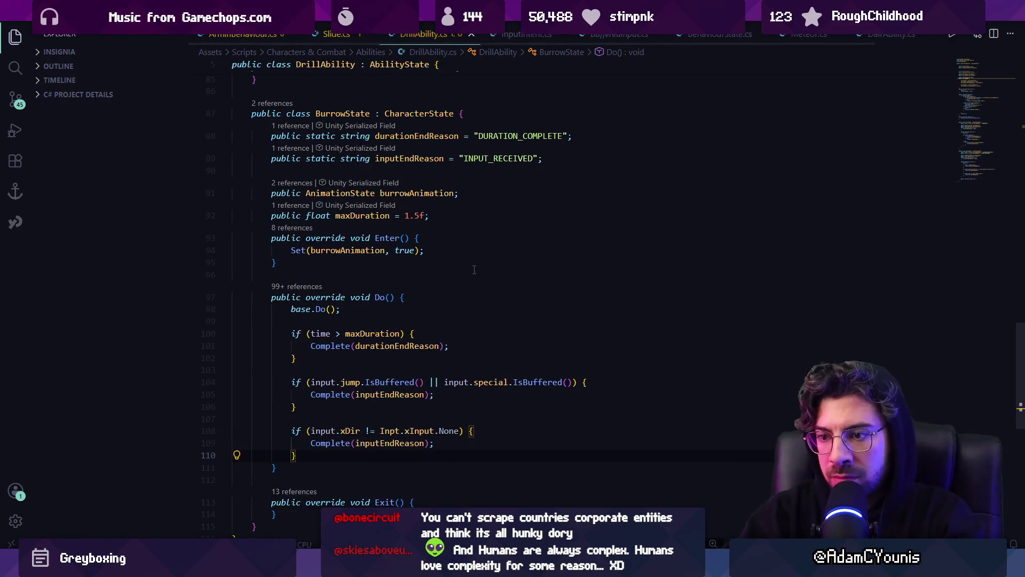
pyautogui.hotkey('ctrl', 'z')
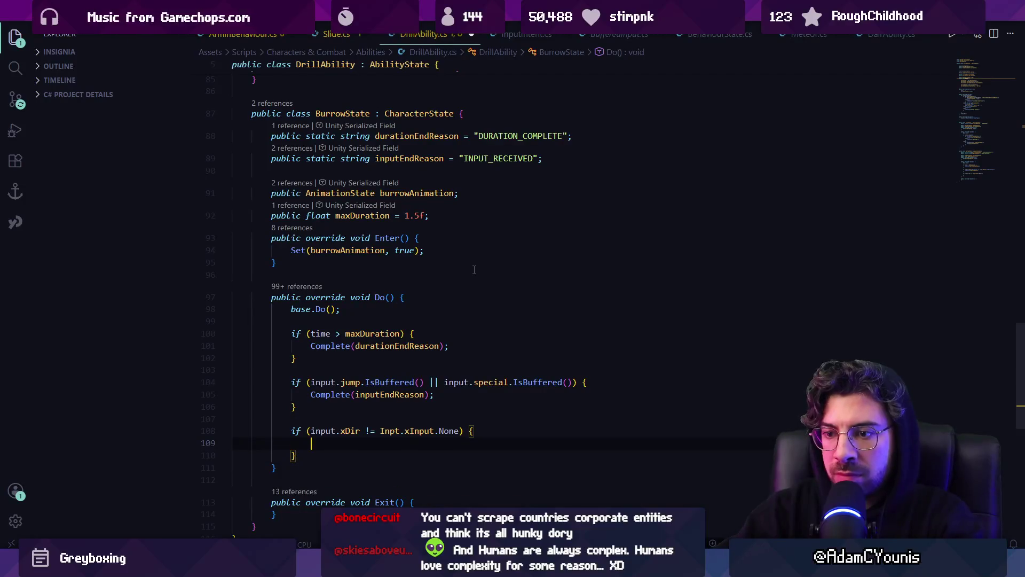
pyautogui.write('body')
pyautogui.press('Tab')
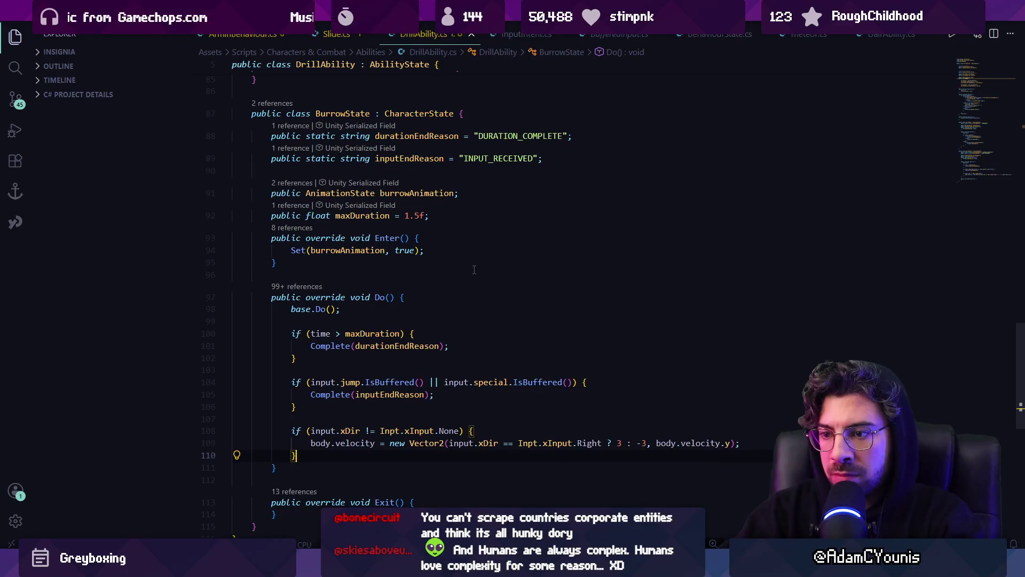
pyautogui.hotkey('alt', 'Tab')
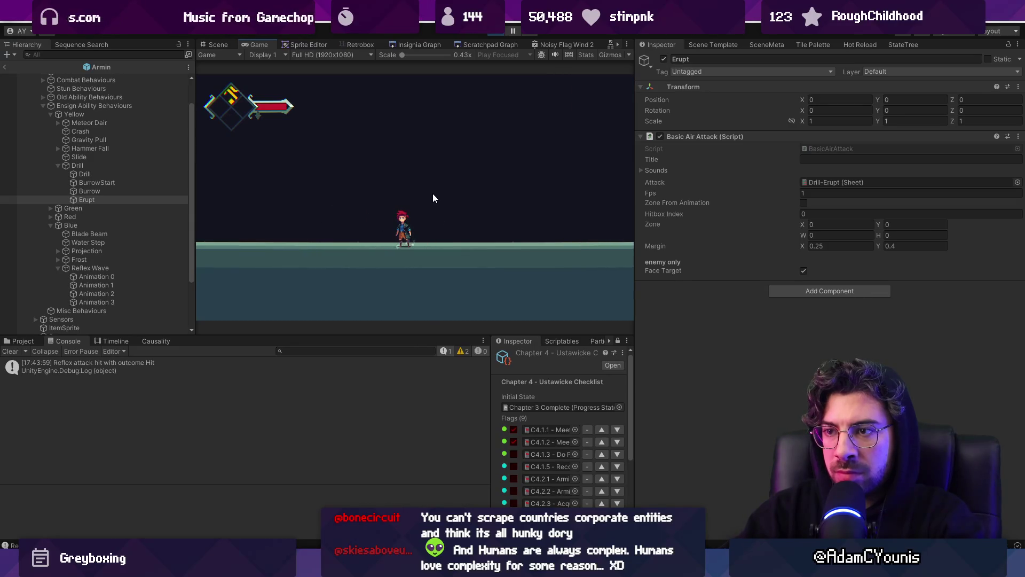
# - Stop the playtest, scroll back through DrillState and DrillAbility code, and return to Unity
pyautogui.click(499, 36)
pyautogui.hotkey('alt', 'Tab')
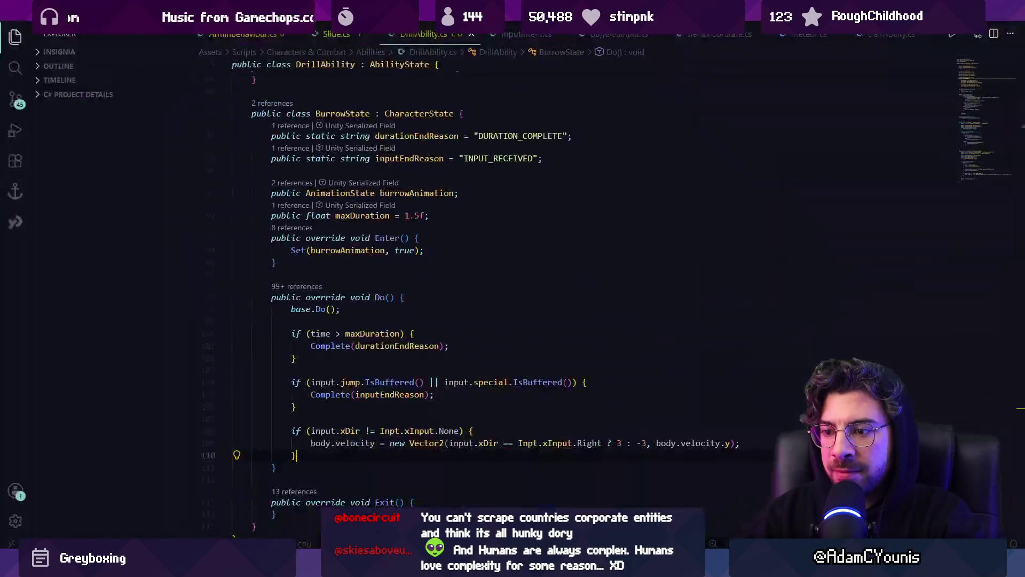
pyautogui.scroll(10, 389, 327)
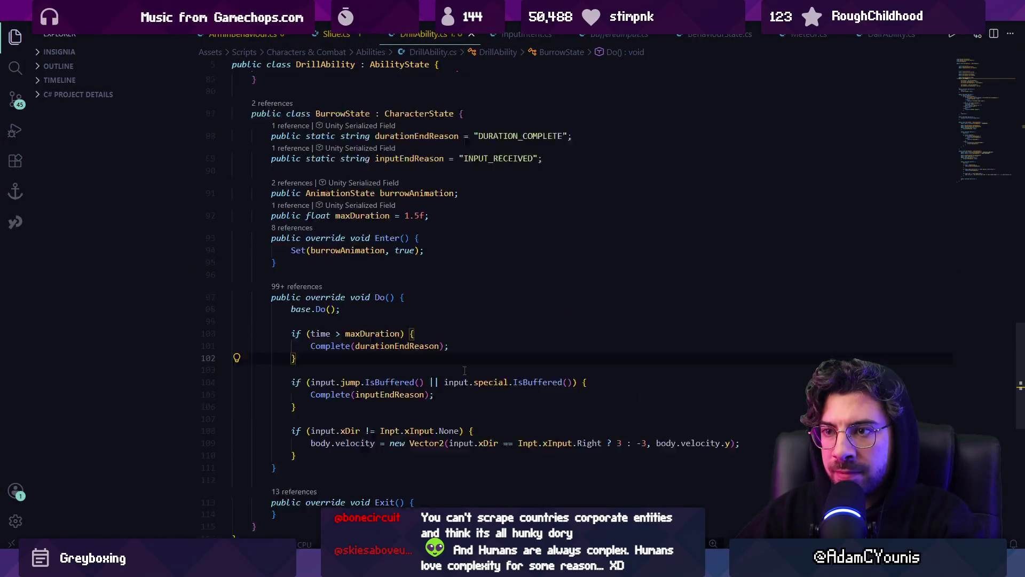
pyautogui.scroll(12, 448, 348)
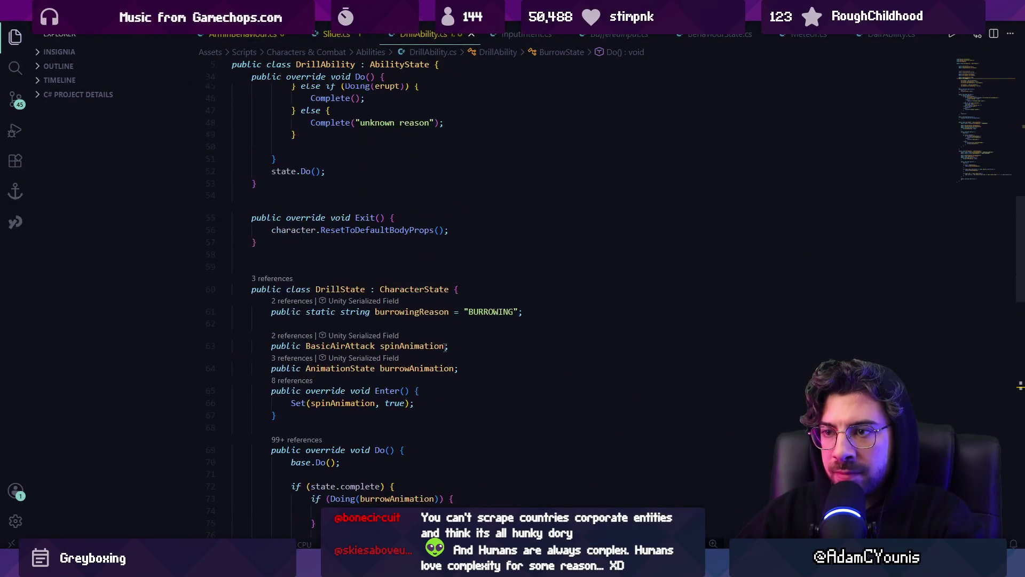
pyautogui.hotkey('alt', 'Tab')
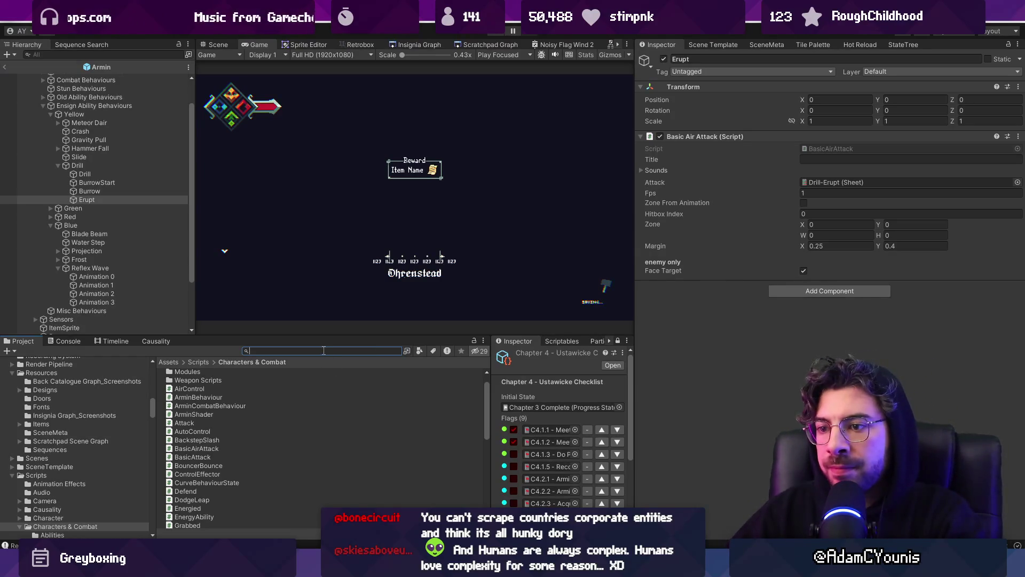
# - Find the Drill-Erupt sheet by searching 'erupt', add CanAttack to its frame, and playtest
pyautogui.write('er')
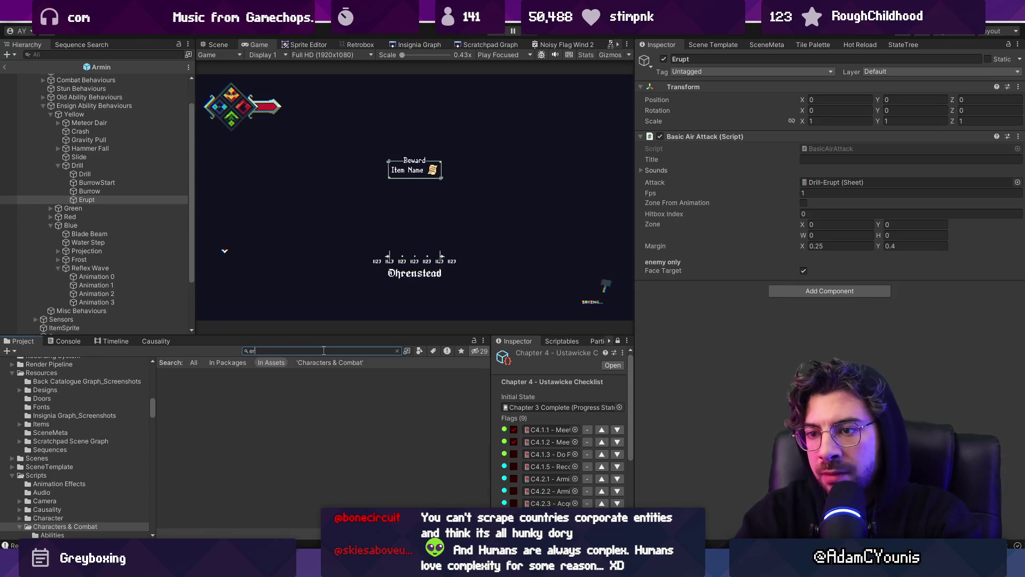
pyautogui.write('upt')
pyautogui.click(227, 363)
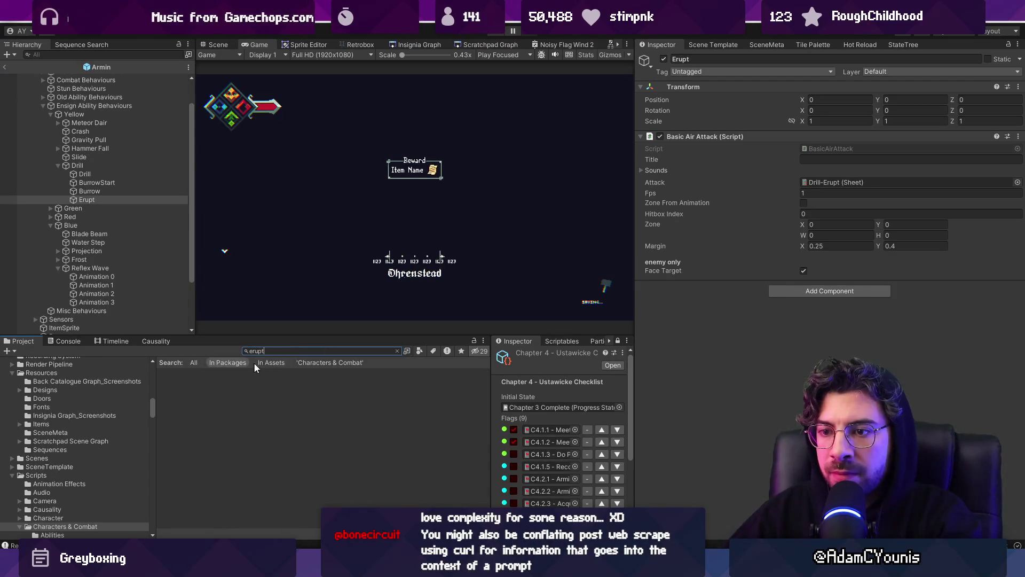
pyautogui.click(194, 362)
pyautogui.click(190, 372)
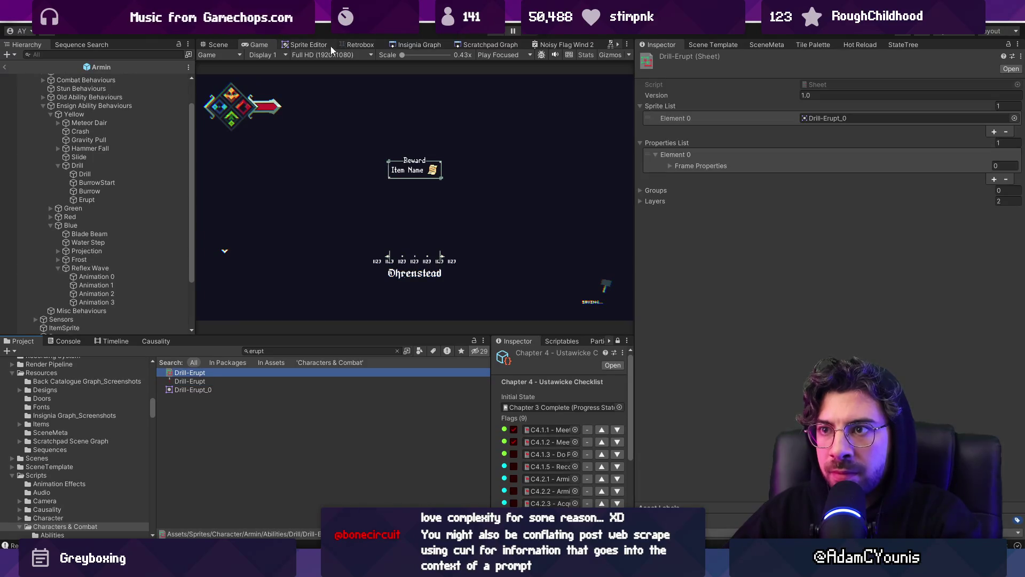
pyautogui.click(363, 44)
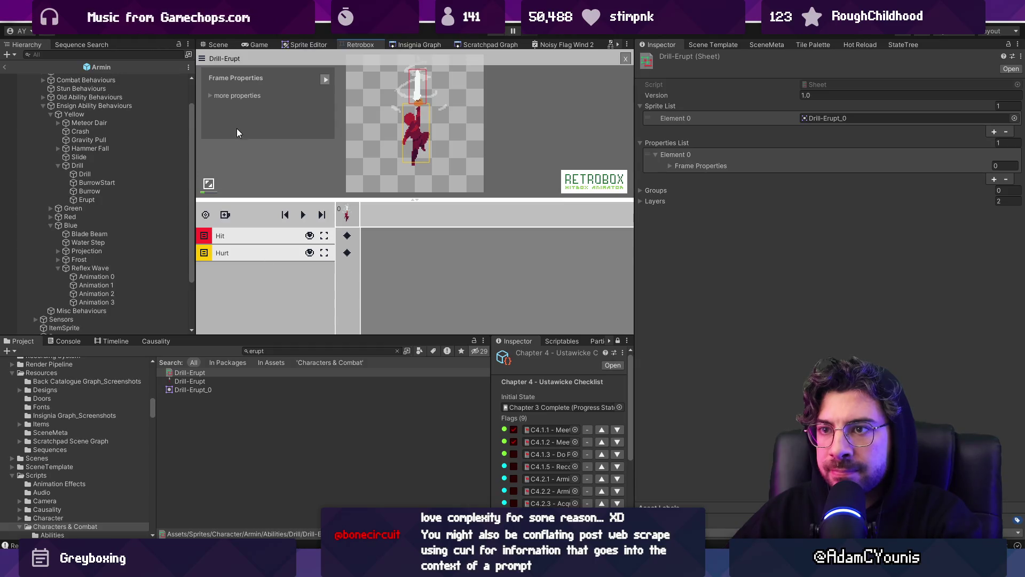
pyautogui.click(211, 95)
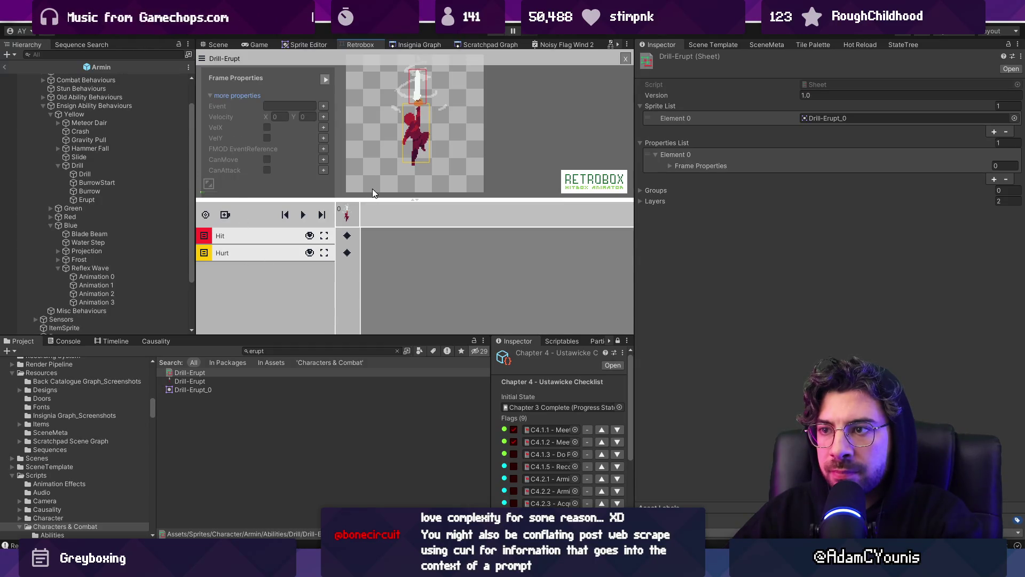
pyautogui.click(324, 170)
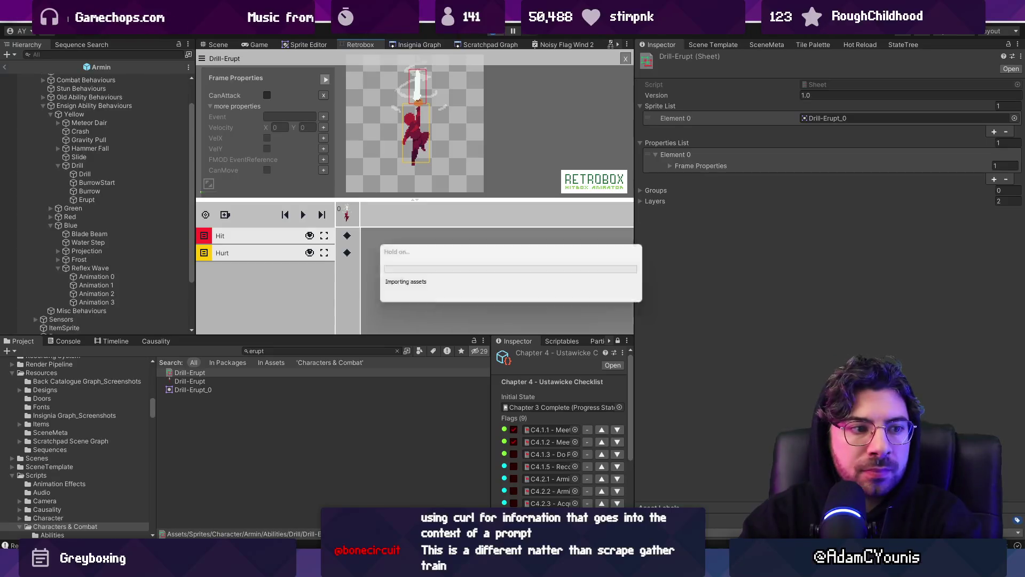
pyautogui.click(494, 33)
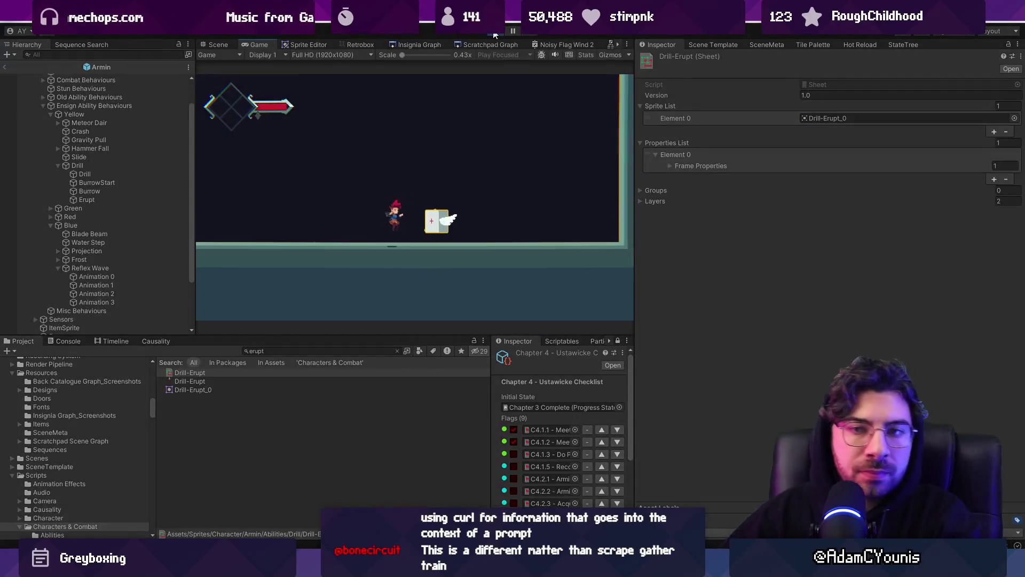
# - Add CanMove to the Drill-Erupt frame and playtest the erupt again
pyautogui.click(369, 45)
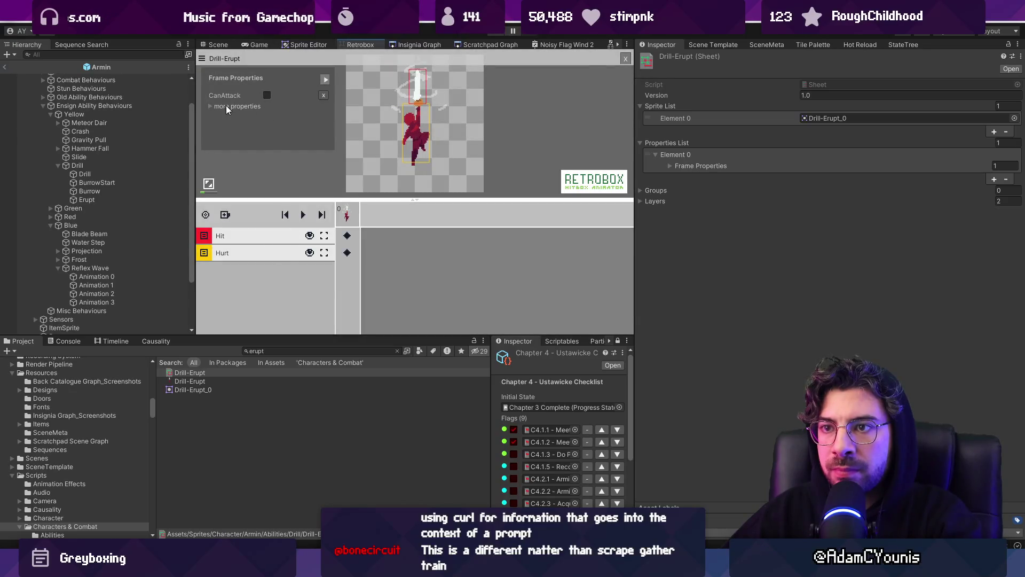
pyautogui.click(212, 107)
pyautogui.click(322, 168)
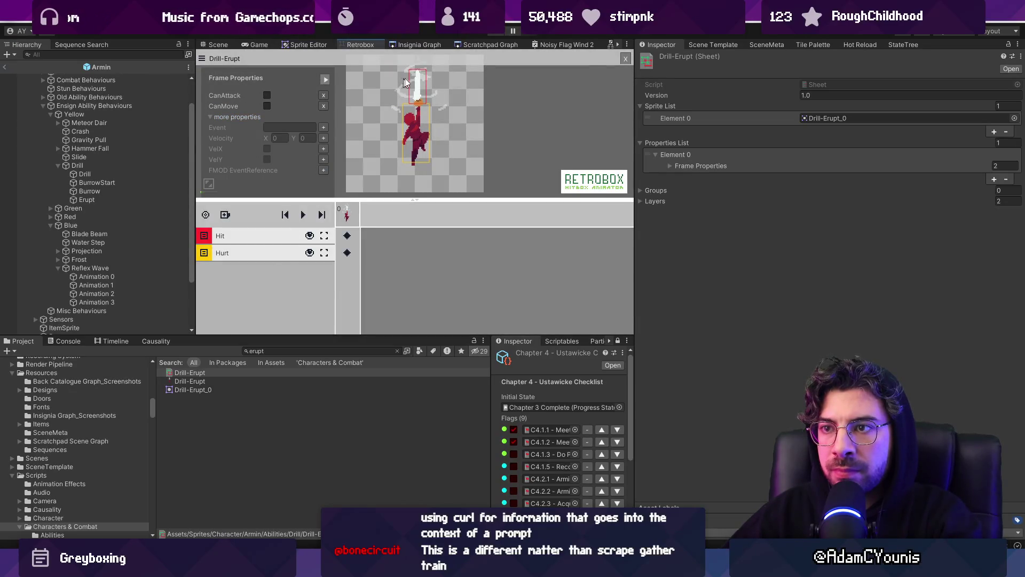
pyautogui.click(495, 33)
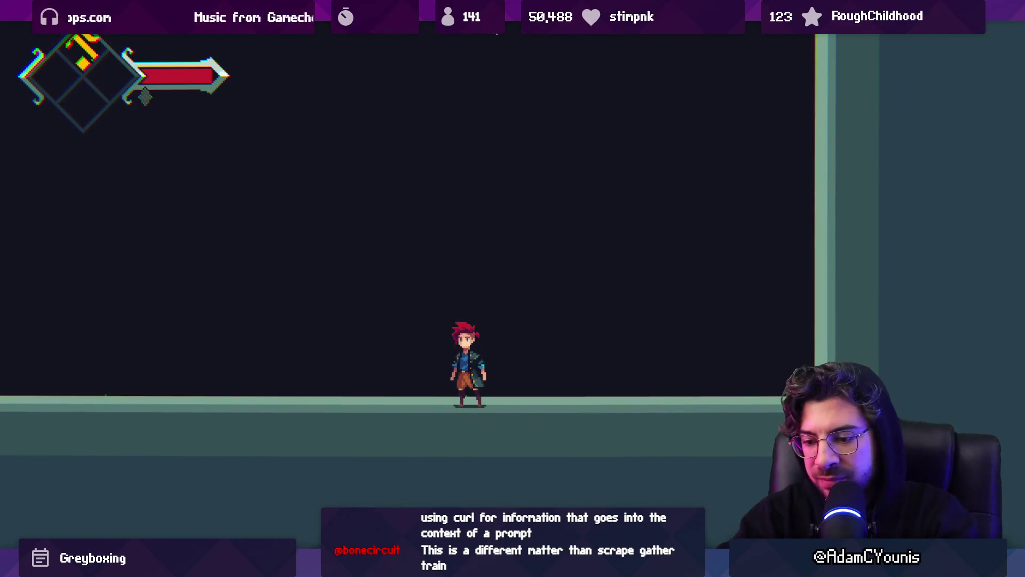
pyautogui.hotkey('shift', 'space')
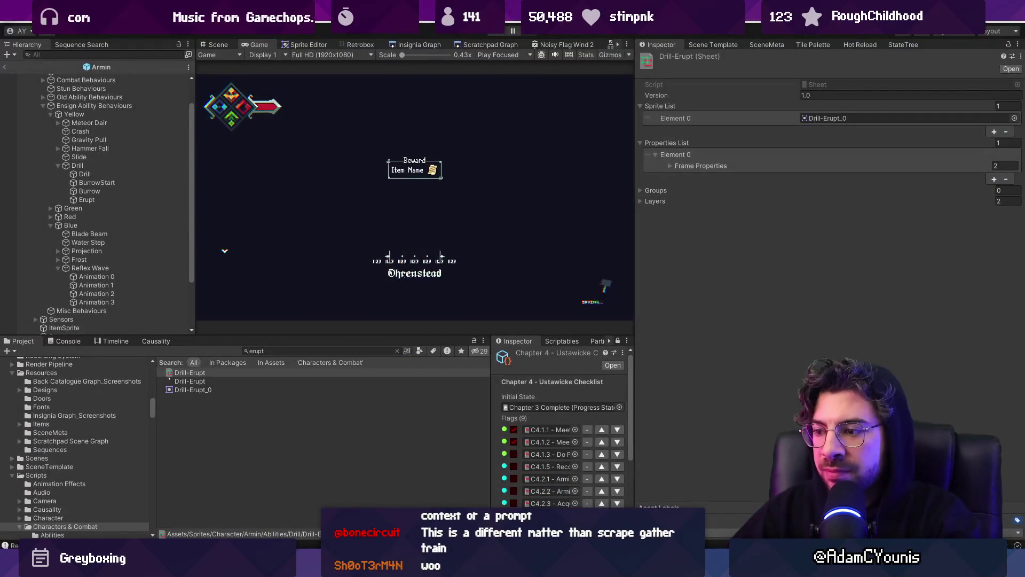
pyautogui.hotkey('alt', 'Tab')
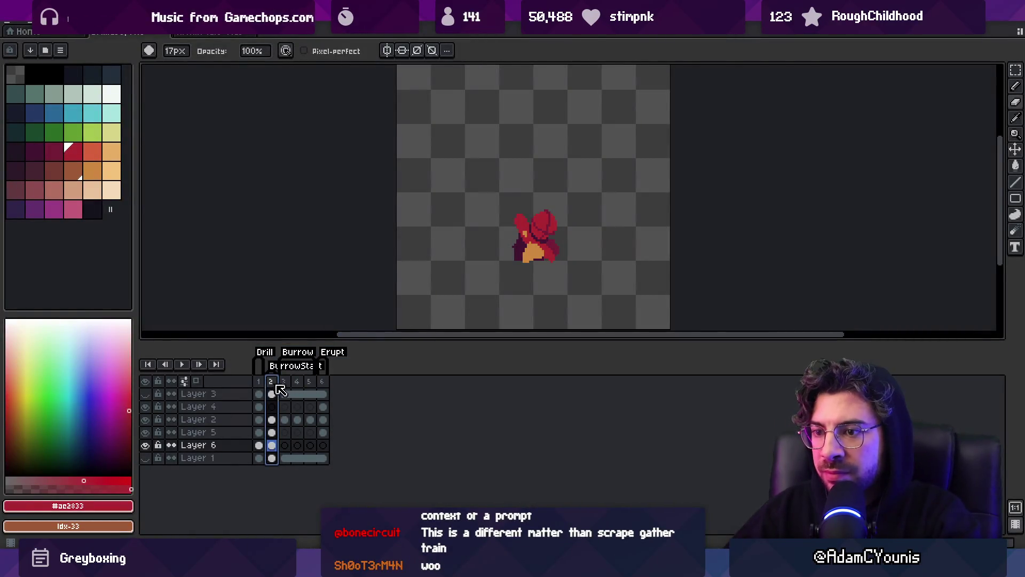
# - Rearrange the drill timeline by inserting, moving and removing frames
pyautogui.hotkey('alt', 'n')
pyautogui.hotkey('alt', 'n')
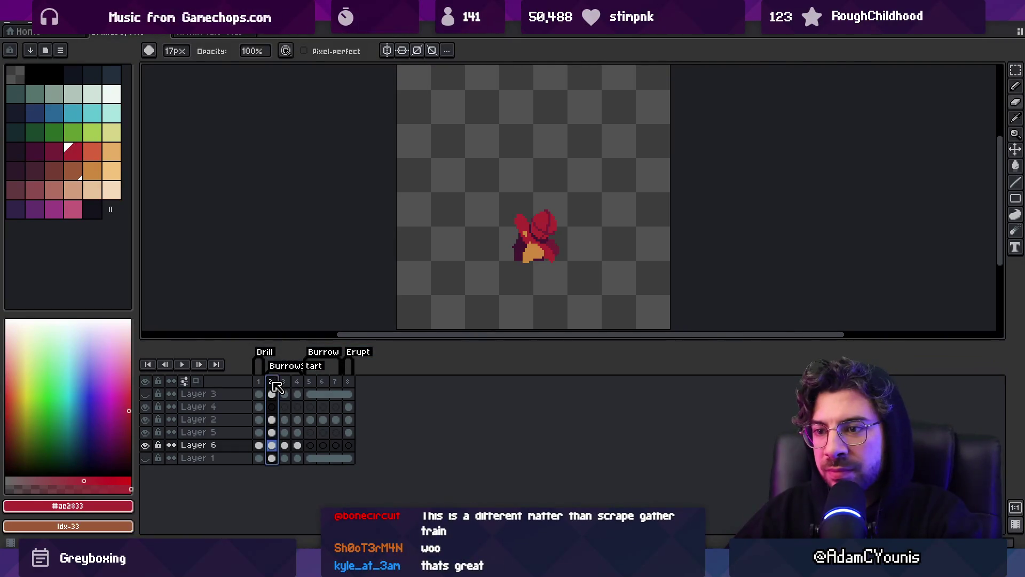
pyautogui.press('Escape')
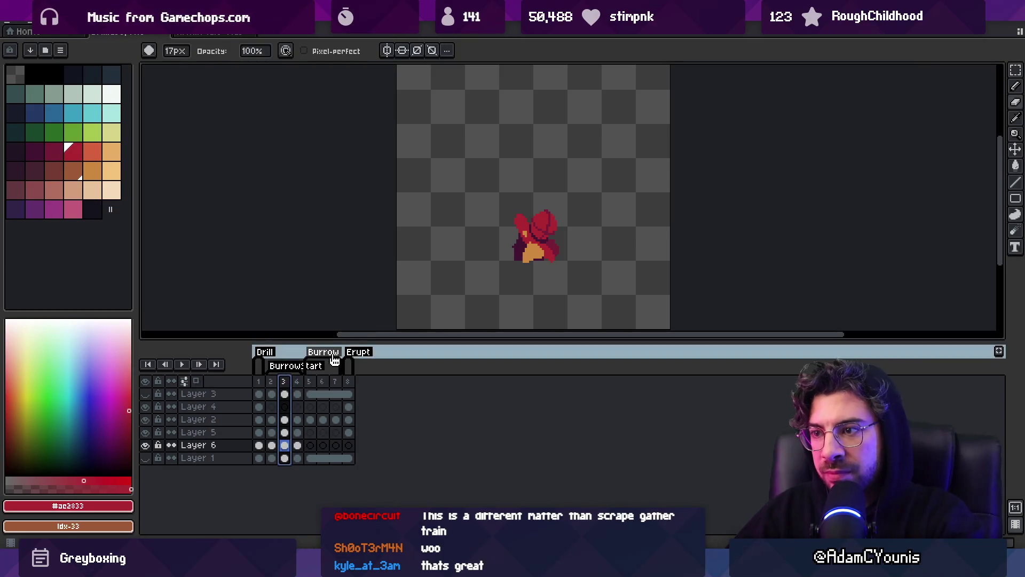
pyautogui.click(259, 381)
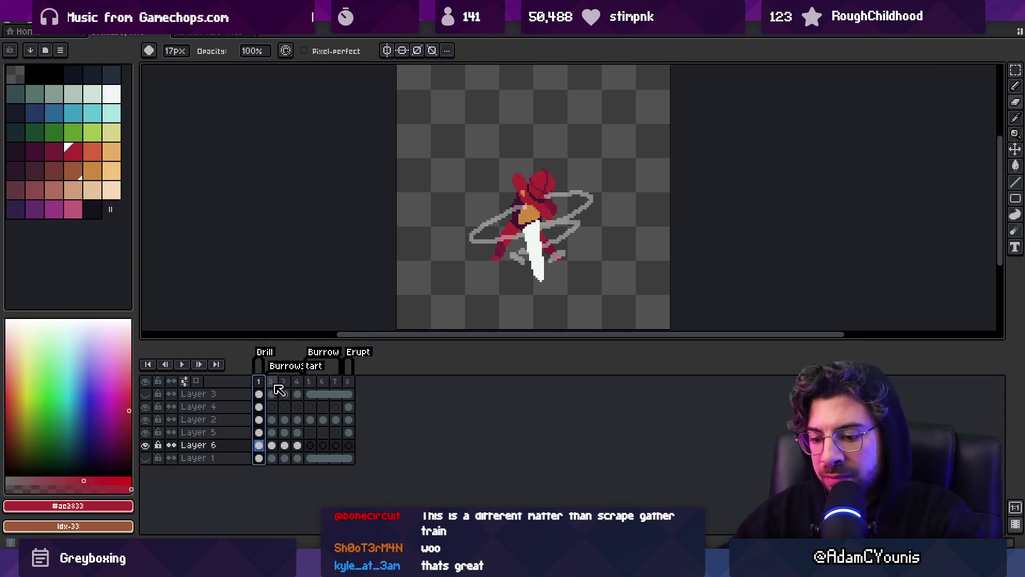
pyautogui.hotkey('alt', 'n')
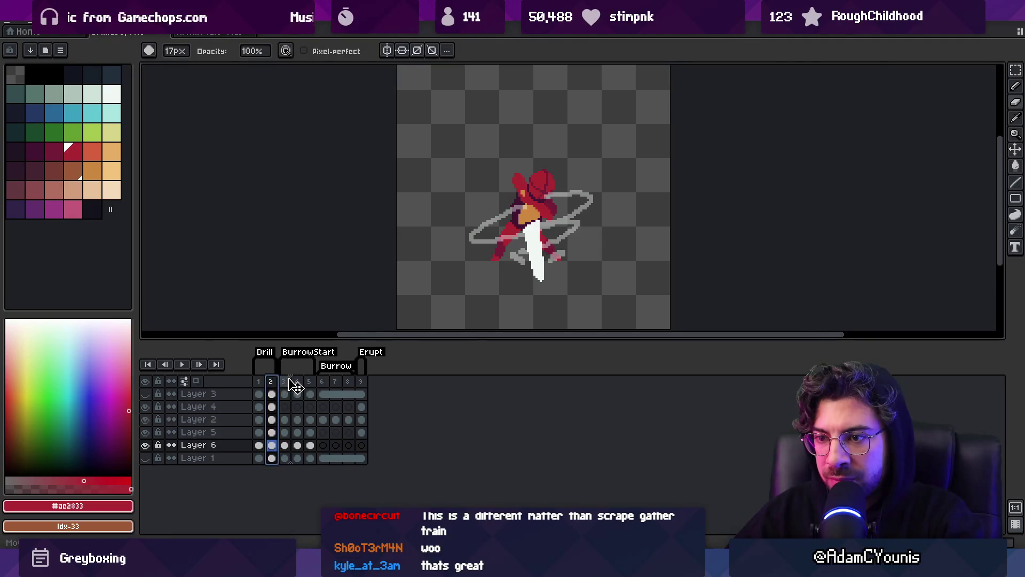
pyautogui.moveTo(295, 386); pyautogui.dragTo(290, 385)
pyautogui.click(271, 381)
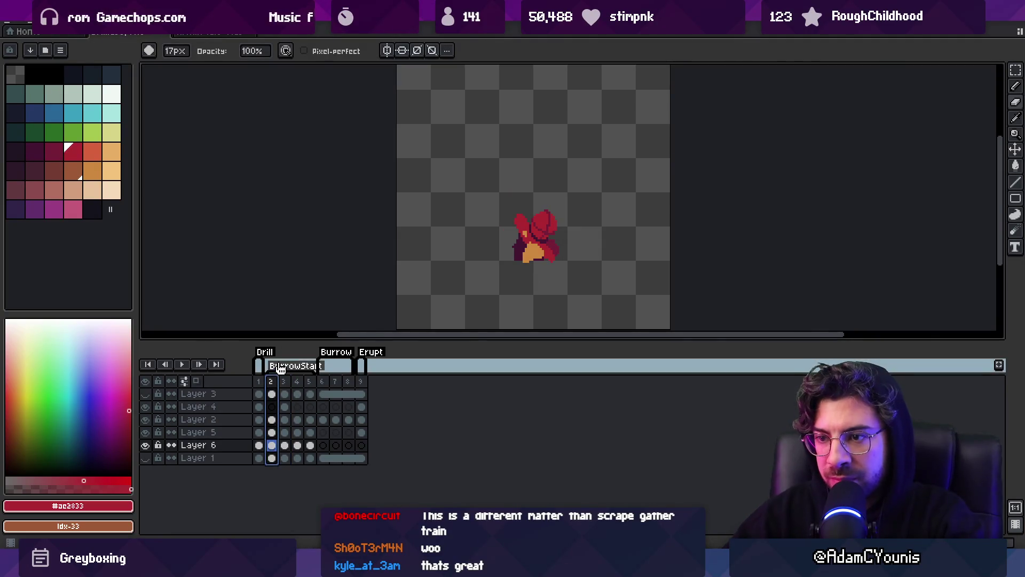
pyautogui.hotkey('alt', 'c')
# - Shift frame 2's Layer 6 artwork down about 35 pixels and erase the grey ring's left side
pyautogui.press('v')
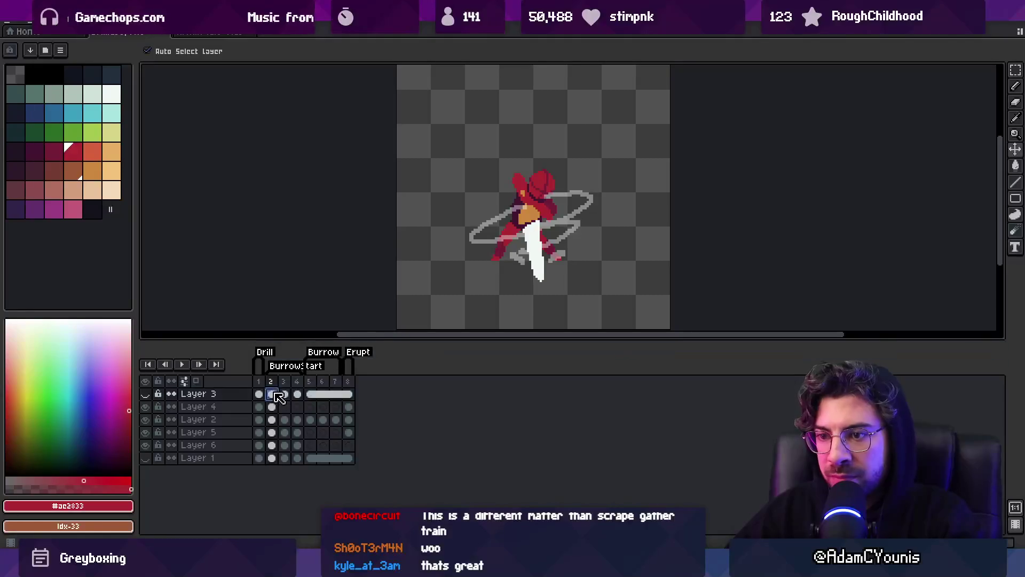
pyautogui.click(277, 446)
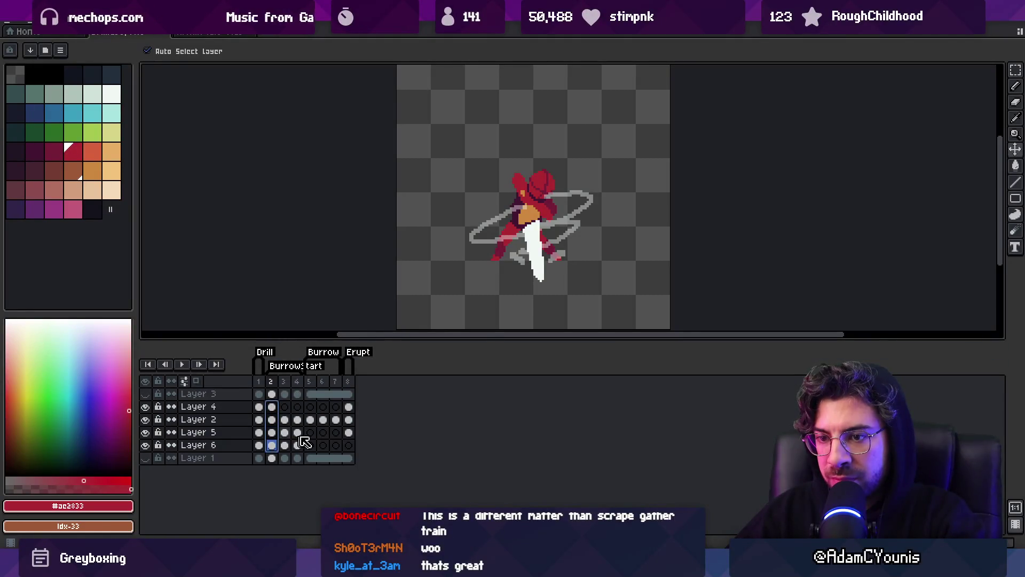
pyautogui.moveTo(540, 193); pyautogui.dragTo(537, 212)
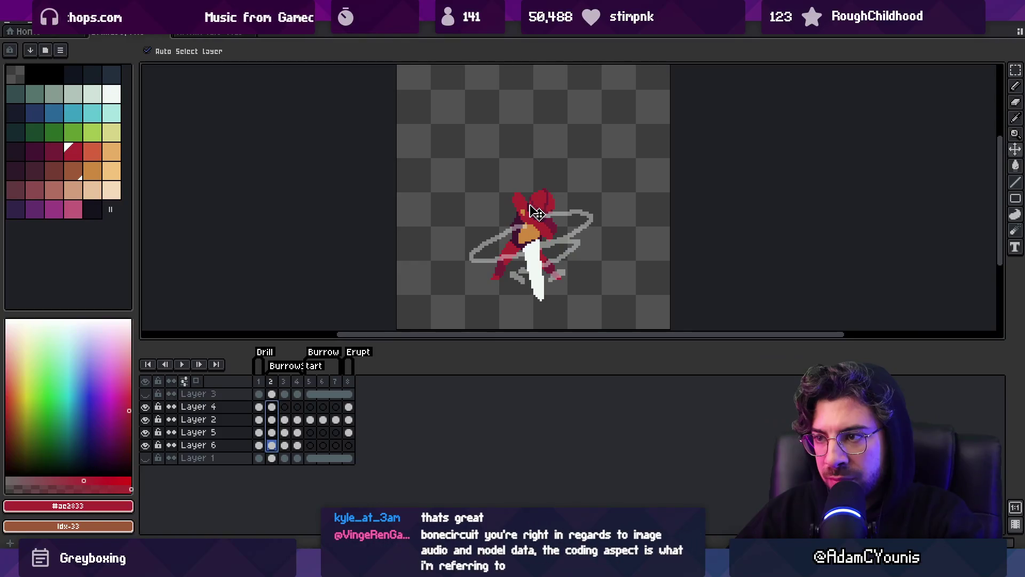
pyautogui.press('b')
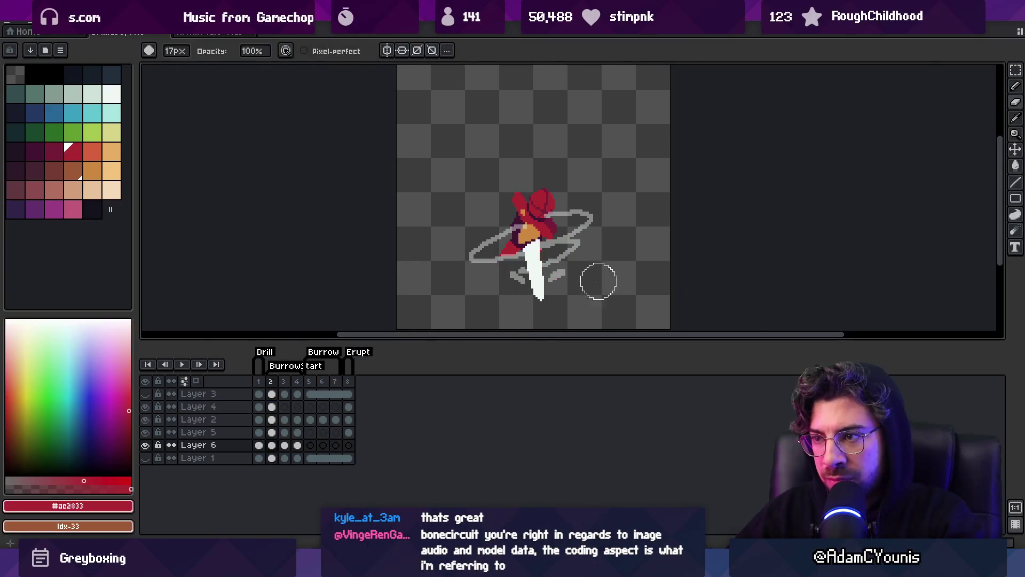
pyautogui.keyDown('ctrl'); pyautogui.click(551, 291); pyautogui.keyUp('ctrl')
pyautogui.keyDown('ctrl'); pyautogui.click(489, 255); pyautogui.keyUp('ctrl')
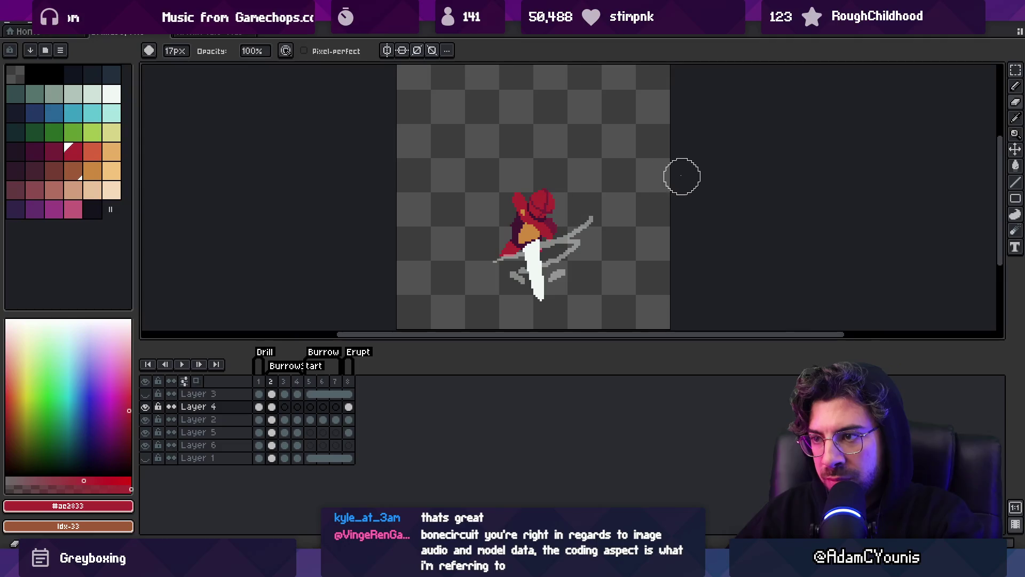
pyautogui.keyDown('ctrl'); pyautogui.click(528, 279); pyautogui.keyUp('ctrl')
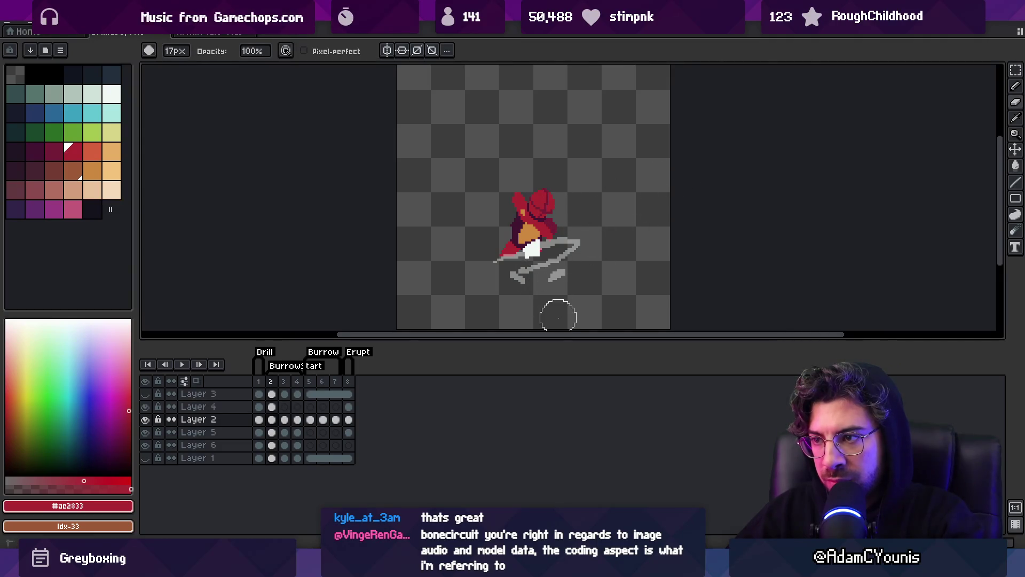
pyautogui.keyDown('ctrl'); pyautogui.click(505, 281); pyautogui.keyUp('ctrl')
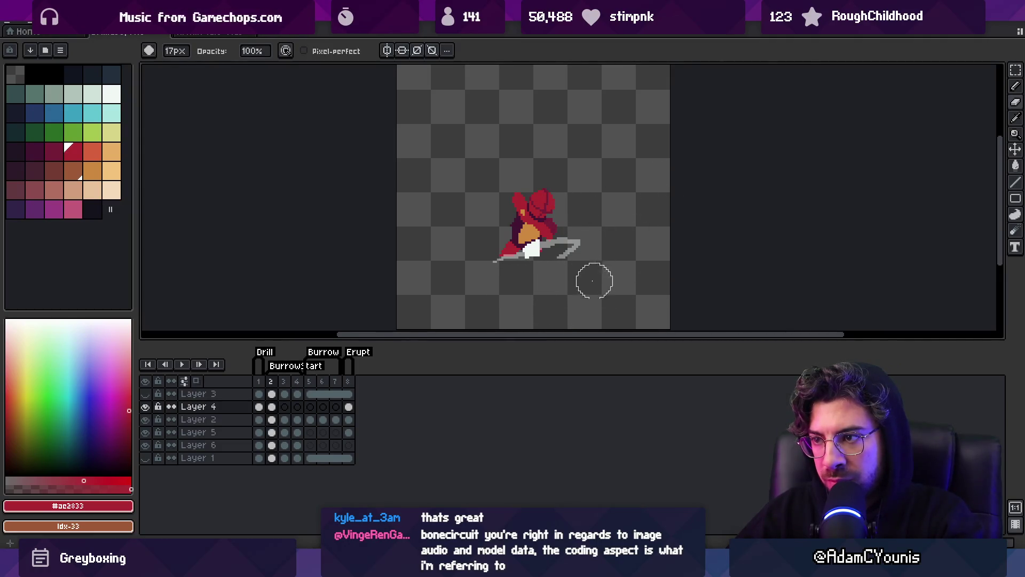
# - On frame 4, erase the lower-right wing piece on Layer 5
pyautogui.moveTo(278, 391); pyautogui.dragTo(289, 390)
pyautogui.click(297, 381)
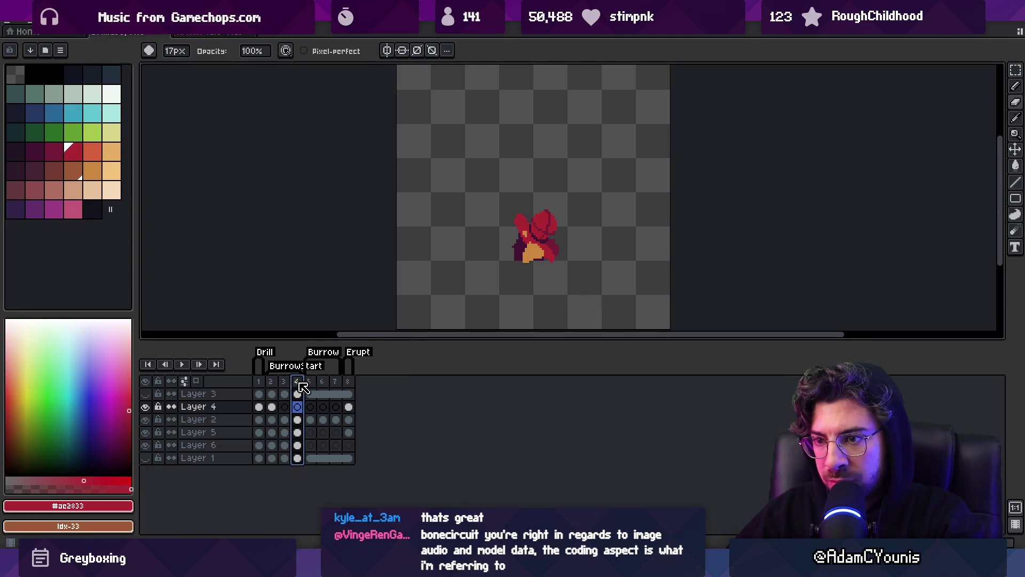
pyautogui.press('ctrl')
pyautogui.click(547, 236)
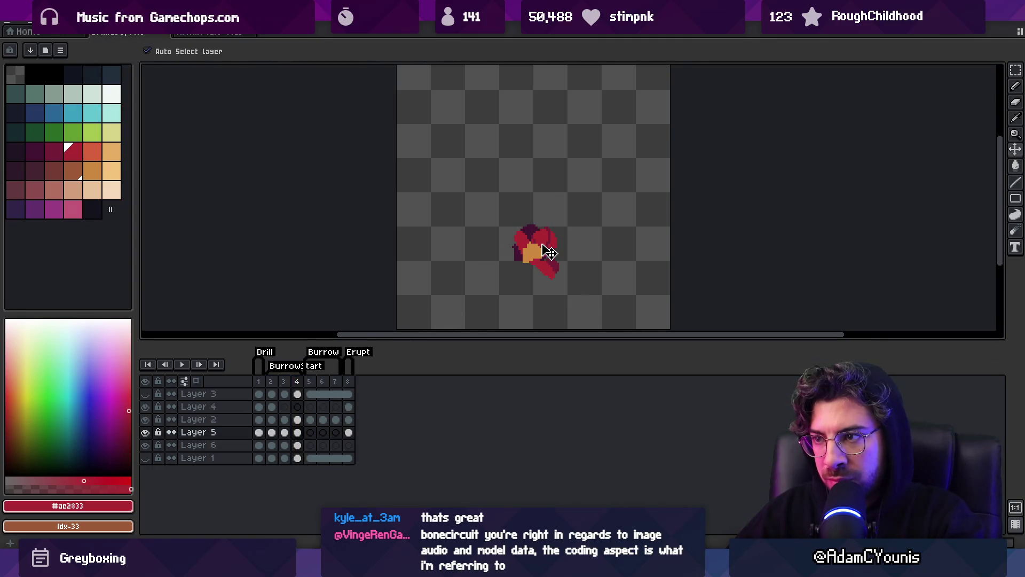
pyautogui.press('e')
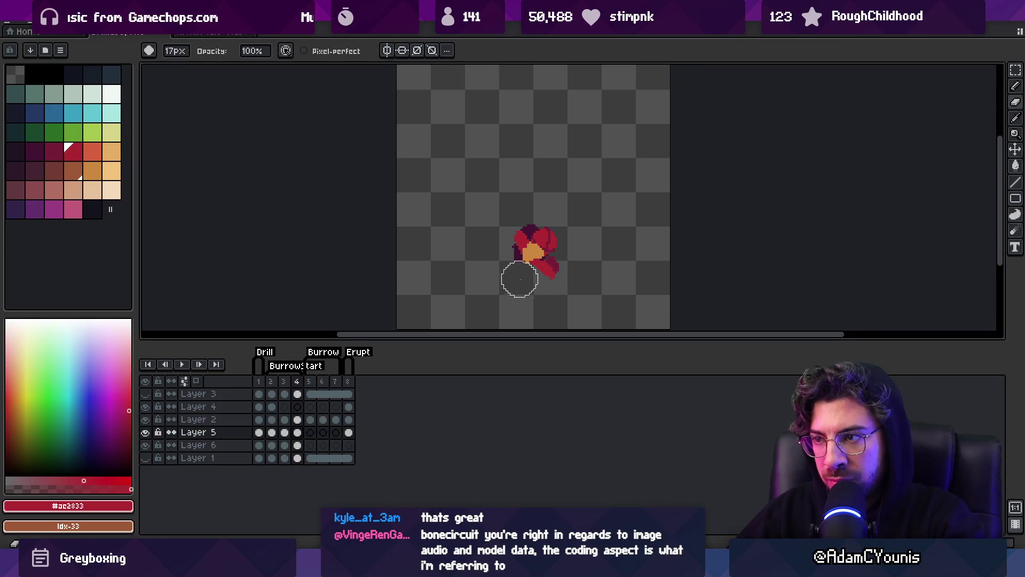
pyautogui.press('v')
pyautogui.moveTo(519, 277)
pyautogui.mouseDown()
pyautogui.moveTo(543, 271)
pyautogui.moveTo(533, 246)
pyautogui.moveTo(515, 243)
pyautogui.mouseUp()
# - Erase the leftover red and orange pixels on Layer 6 and select frames 2–5
pyautogui.click(543, 271)
pyautogui.press('e')
pyautogui.press('v')
pyautogui.click(540, 238)
pyautogui.press('e')
pyautogui.press('v')
pyautogui.click(524, 245)
pyautogui.press('e')
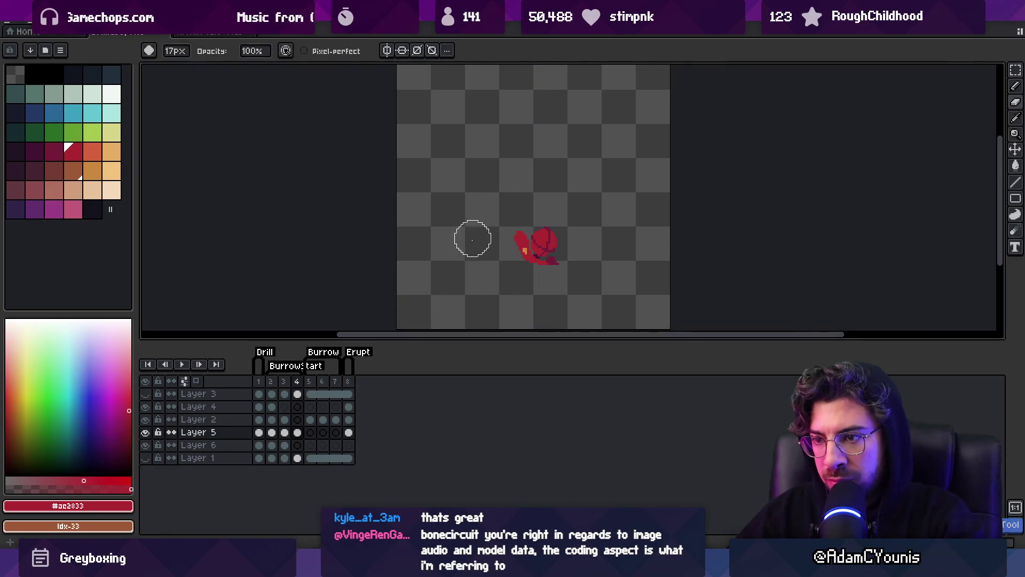
pyautogui.moveTo(272, 381); pyautogui.dragTo(321, 383)
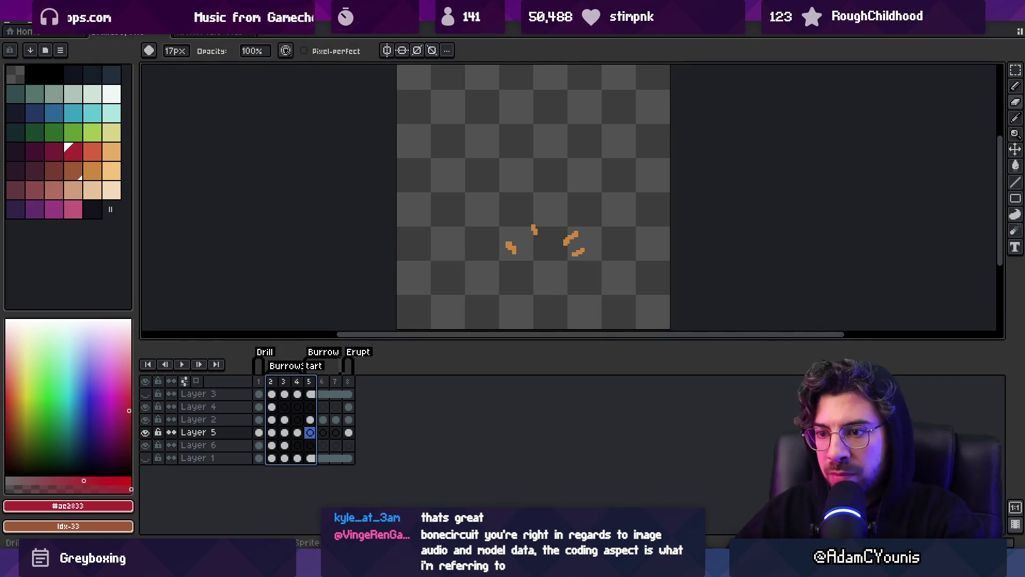
pyautogui.hotkey('alt', 'Tab')
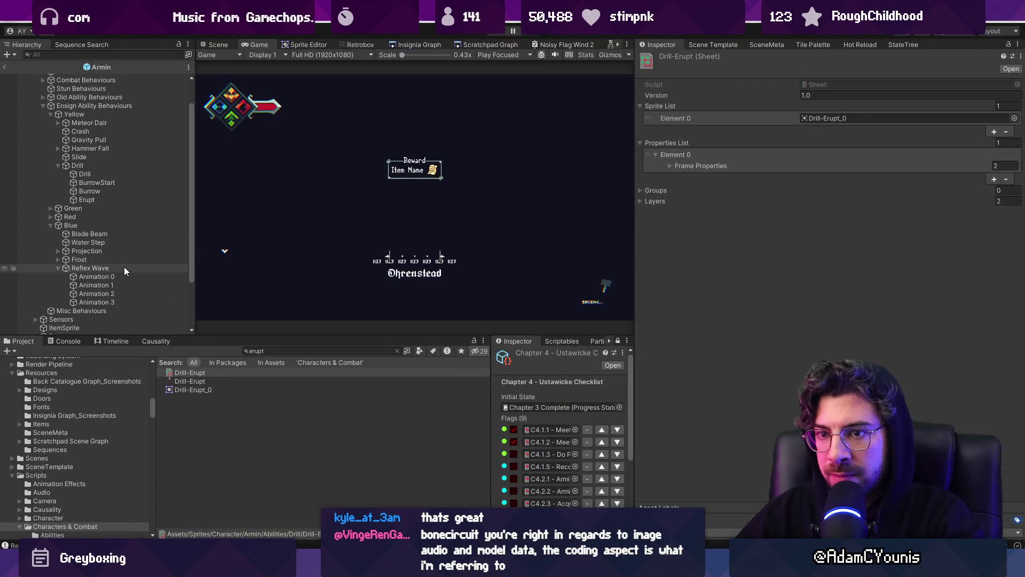
# - Make the Burrow animation state loop
pyautogui.click(125, 268)
pyautogui.click(90, 190)
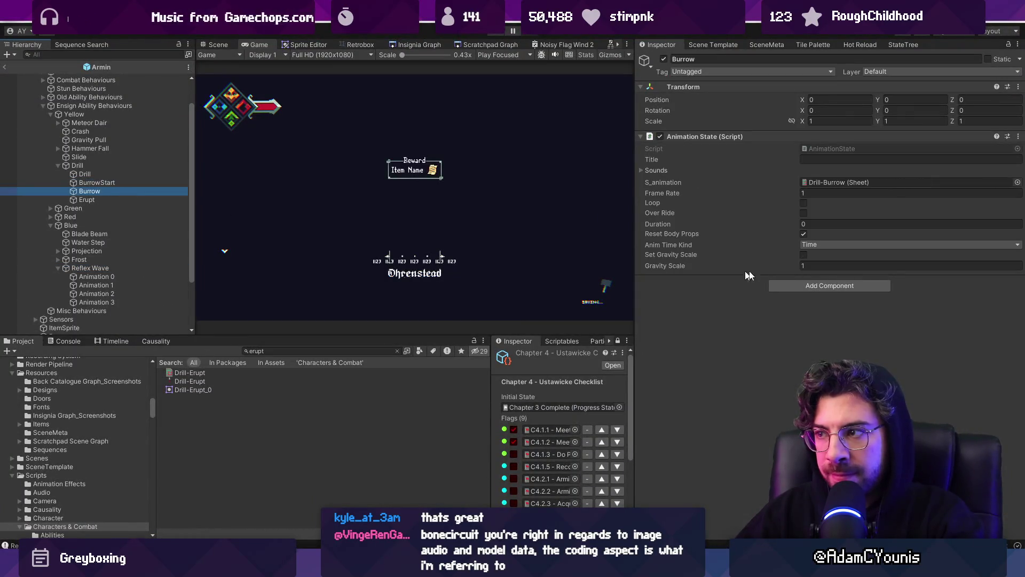
pyautogui.click(804, 203)
pyautogui.click(845, 194)
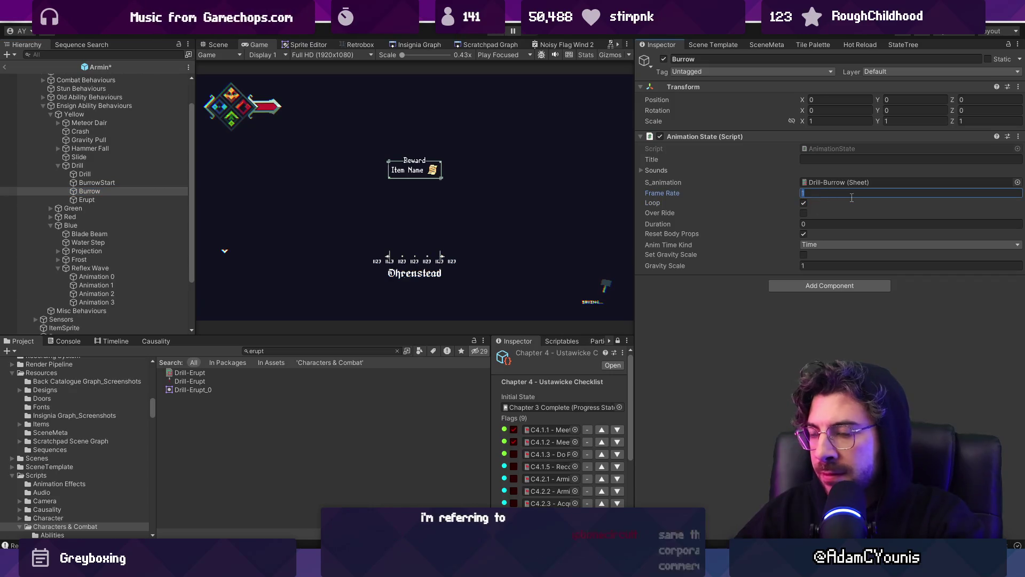
# - Inspect BurrowStart's sheet and delete the old Drill-BurrowStart asset for reimport
pyautogui.click(95, 183)
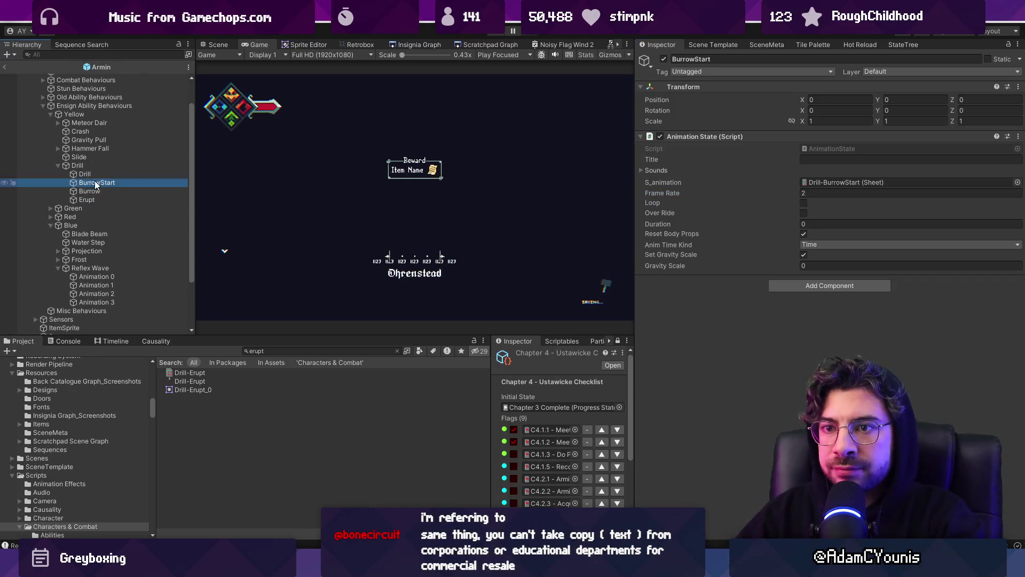
pyautogui.doubleClick(824, 182)
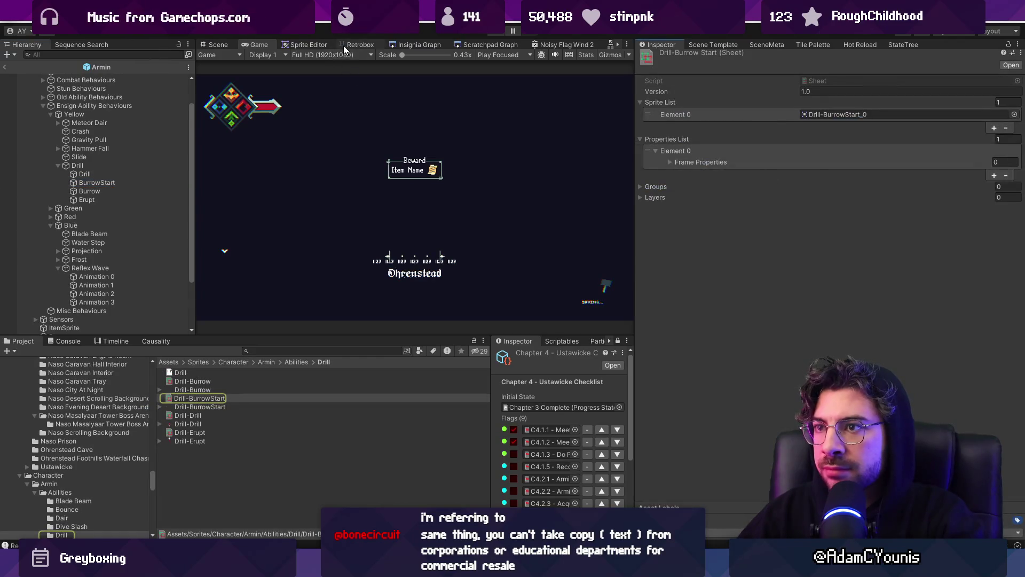
pyautogui.click(344, 46)
pyautogui.click(197, 407)
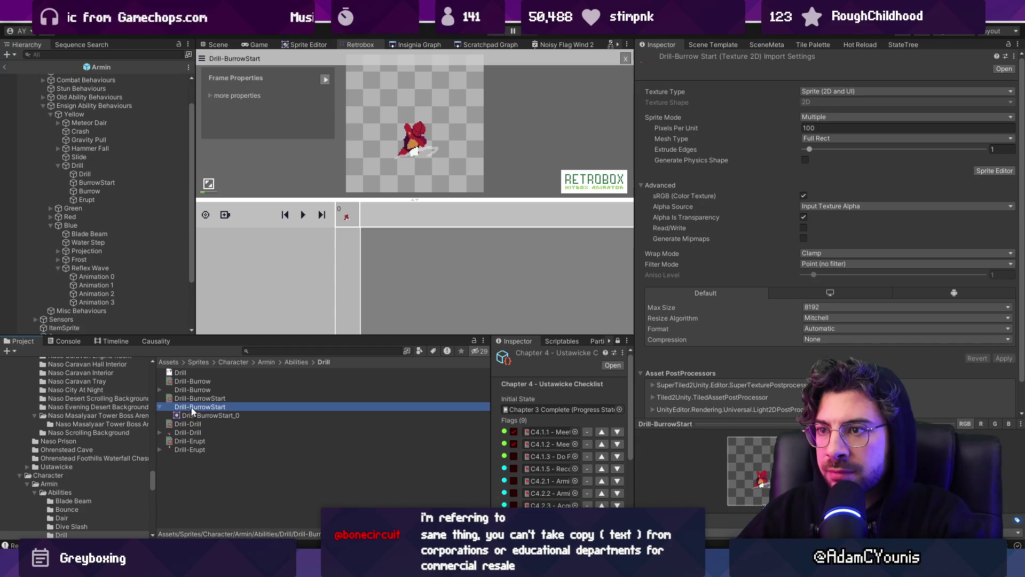
pyautogui.click(380, 226)
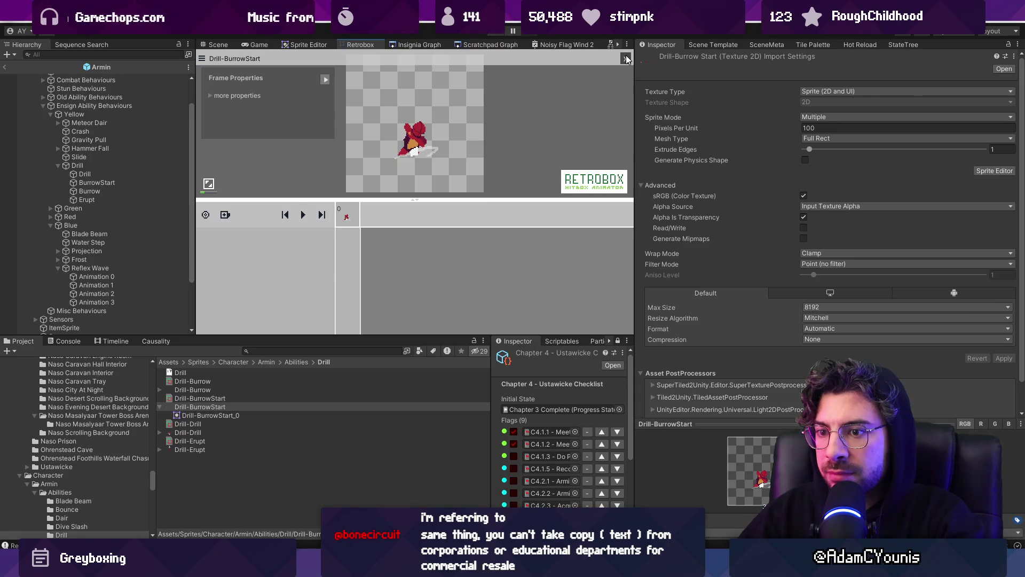
pyautogui.click(212, 398)
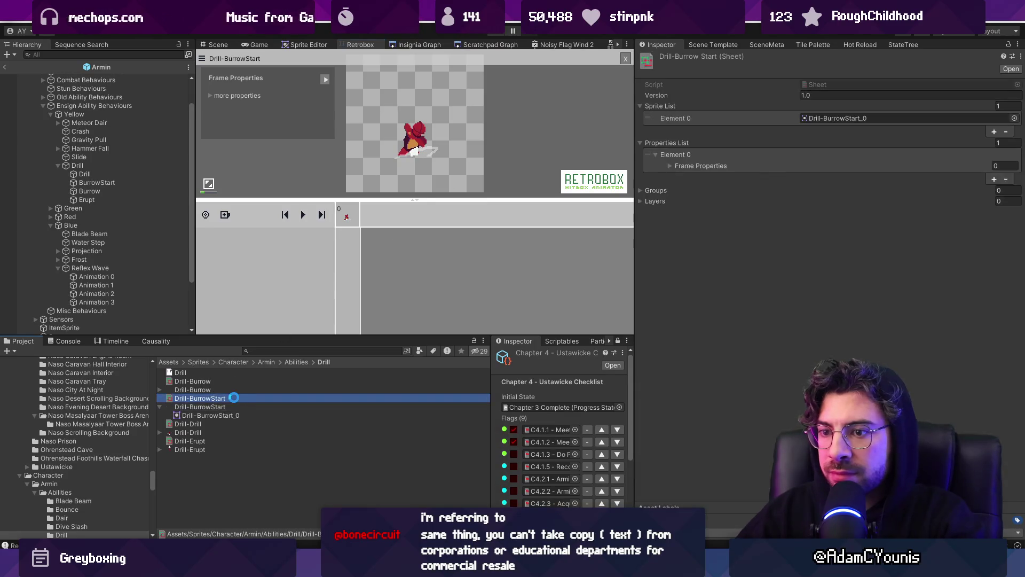
pyautogui.press('Return')
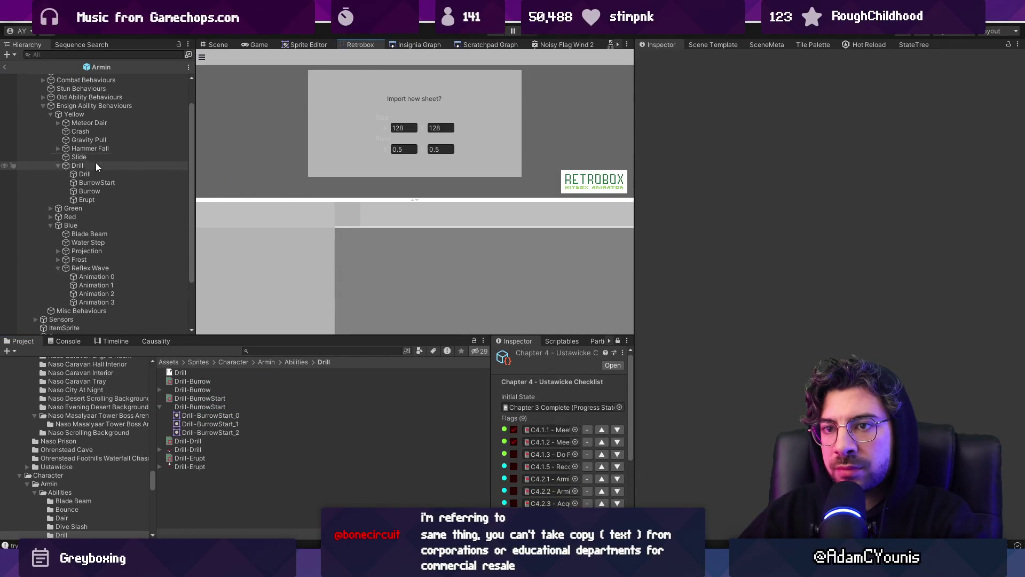
# - Assign the Drill-BurrowStart sheet to BurrowStart with frame rate 6 and save
pyautogui.click(98, 183)
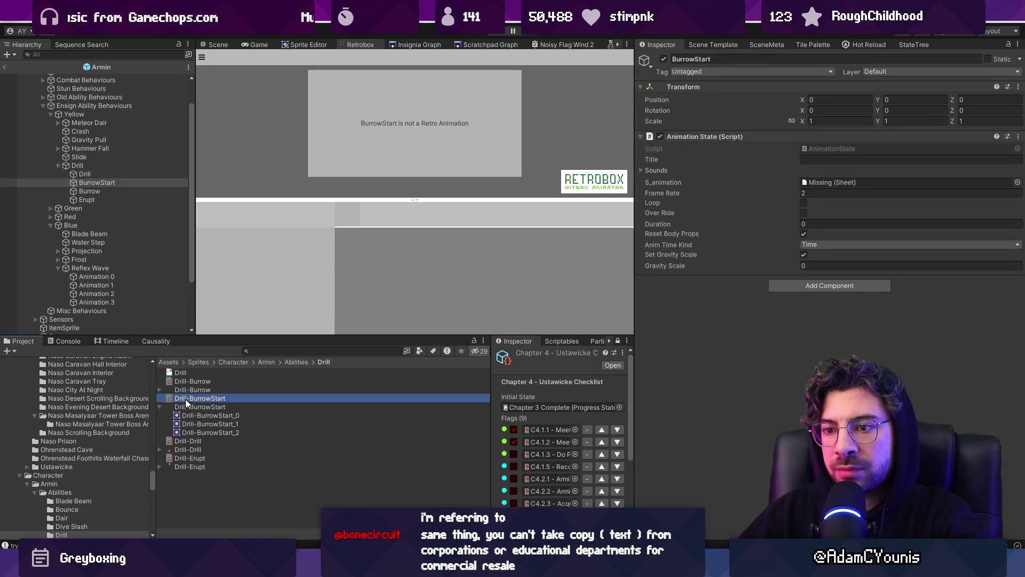
pyautogui.moveTo(795, 190); pyautogui.dragTo(818, 182)
pyautogui.click(813, 193)
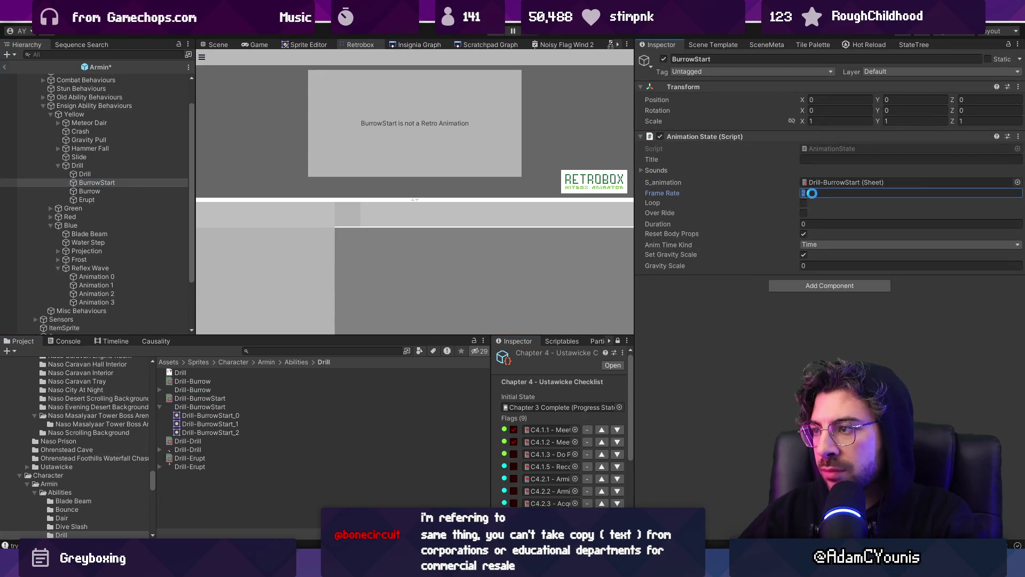
pyautogui.write('6')
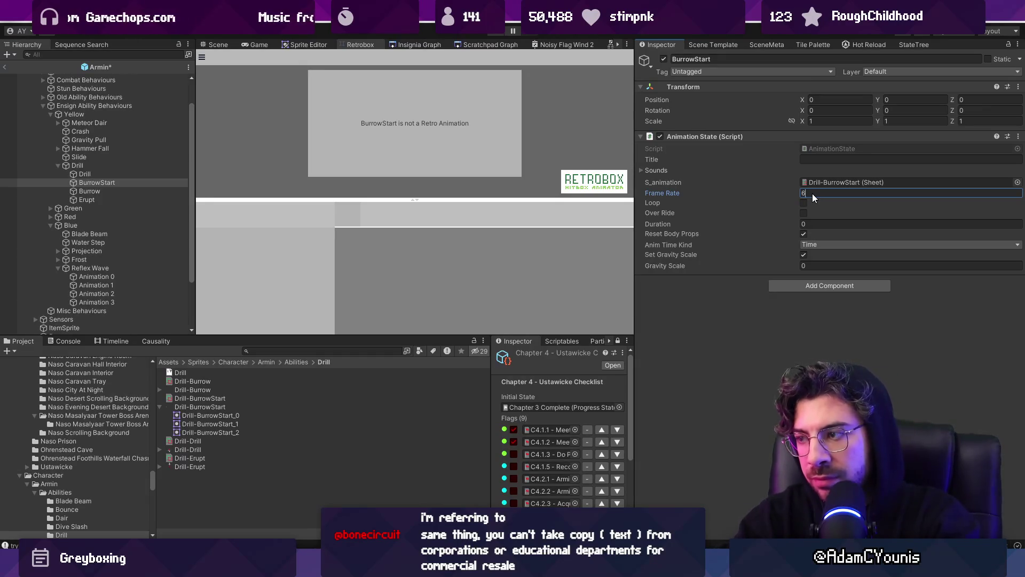
pyautogui.press('Return')
pyautogui.hotkey('ctrl', 's')
# - Playtest the game, jumping toward and slashing the winged crate
pyautogui.click(496, 35)
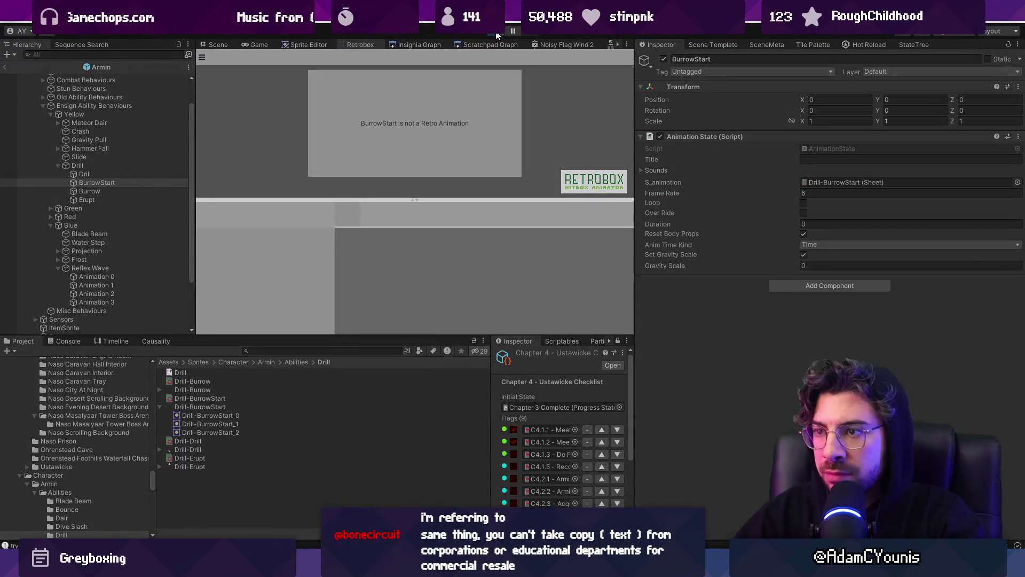
pyautogui.press('space')
pyautogui.press('x')
pyautogui.press('x')
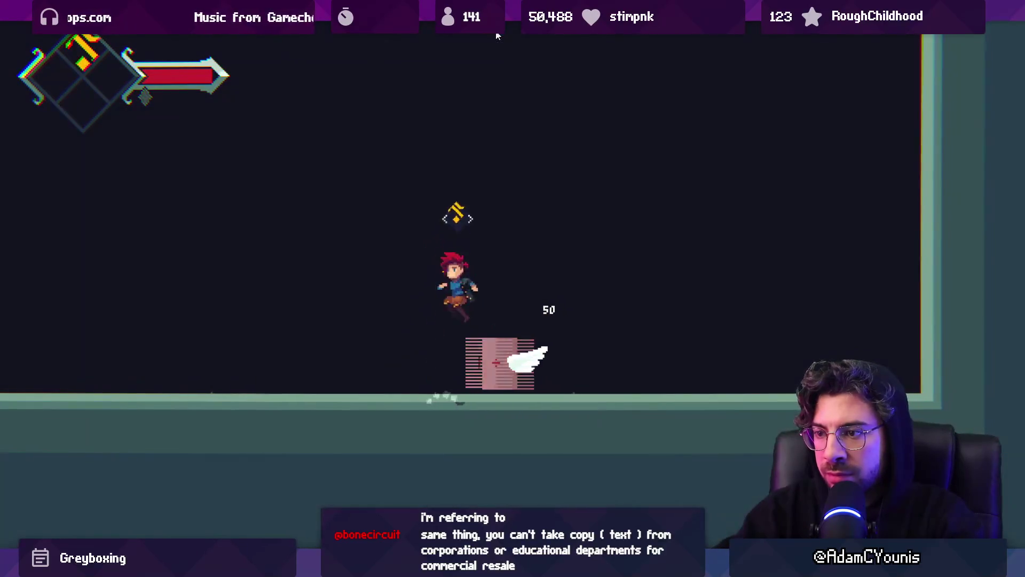
# - Finish the winged crate, then burrow and erupt upward through the floating item
pyautogui.press('x')
pyautogui.press('Left')
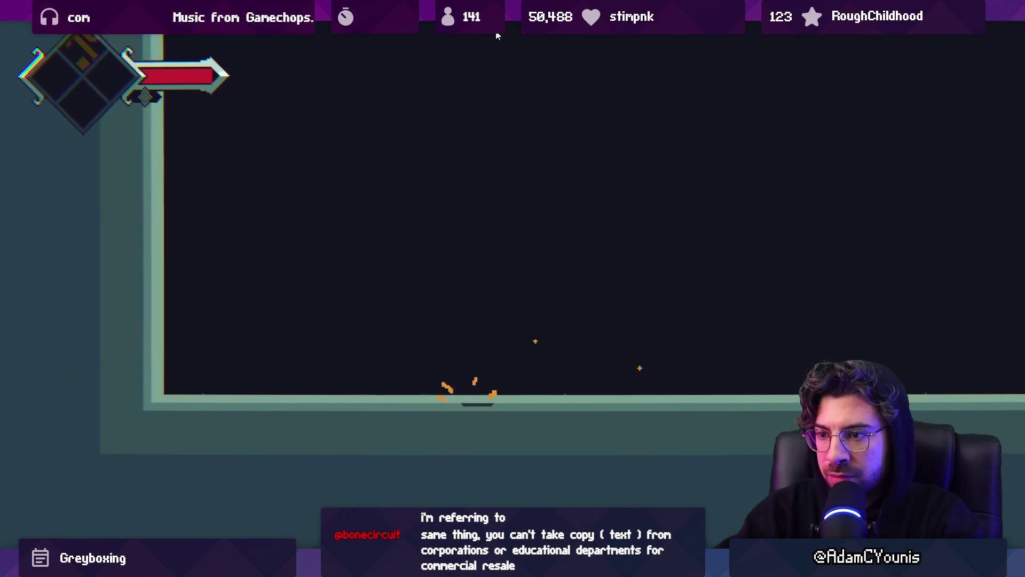
pyautogui.press('x')
pyautogui.press('Right')
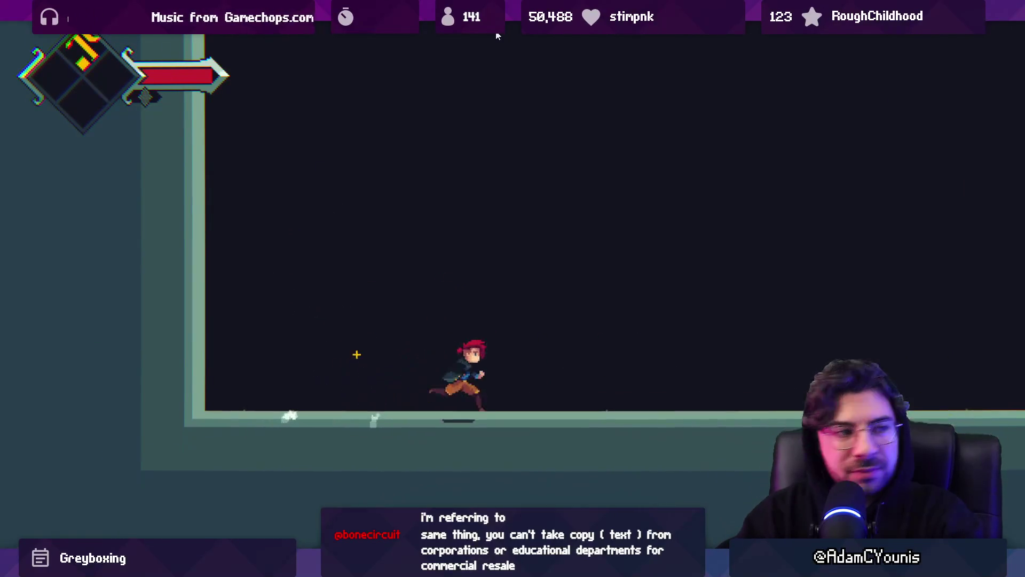
pyautogui.press('space')
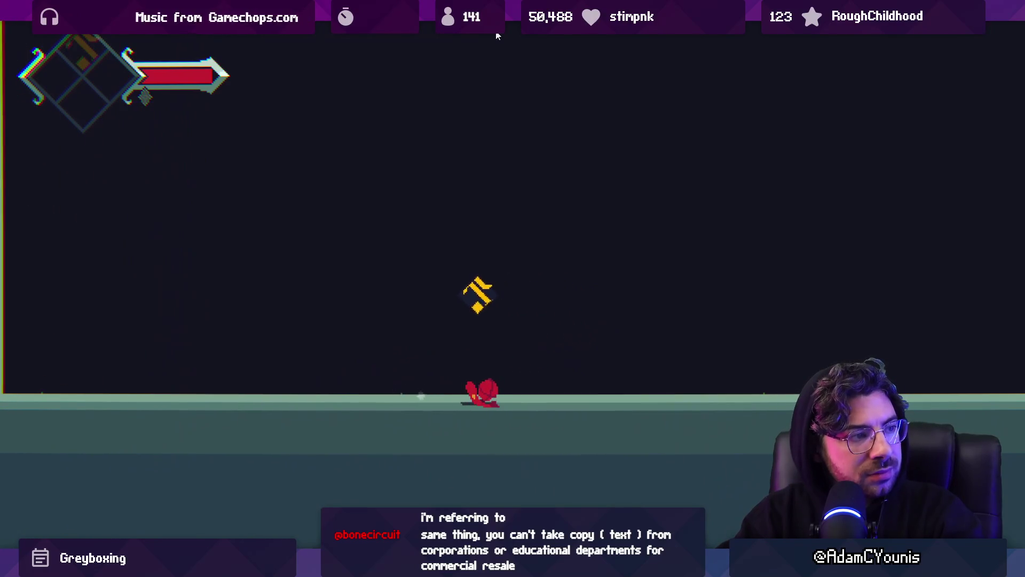
pyautogui.press('x')
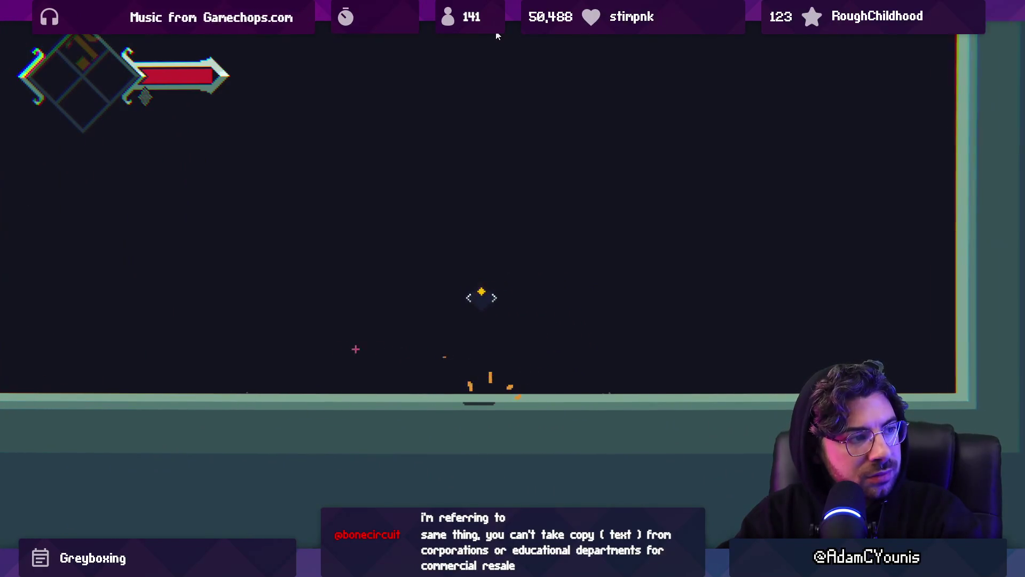
pyautogui.press('space')
pyautogui.press('x')
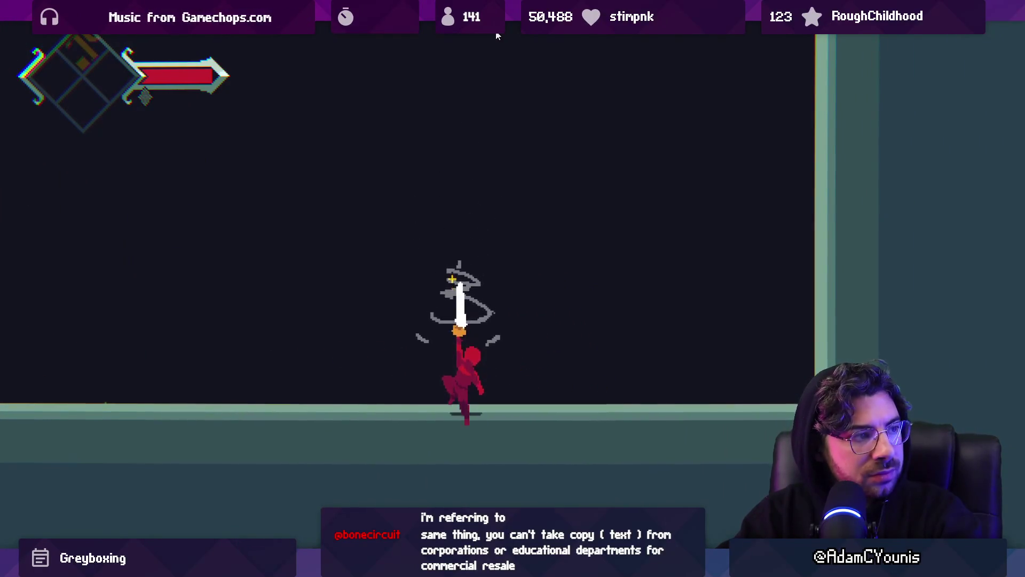
# - Run and erupt with a few more upward slashes, then stop play and select the Erupt state
pyautogui.press('Right')
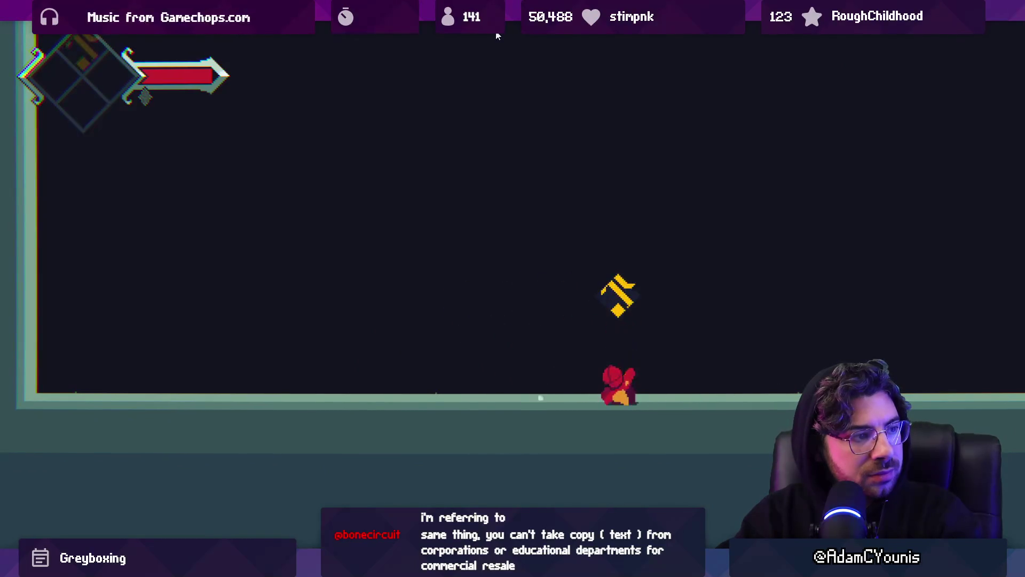
pyautogui.press('space')
pyautogui.press('x')
pyautogui.press('Right')
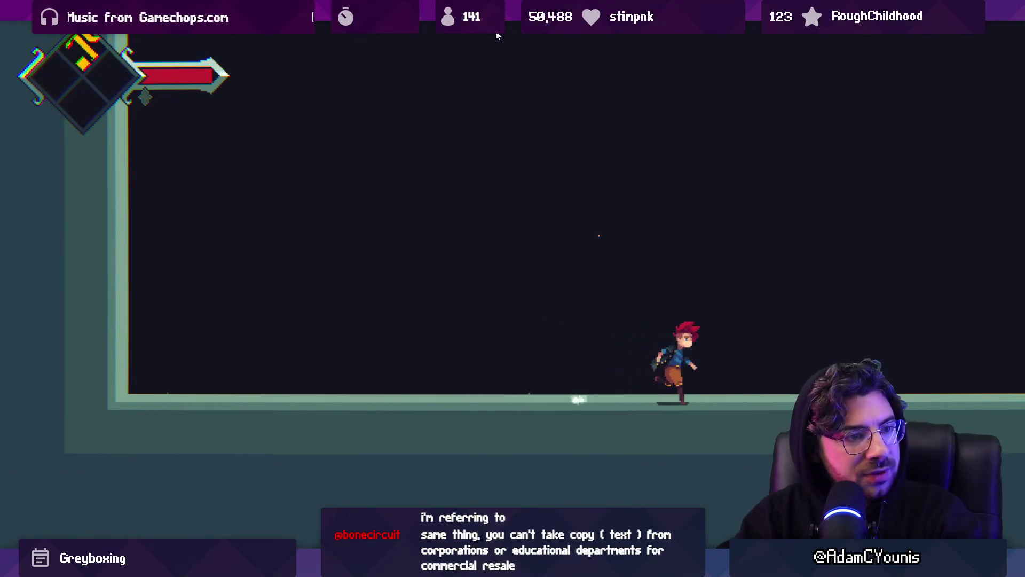
pyautogui.press('space')
pyautogui.press('Left')
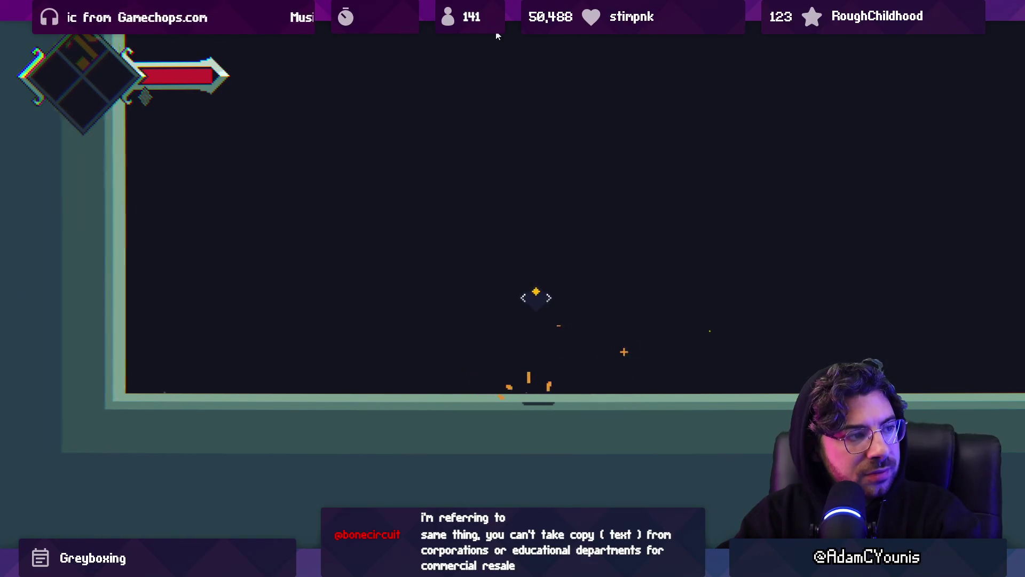
pyautogui.press('space')
pyautogui.press('x')
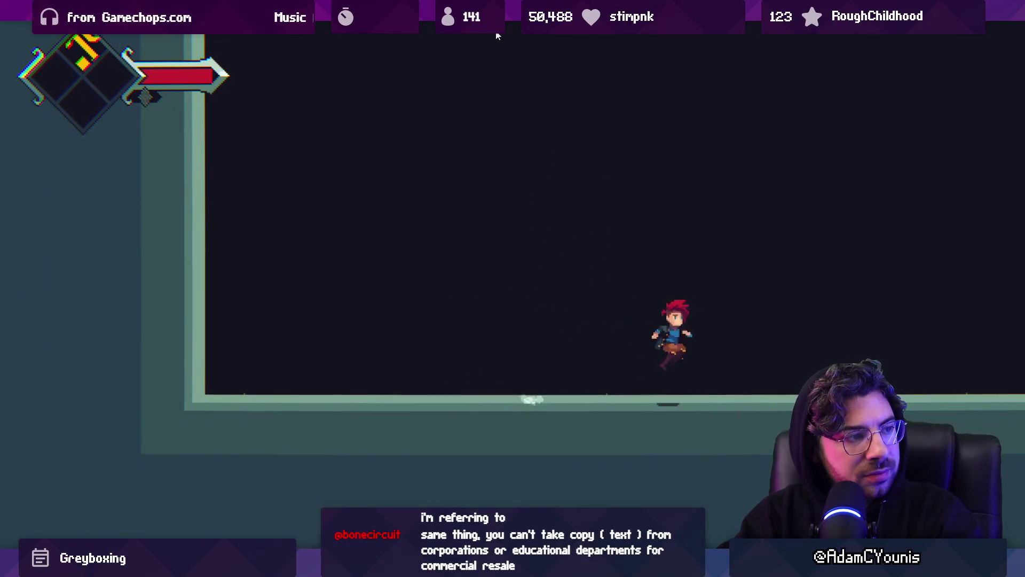
pyautogui.press('x')
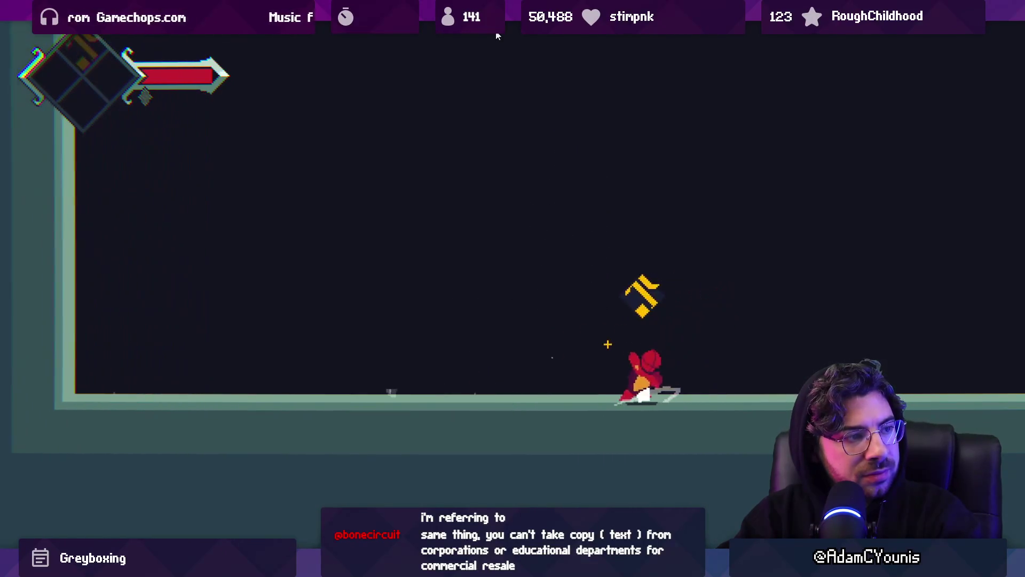
pyautogui.press('Right')
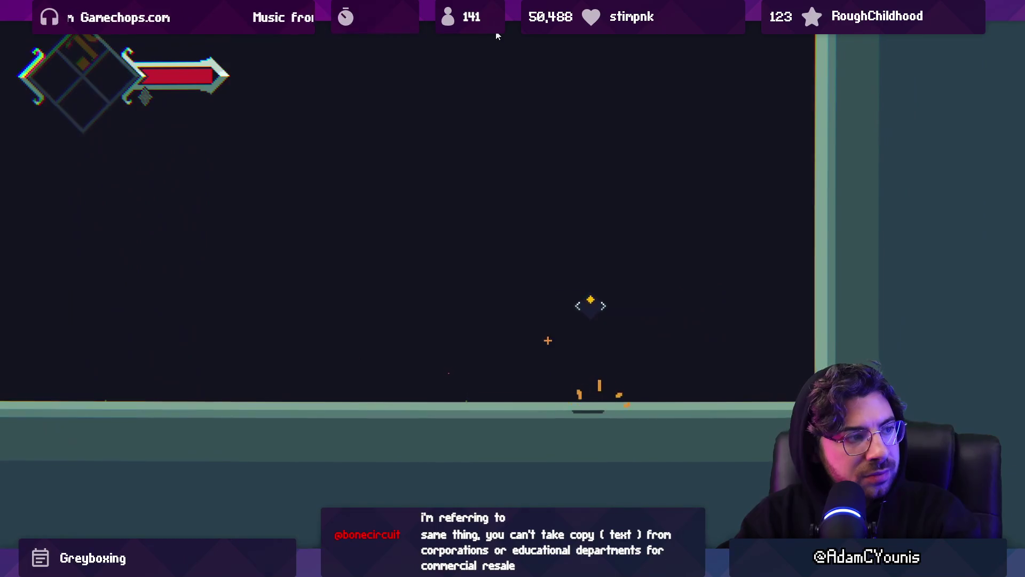
pyautogui.press('x')
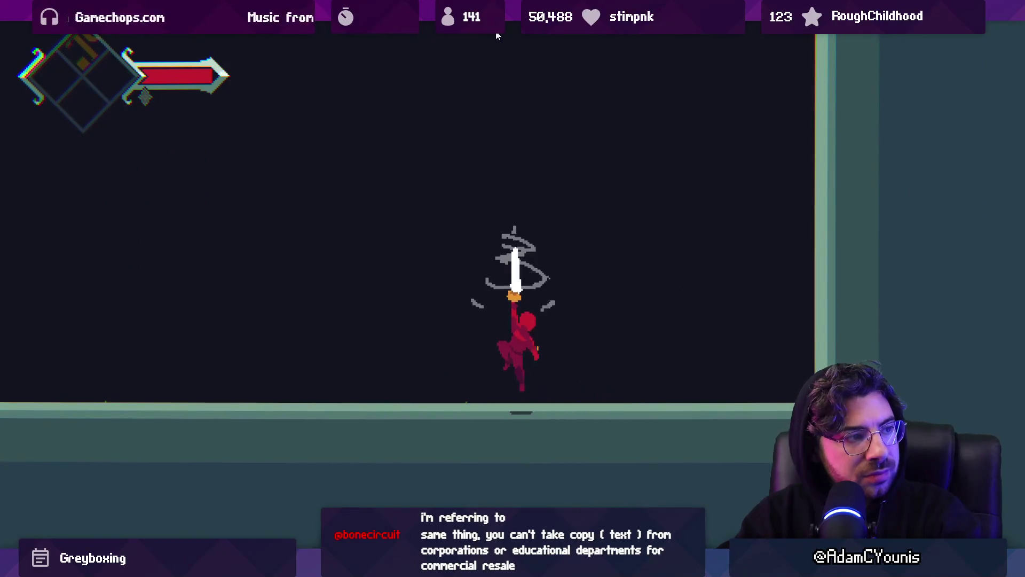
pyautogui.hotkey('ctrl', 'p')
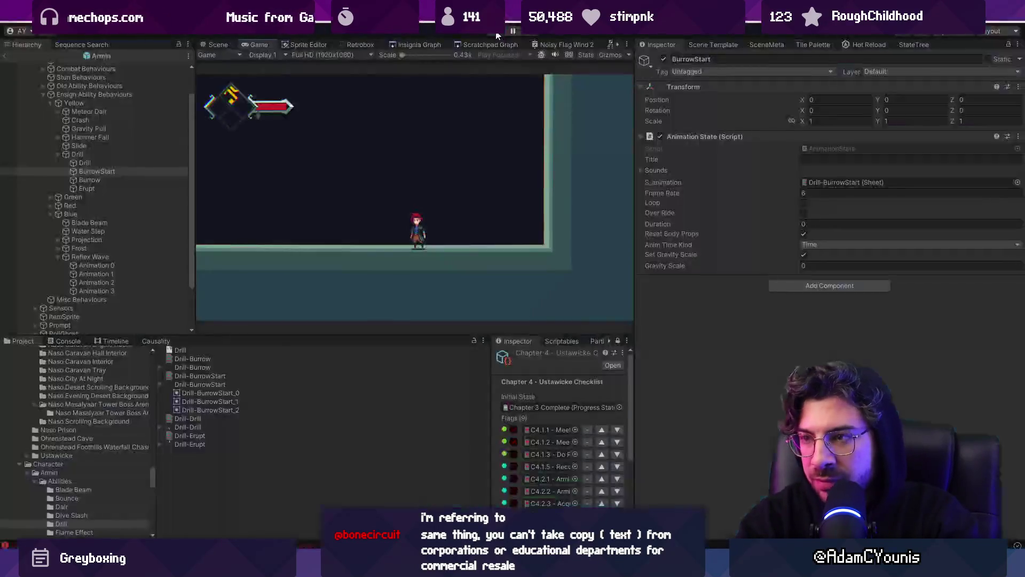
pyautogui.click(104, 201)
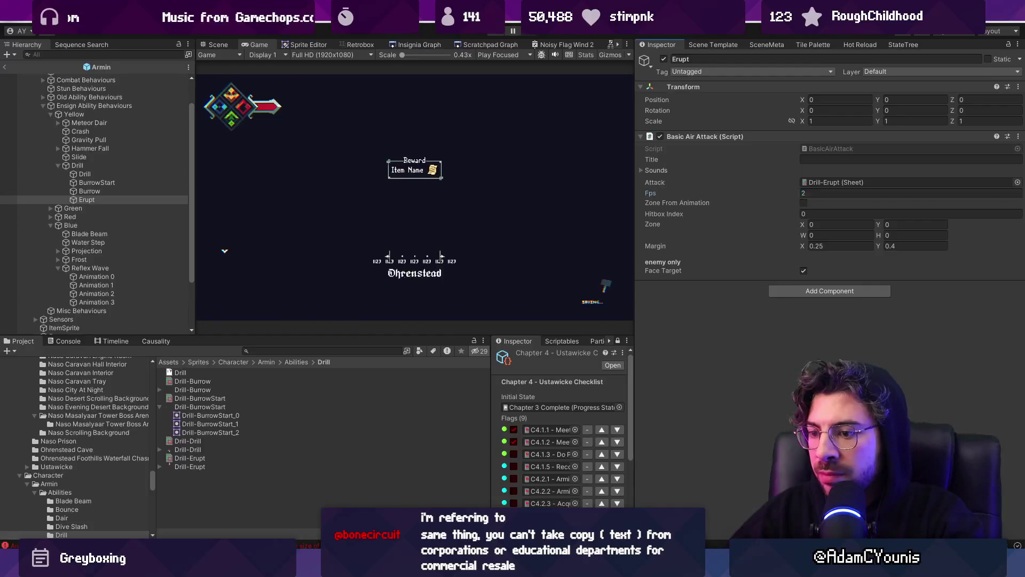
# - Add body.velocity = Vector2.up * 3 after Set(erupt, true) in DrillAbility.Do, then return to Unity
pyautogui.hotkey('alt', 'Tab')
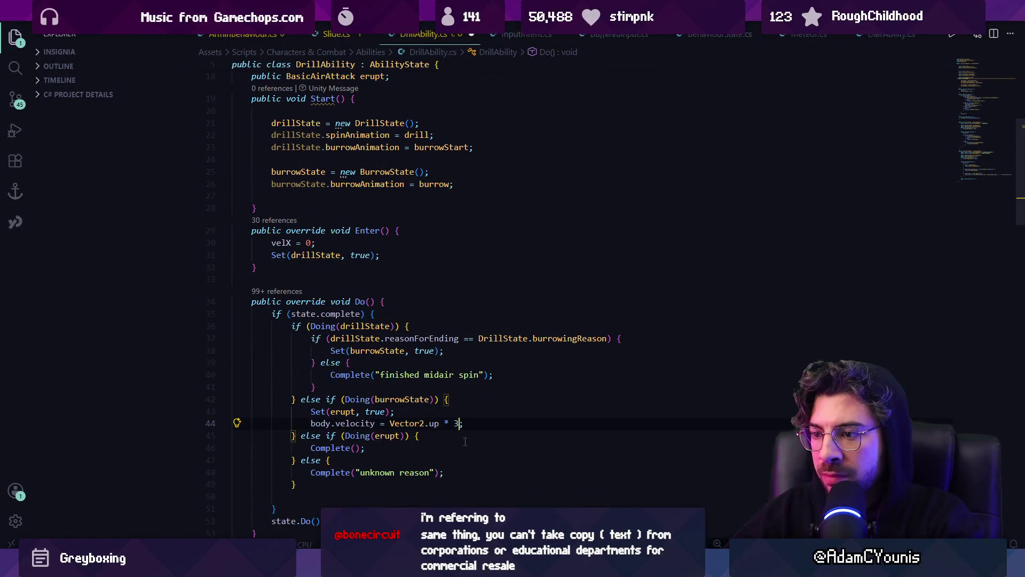
pyautogui.hotkey('alt', 'Tab')
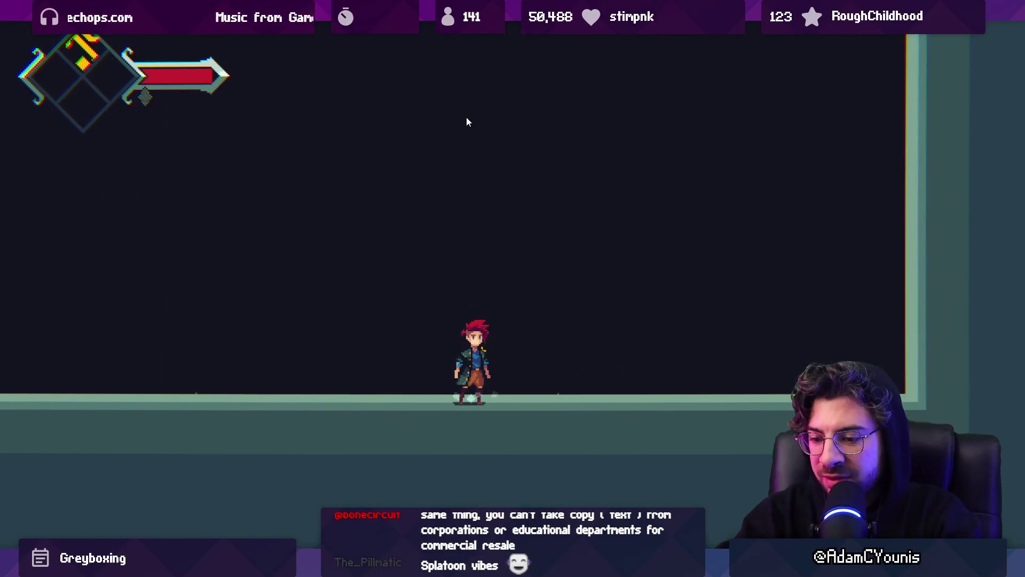
# - Stop the game and select Drill-Erupt's red Hit box to show its Hitbox Properties
pyautogui.hotkey('ctrl', 'p')
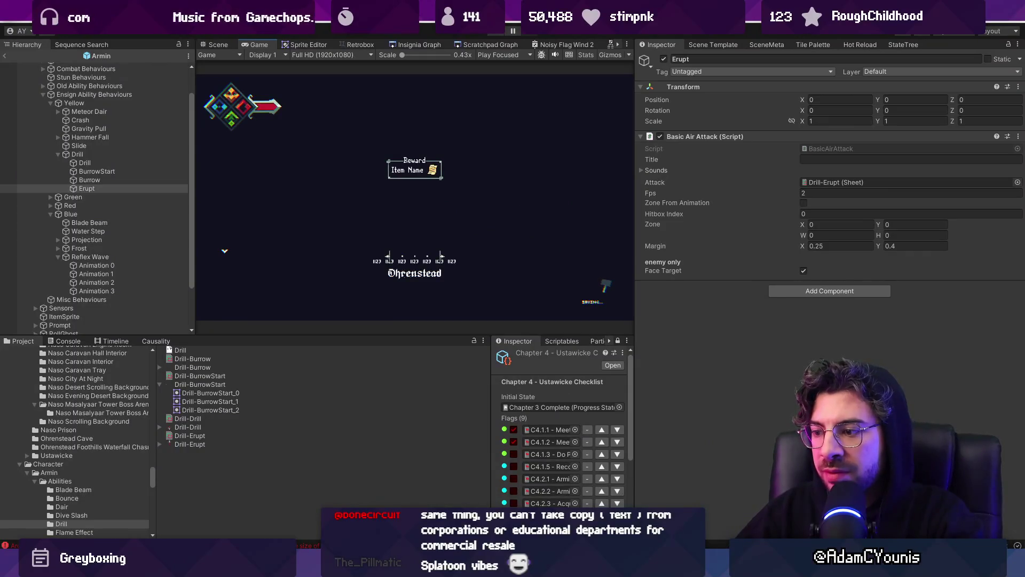
pyautogui.click(356, 47)
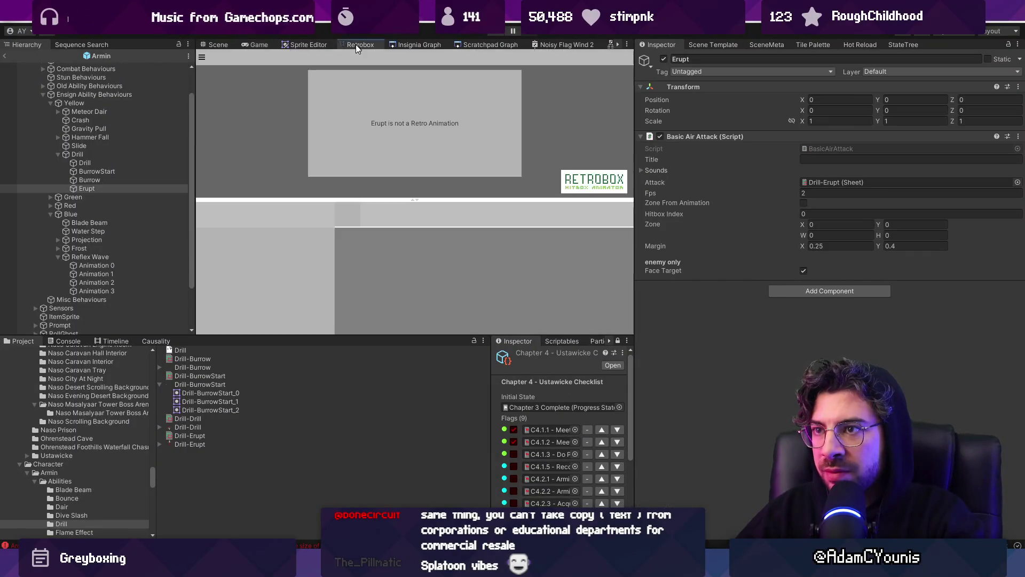
pyautogui.click(202, 458)
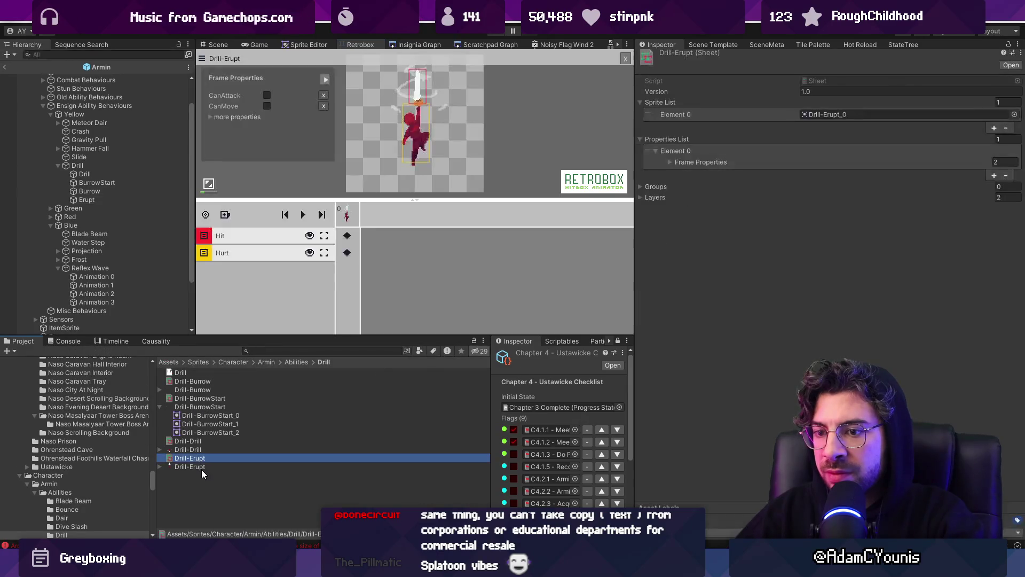
pyautogui.click(422, 98)
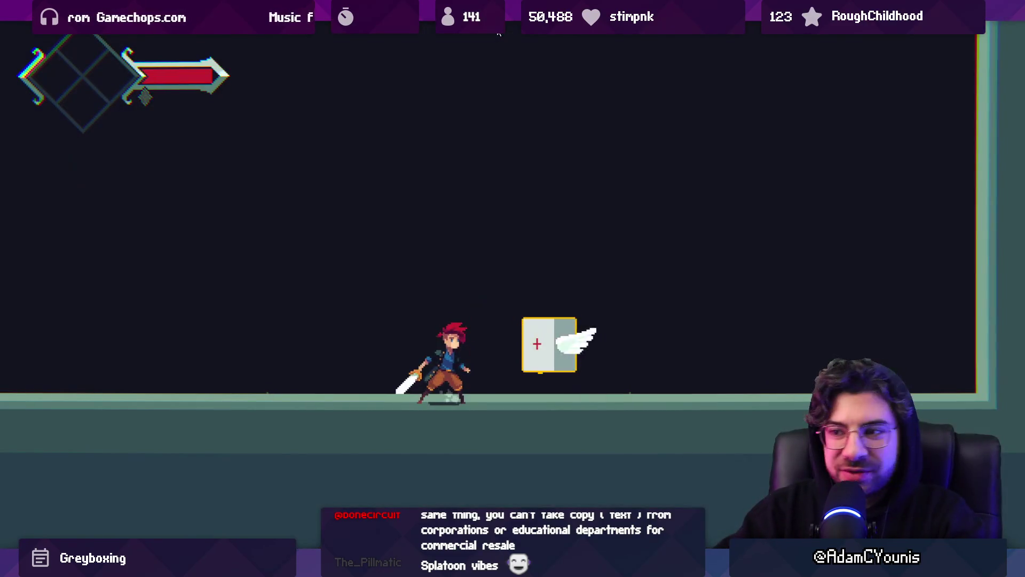
# - Break the winged box and test the drill erupt, then exit the maximized Game view
pyautogui.press('Left')
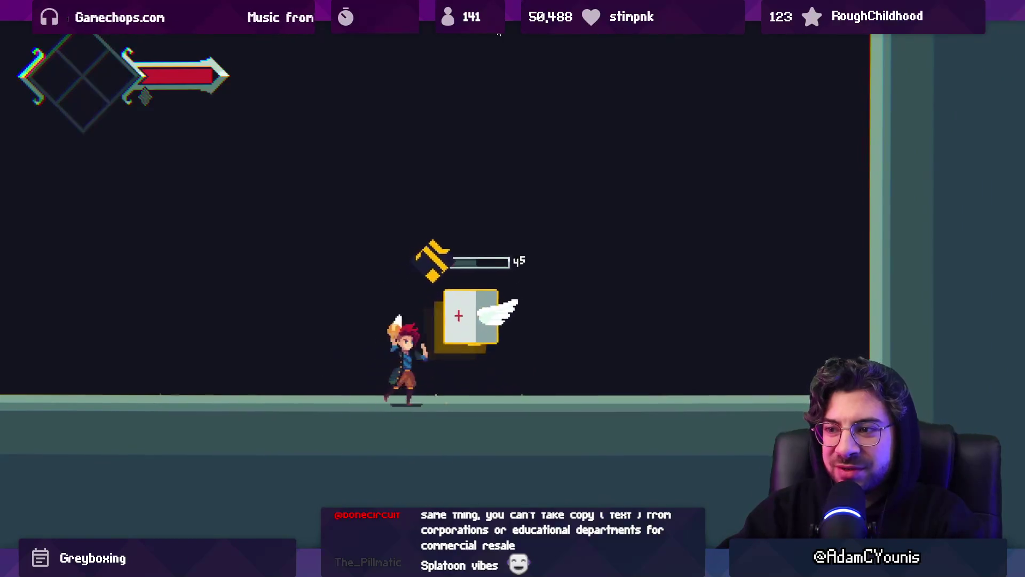
pyautogui.press('x')
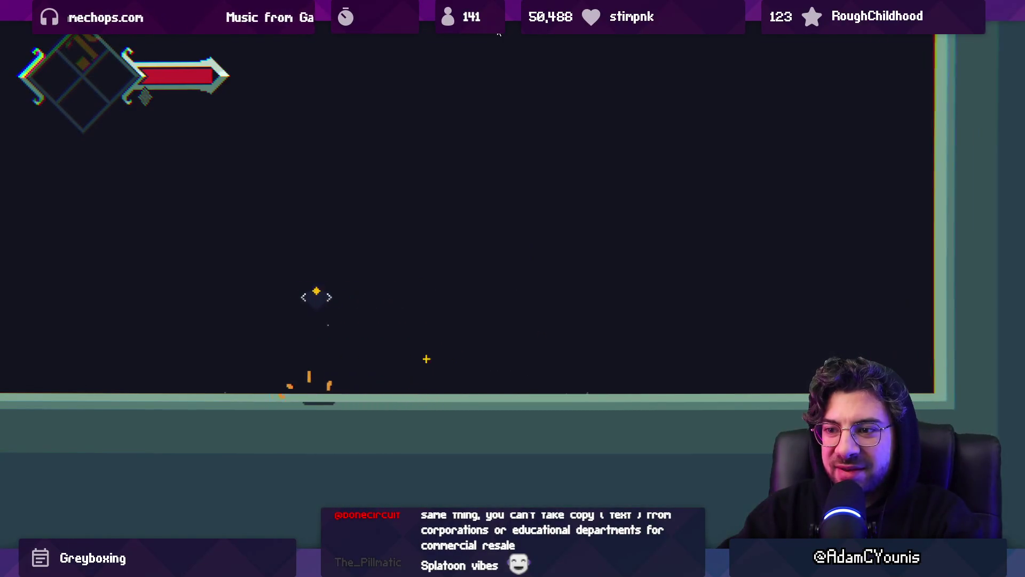
pyautogui.press('Left')
pyautogui.press('space')
pyautogui.press('Right')
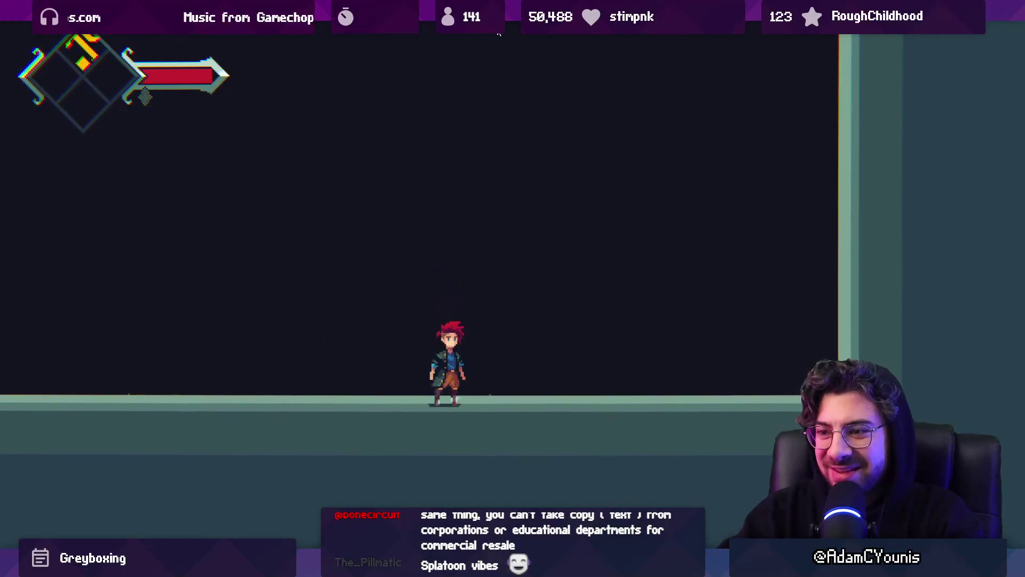
pyautogui.click(498, 33)
pyautogui.click(456, 218)
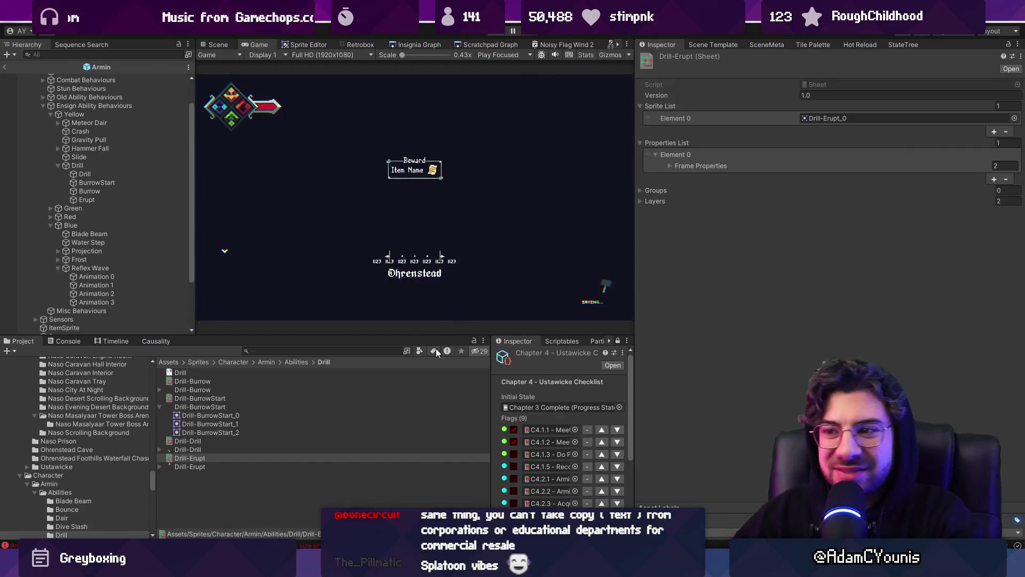
# - Place a Hedgehog left of the character in Drill Ability Test and duplicate it to the right
pyautogui.write('hedgehog')
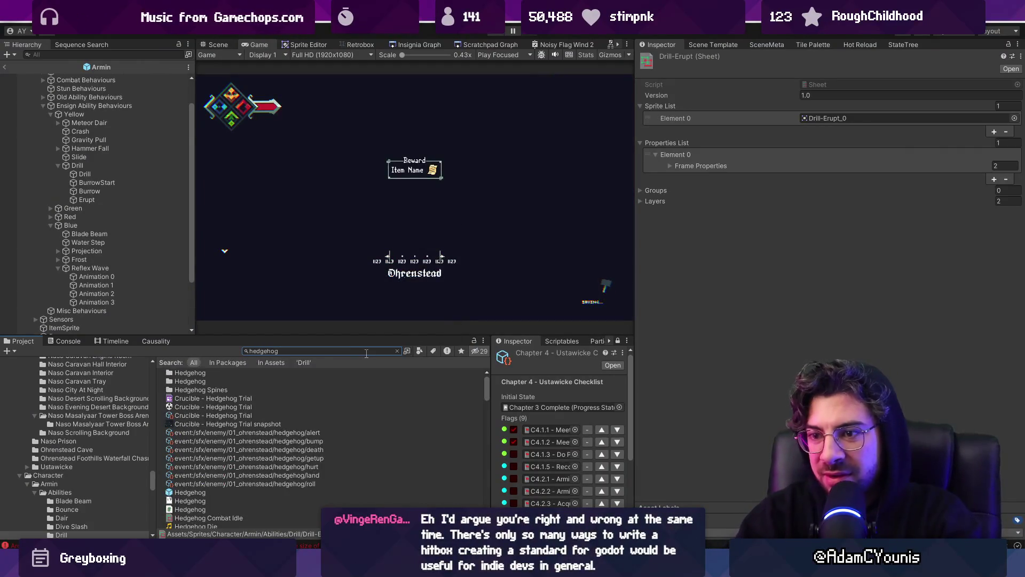
pyautogui.click(212, 44)
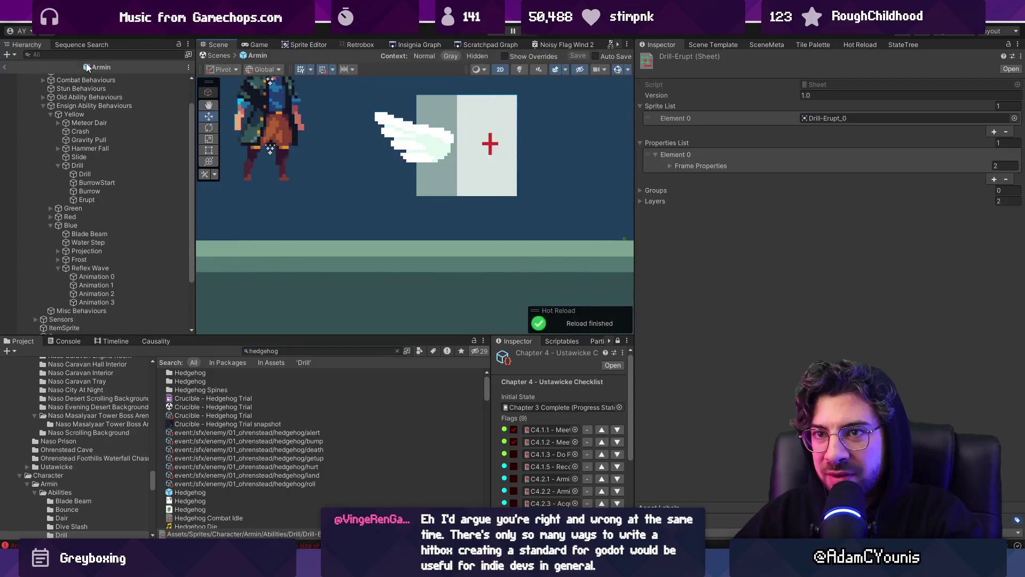
pyautogui.click(7, 67)
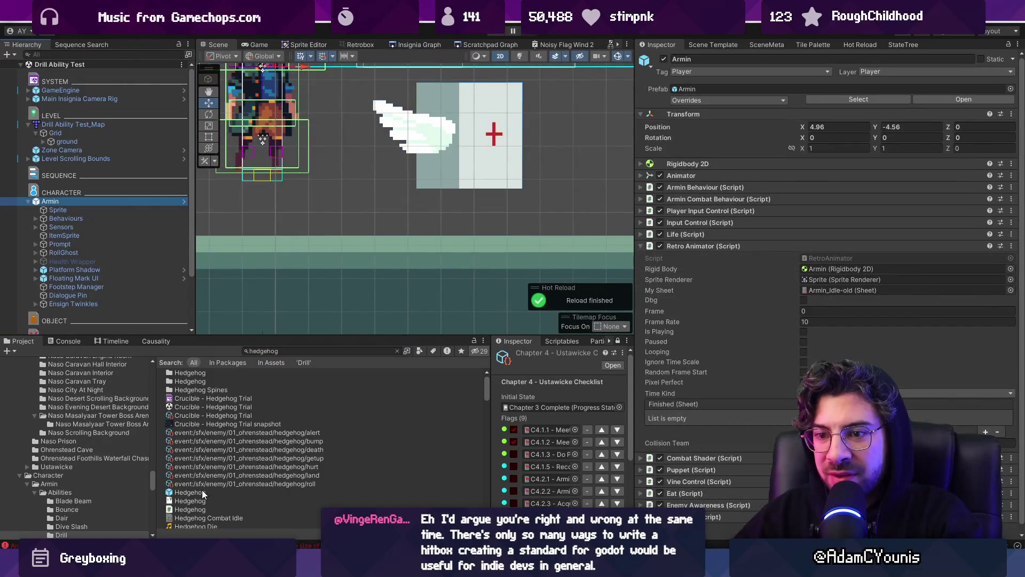
pyautogui.moveTo(201, 489); pyautogui.dragTo(276, 204)
pyautogui.press('f')
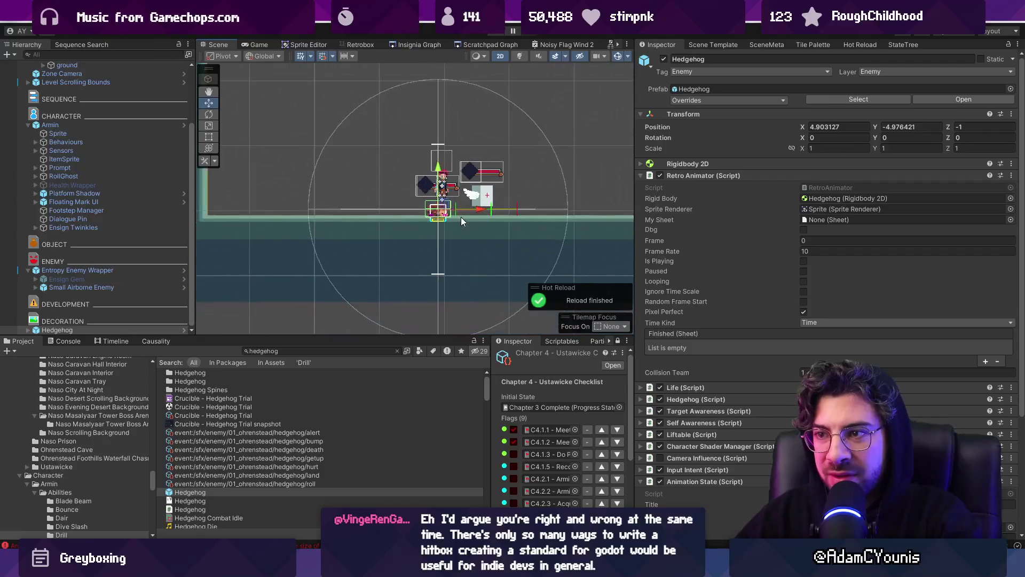
pyautogui.moveTo(460, 216)
pyautogui.mouseDown()
pyautogui.moveTo(271, 216)
pyautogui.moveTo(599, 219)
pyautogui.mouseUp()
pyautogui.hotkey('ctrl', 'd')
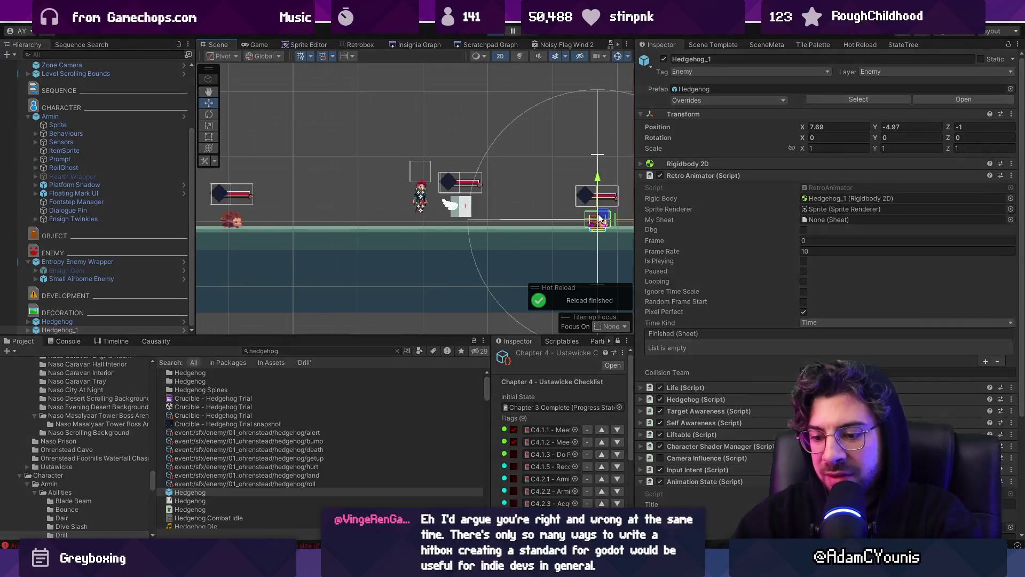
# - Playtest by breaking the box and drilling, erupting and slashing through the hedgehogs
pyautogui.hotkey('ctrl', 'p')
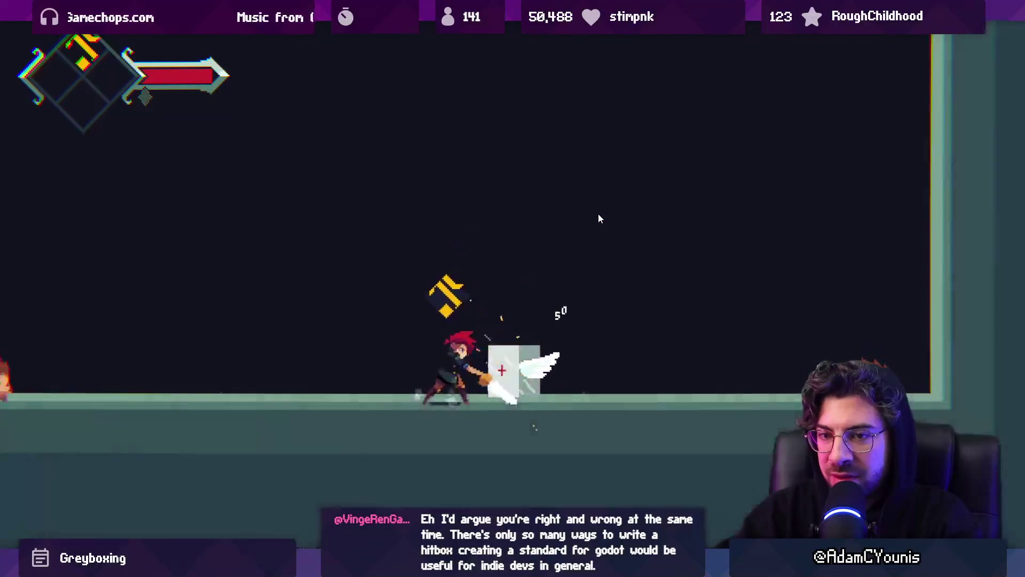
pyautogui.press('Left')
pyautogui.press('space')
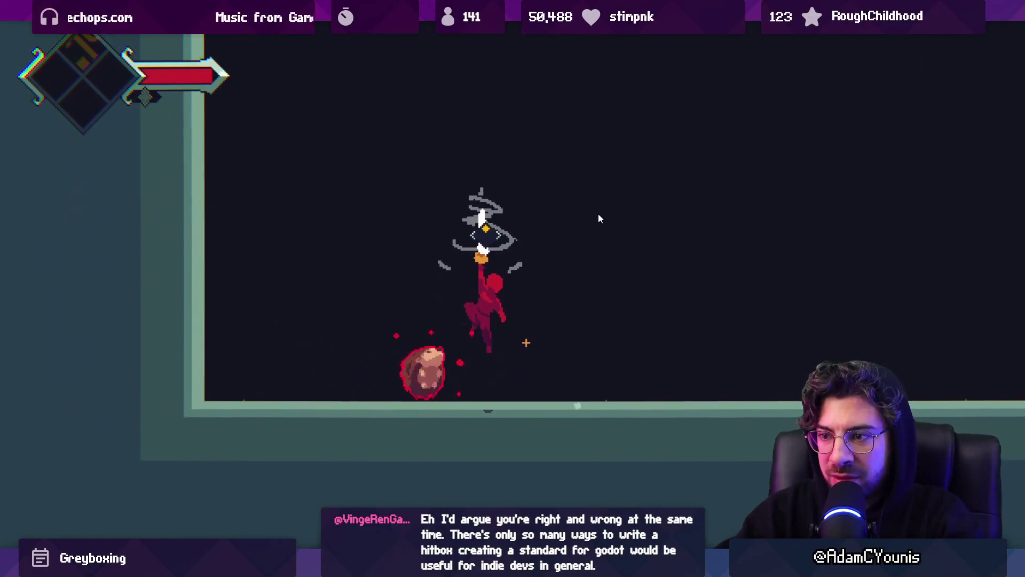
pyautogui.press('Right')
pyautogui.press('Left')
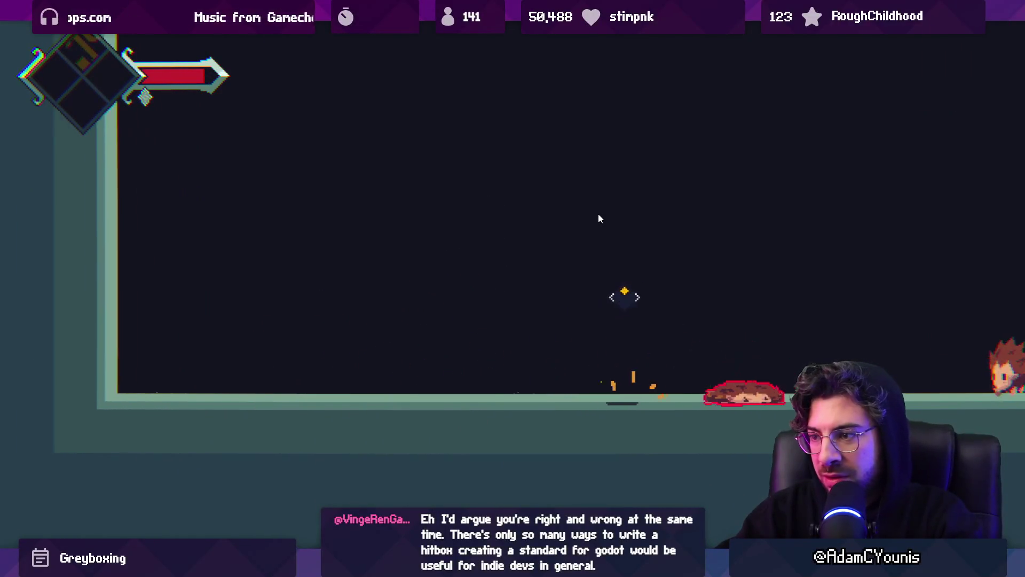
pyautogui.press('space')
pyautogui.press('space')
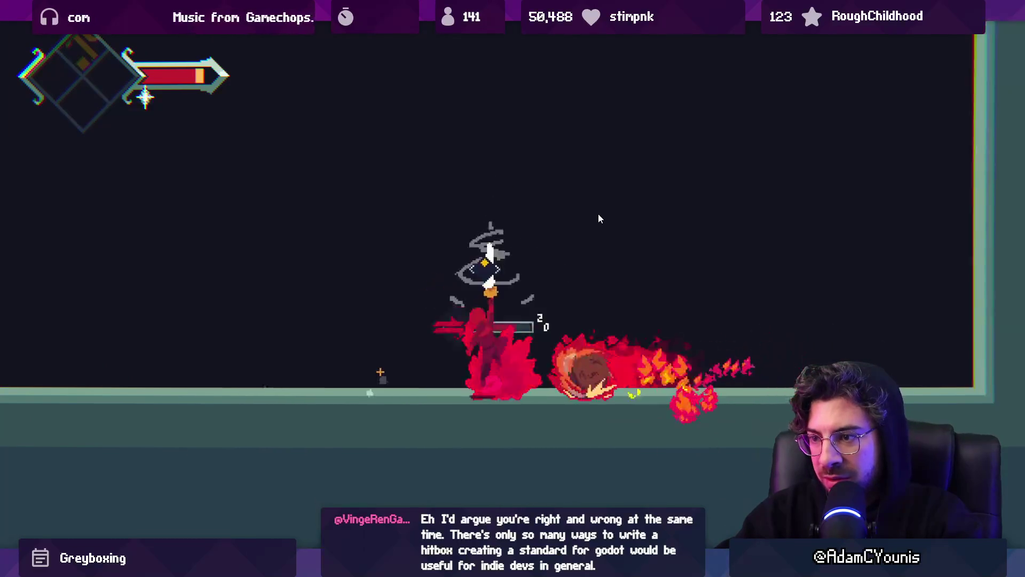
pyautogui.press('Left')
pyautogui.press('Left')
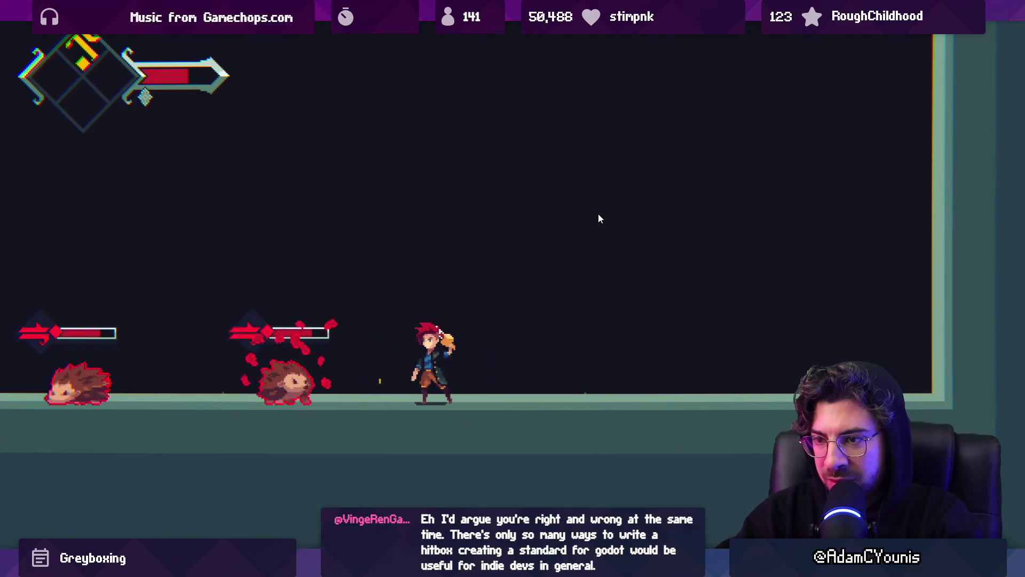
pyautogui.press('Right')
pyautogui.press('Left')
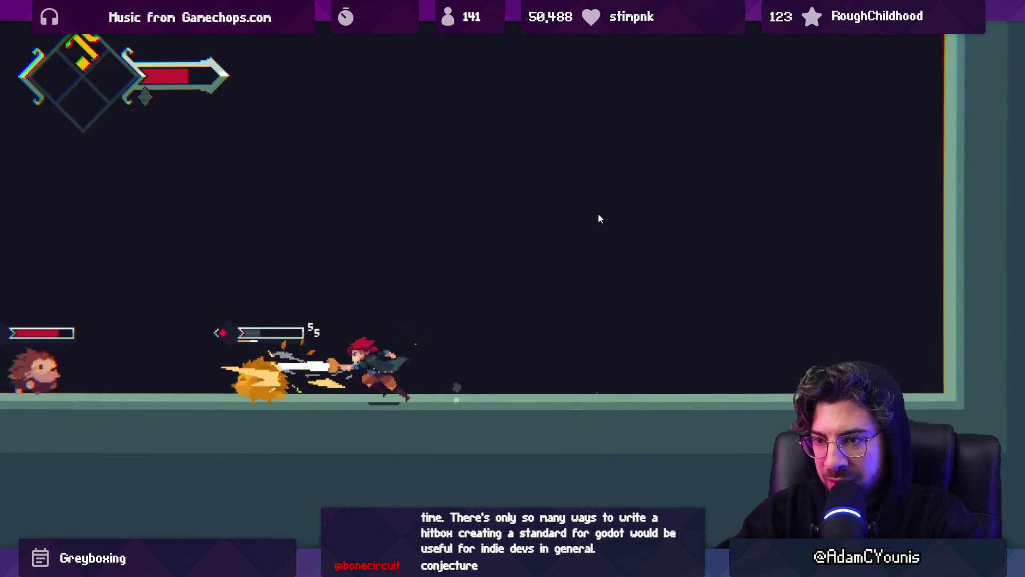
pyautogui.press('Right')
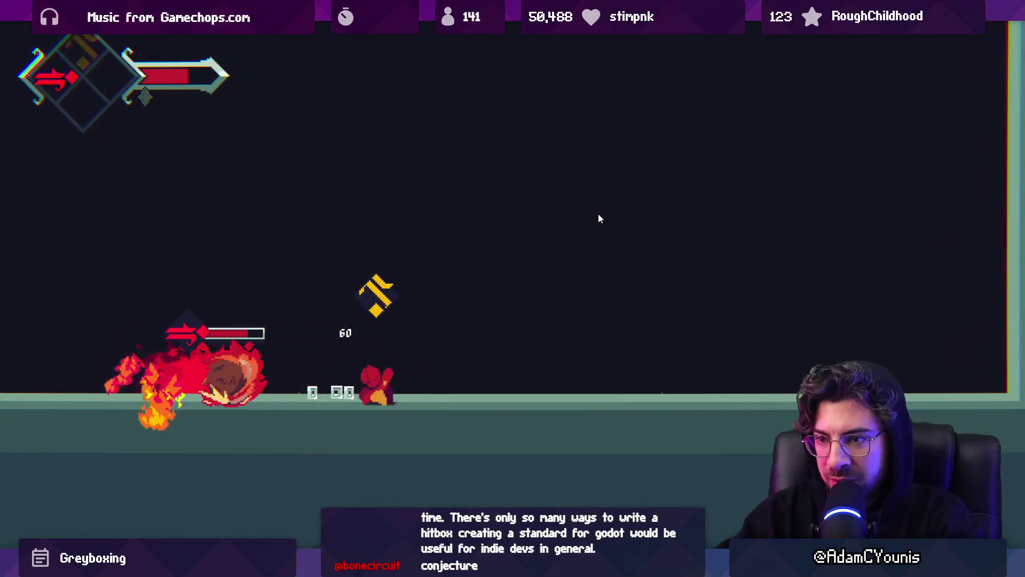
# - Keep burning and erupting on the respawning hedgehogs, then restore the full editor layout
pyautogui.press('Right')
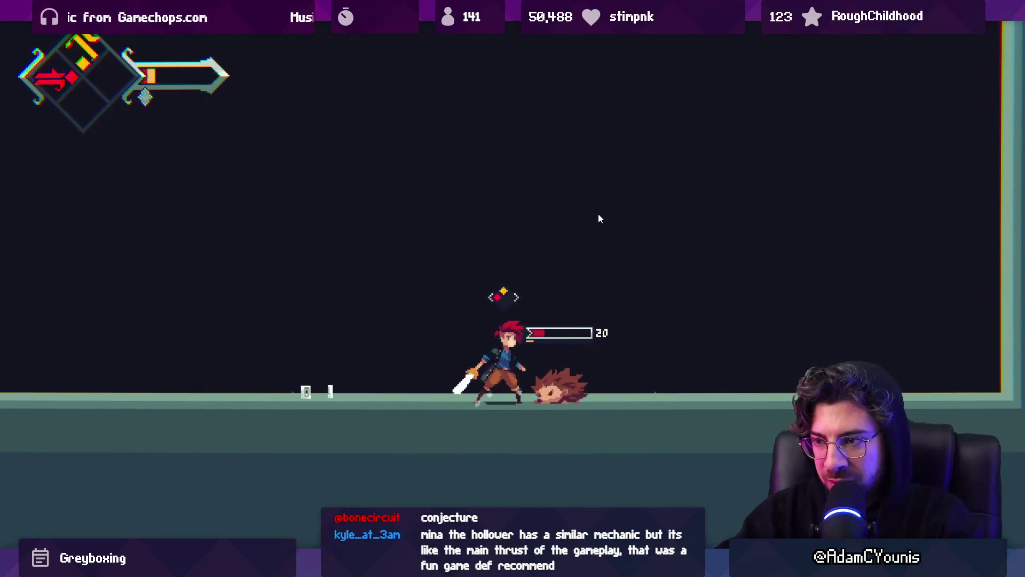
pyautogui.press('Left')
pyautogui.press('space')
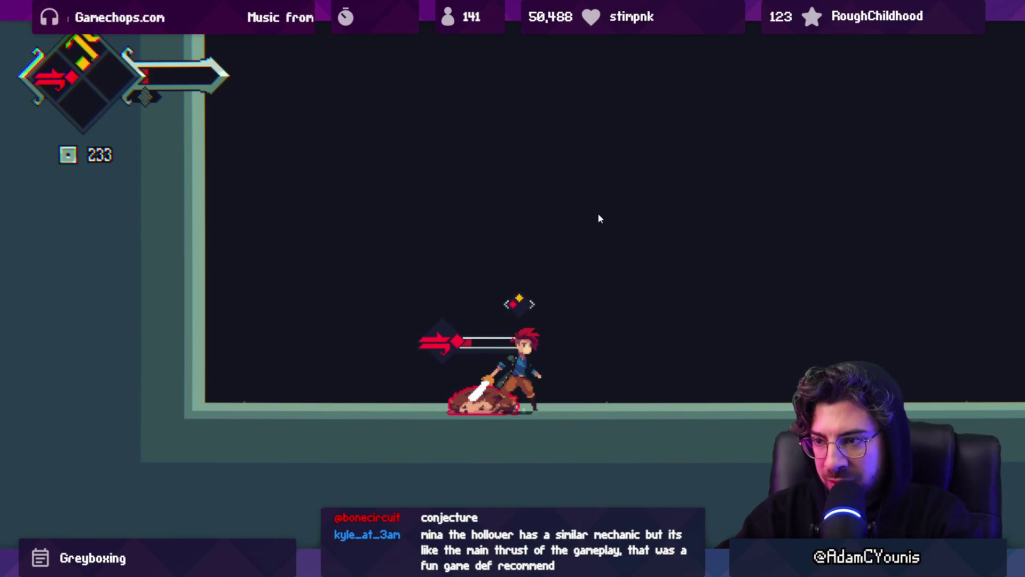
pyautogui.press('Right')
pyautogui.press('Left')
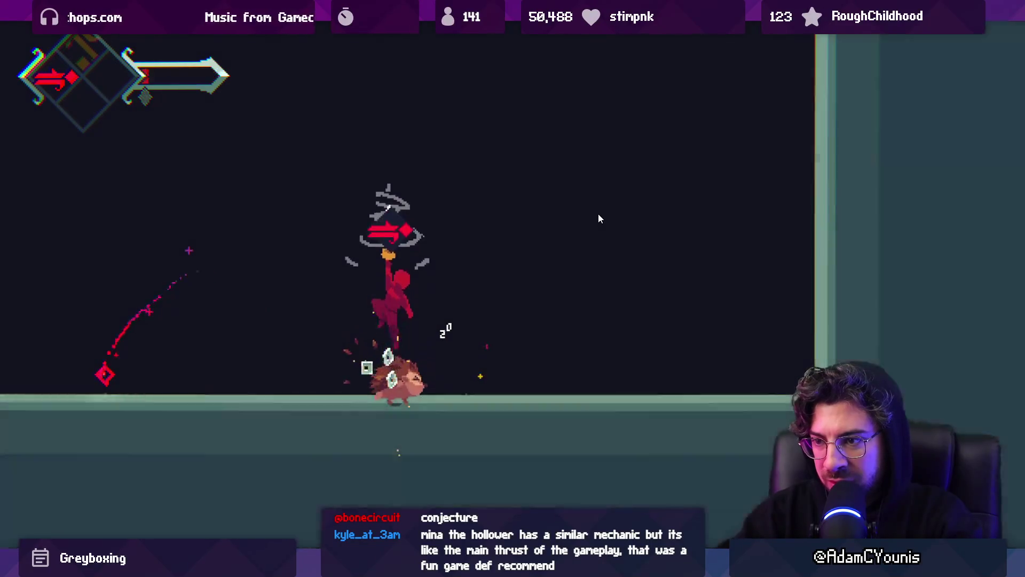
pyautogui.press('space')
pyautogui.press('Right')
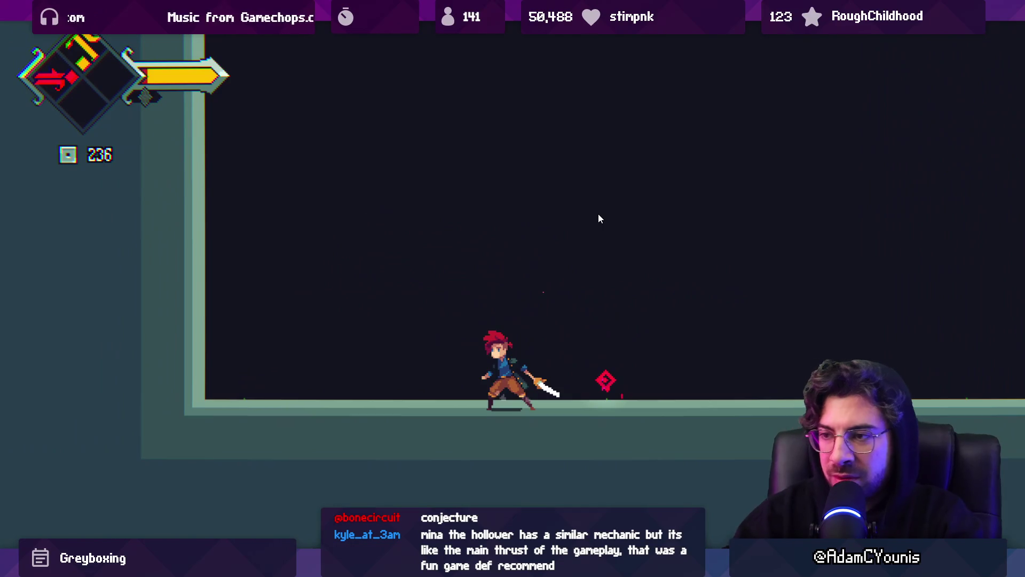
pyautogui.hotkey('shift', 'space')
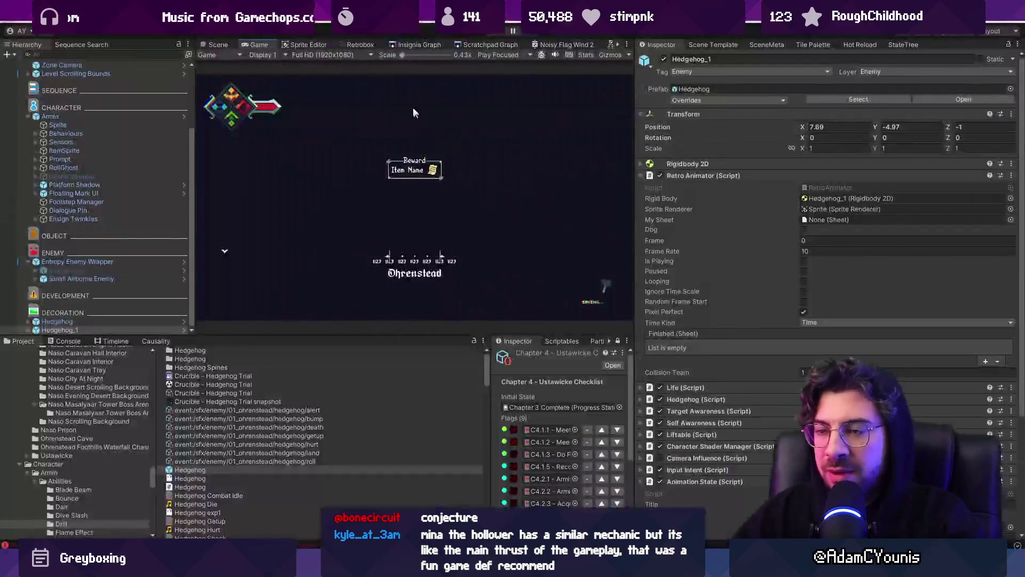
# - Shorten Drill-Erupt's erupt hit box to 38 tall
pyautogui.click(345, 45)
pyautogui.click(348, 237)
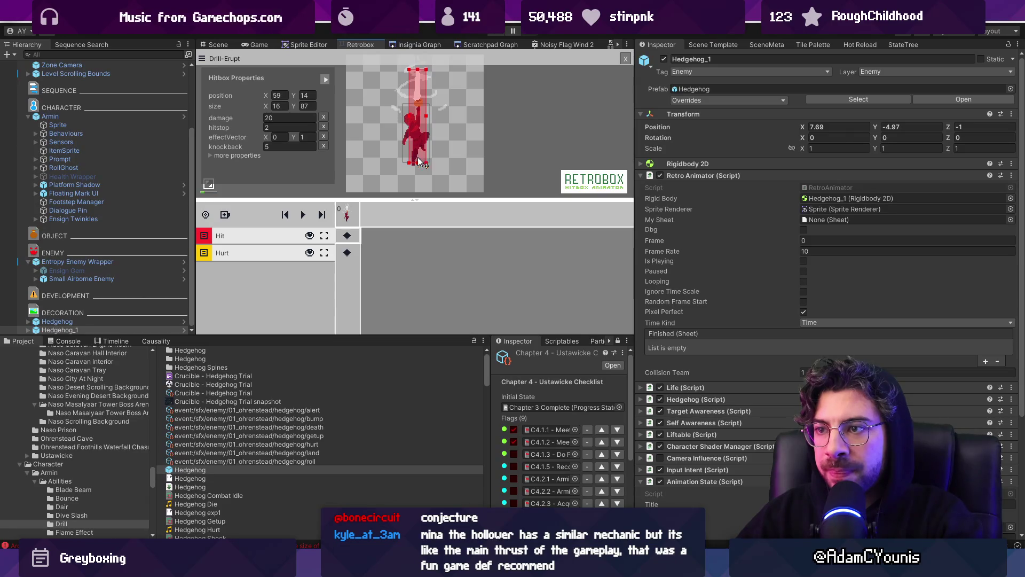
pyautogui.moveTo(416, 119); pyautogui.dragTo(416, 110)
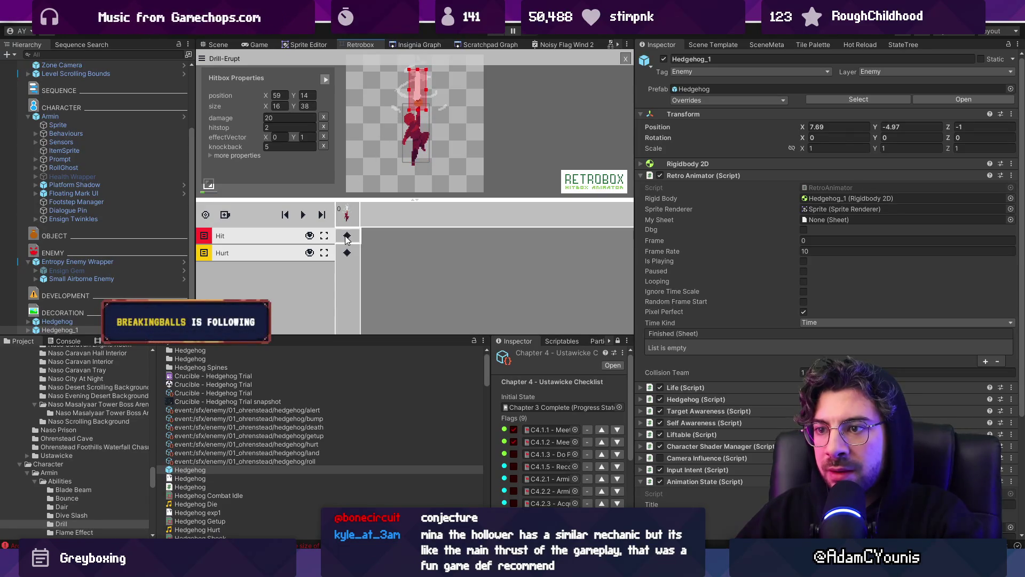
pyautogui.click(248, 239)
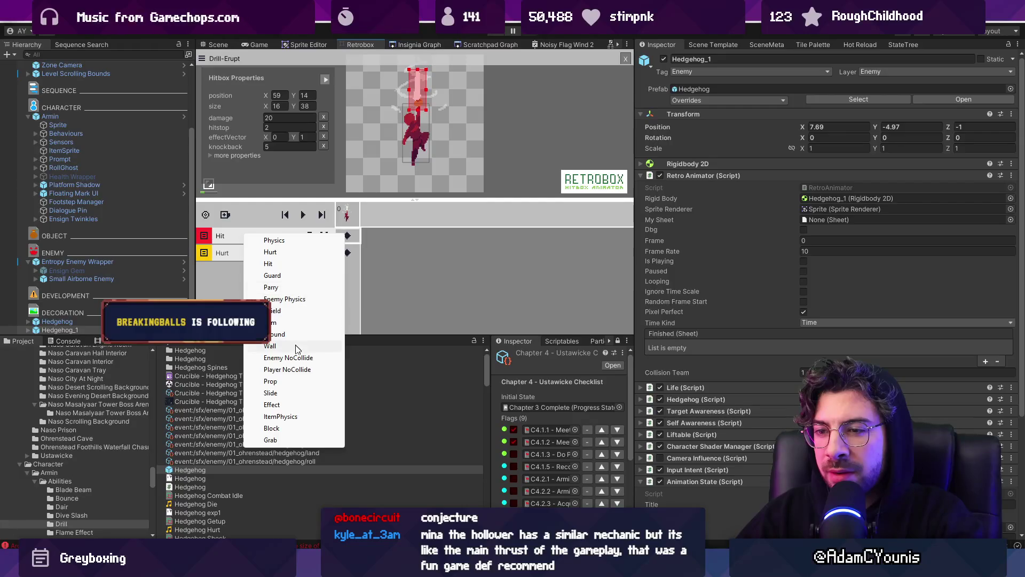
pyautogui.click(237, 282)
# - Add a second Hit-type track with a new box on the erupt frame and check its values
pyautogui.click(249, 220)
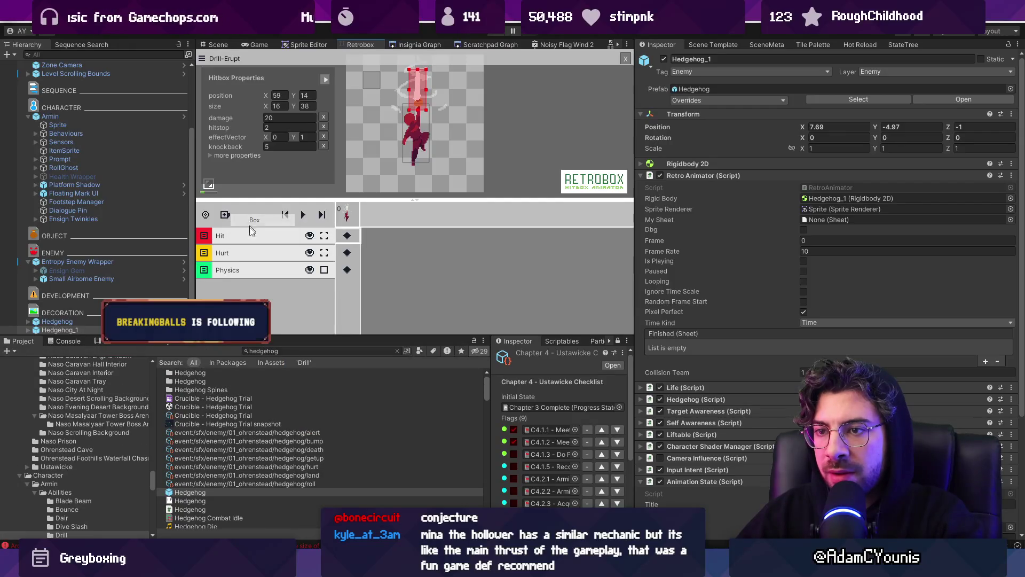
pyautogui.click(227, 270)
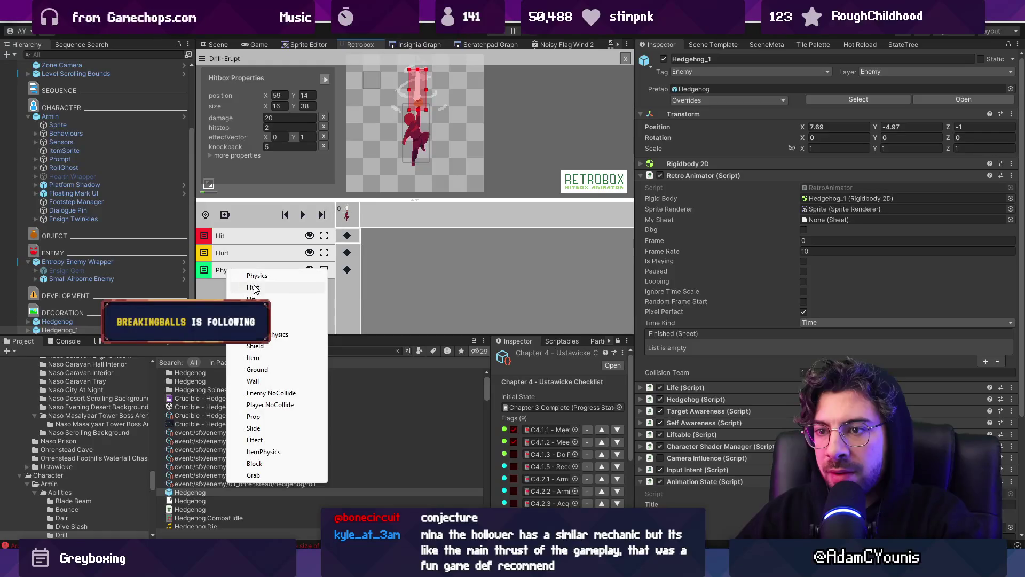
pyautogui.click(259, 293)
pyautogui.click(347, 270)
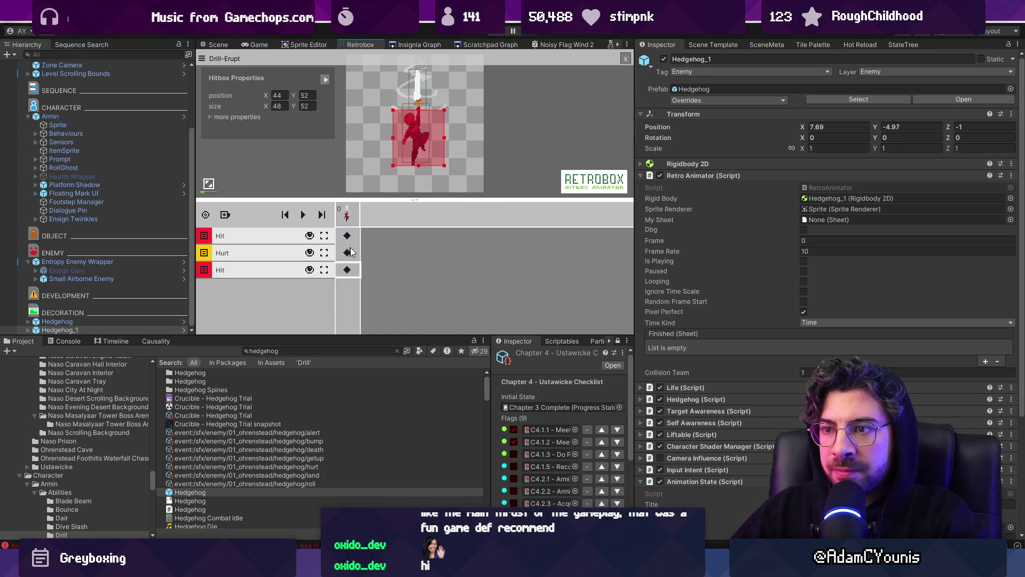
pyautogui.click(348, 267)
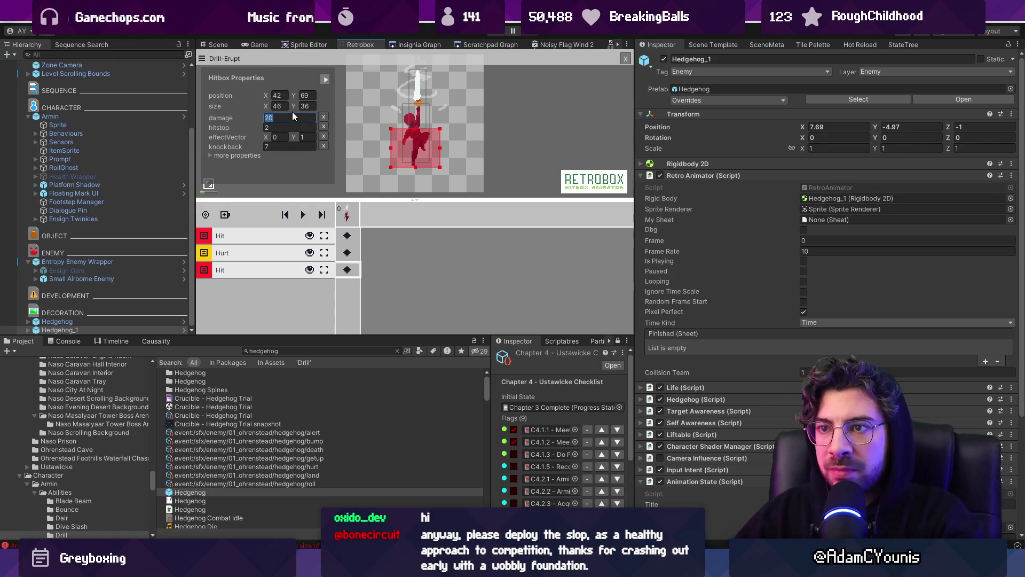
pyautogui.click(291, 195)
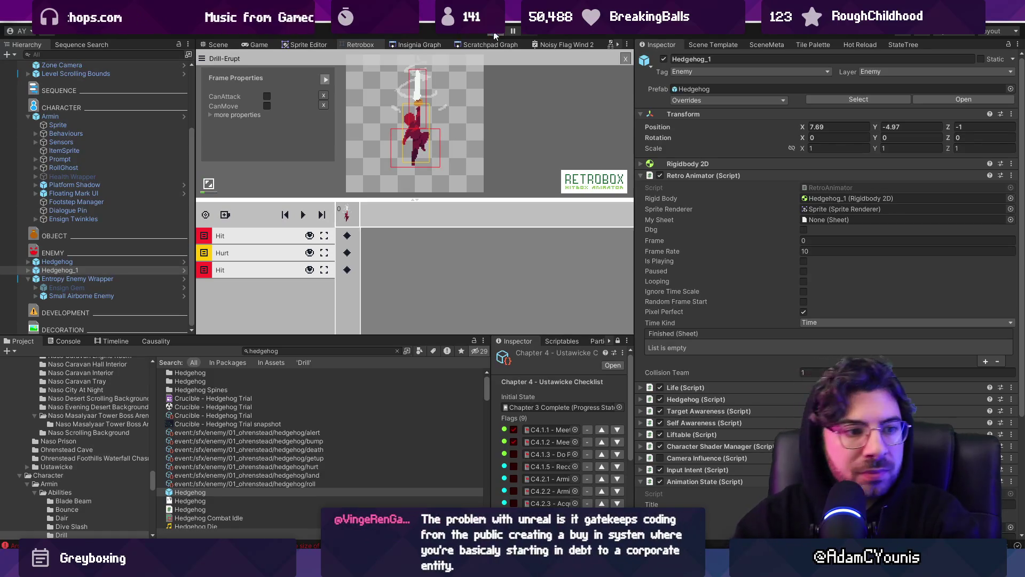
# - Playtest, then open the Armin prefab's Drill BurrowStart animation state settings
pyautogui.click(494, 33)
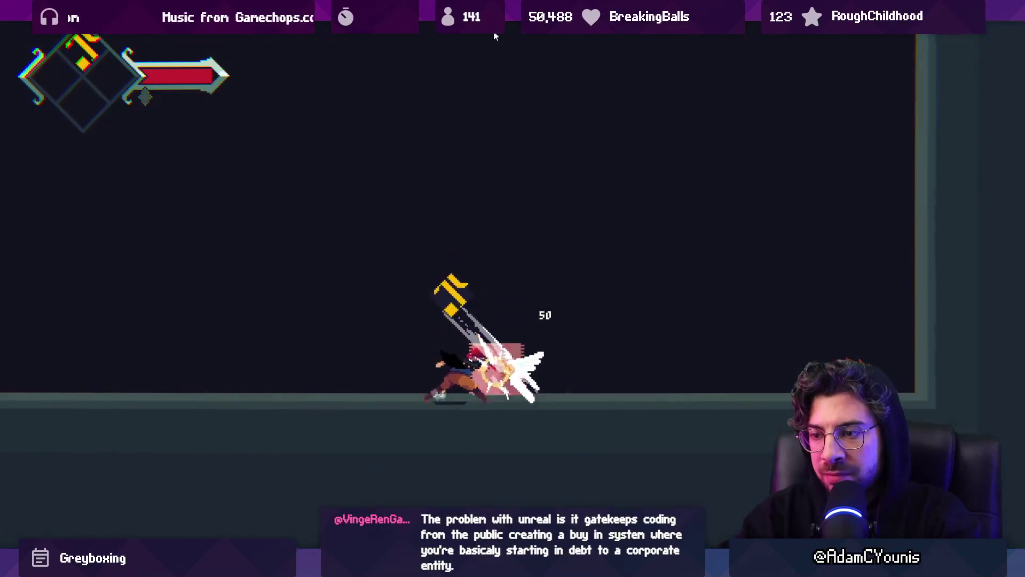
pyautogui.hotkey('shift', 'space')
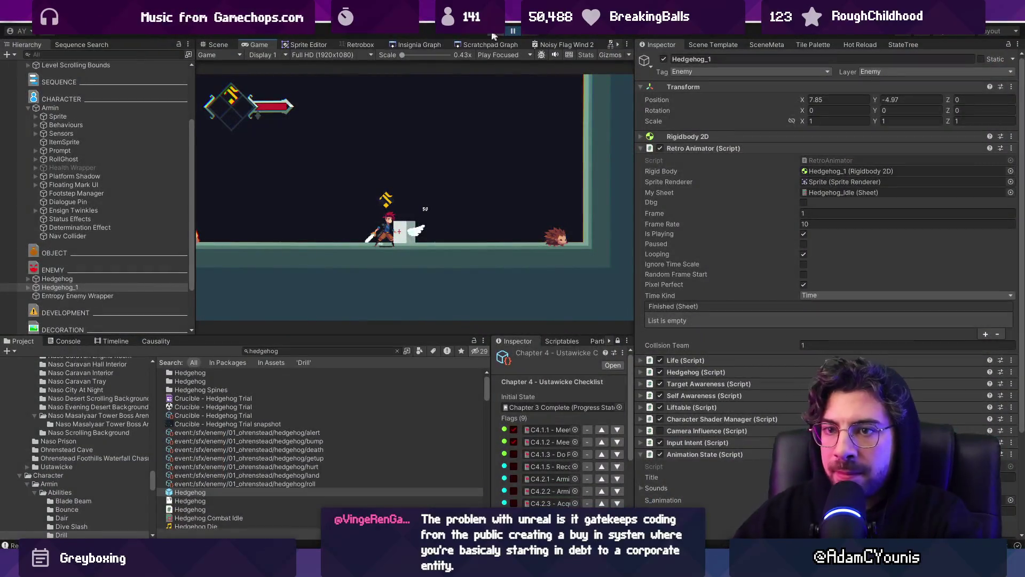
pyautogui.click(106, 117)
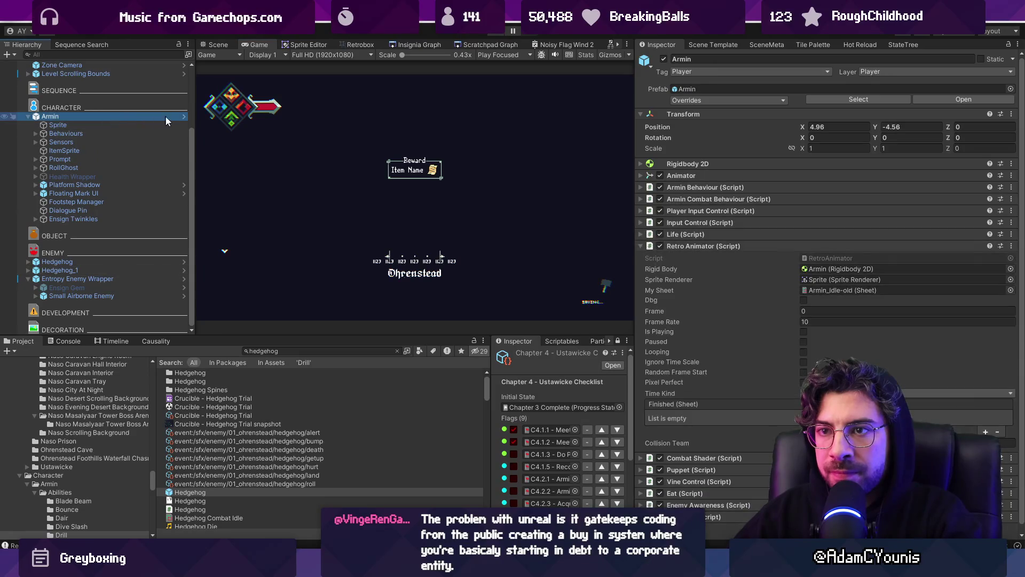
pyautogui.click(181, 119)
pyautogui.click(117, 214)
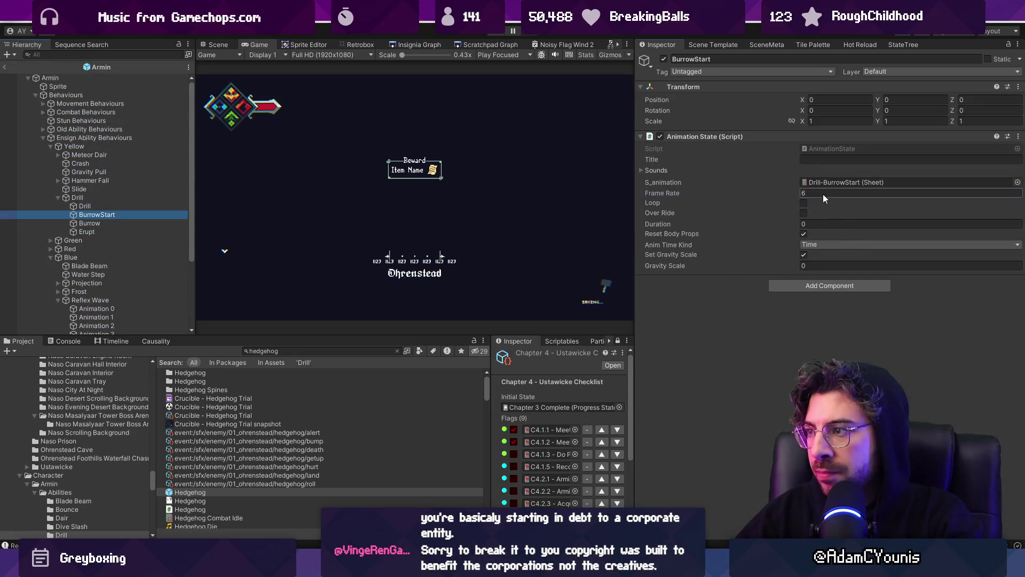
# - Set BurrowStart's frame rate to 12, playtest the drill, and switch to DrillAbility.cs
pyautogui.write('12')
pyautogui.press('Return')
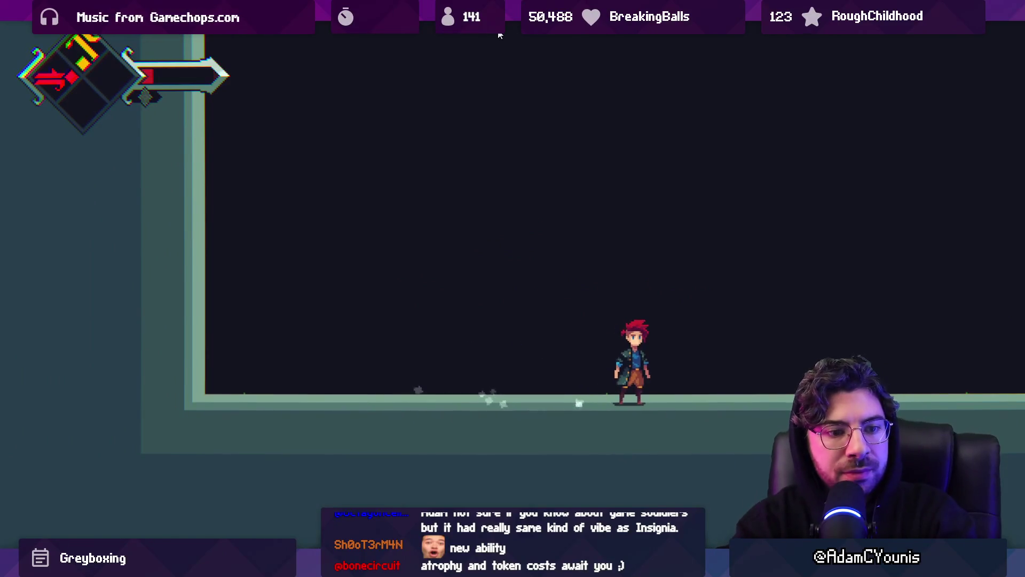
pyautogui.hotkey('shift', 'space')
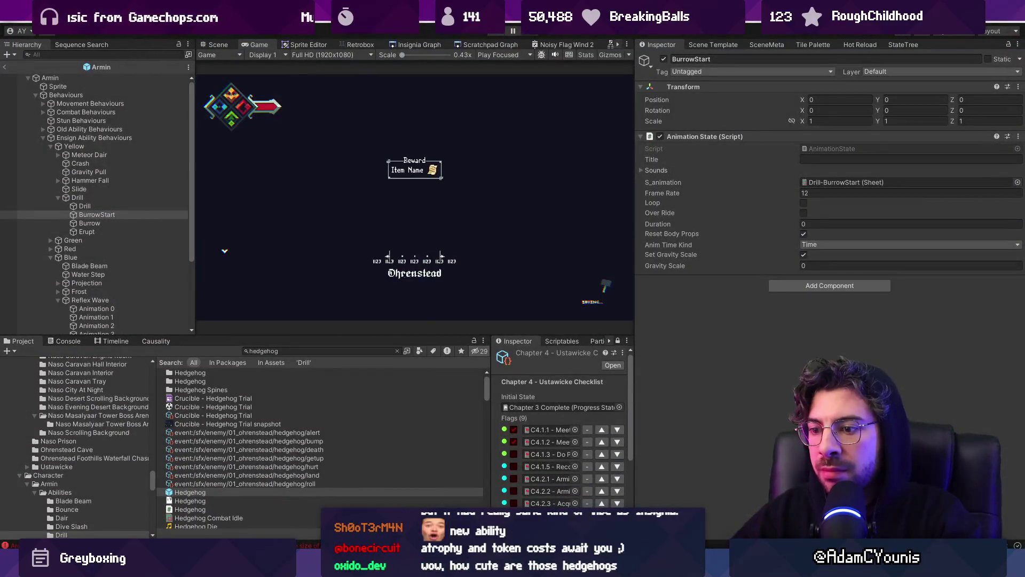
pyautogui.hotkey('alt', 'Tab')
pyautogui.scroll(-5, 490, 419)
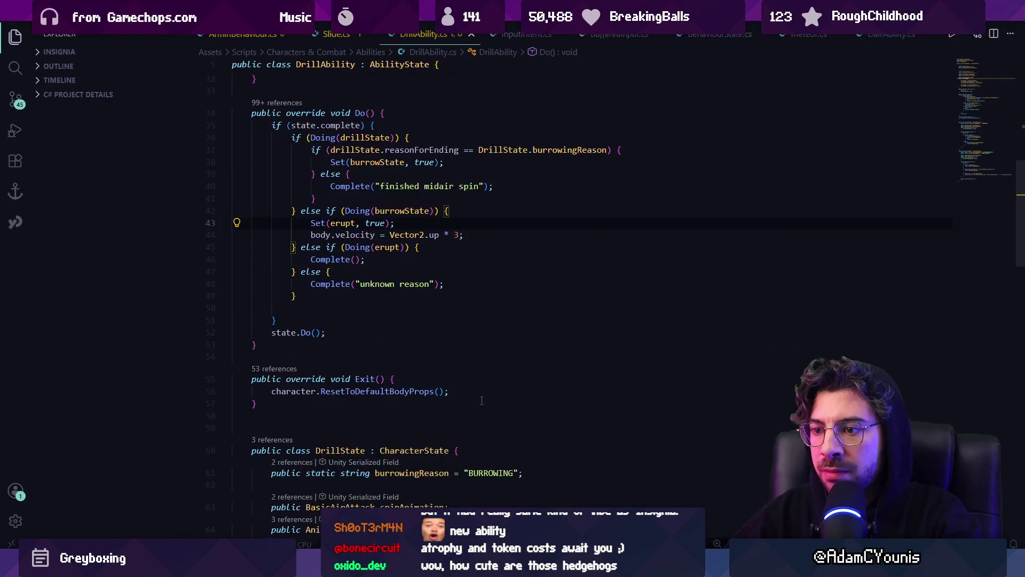
# - Add an empty if (Doing(erupt)) block below the state.complete block in Do() and save
pyautogui.scroll(10, 427, 409)
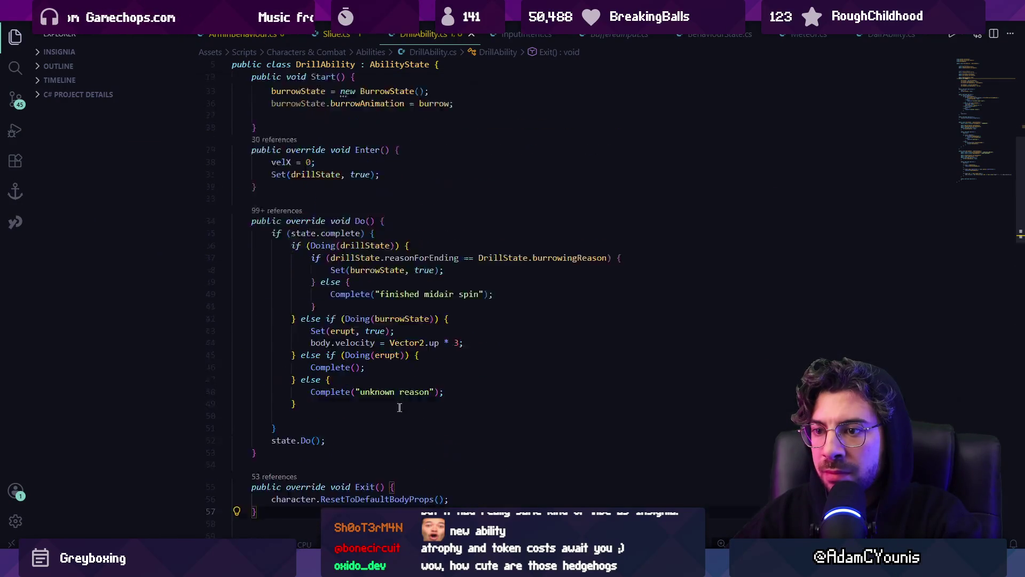
pyautogui.scroll(-5, 383, 405)
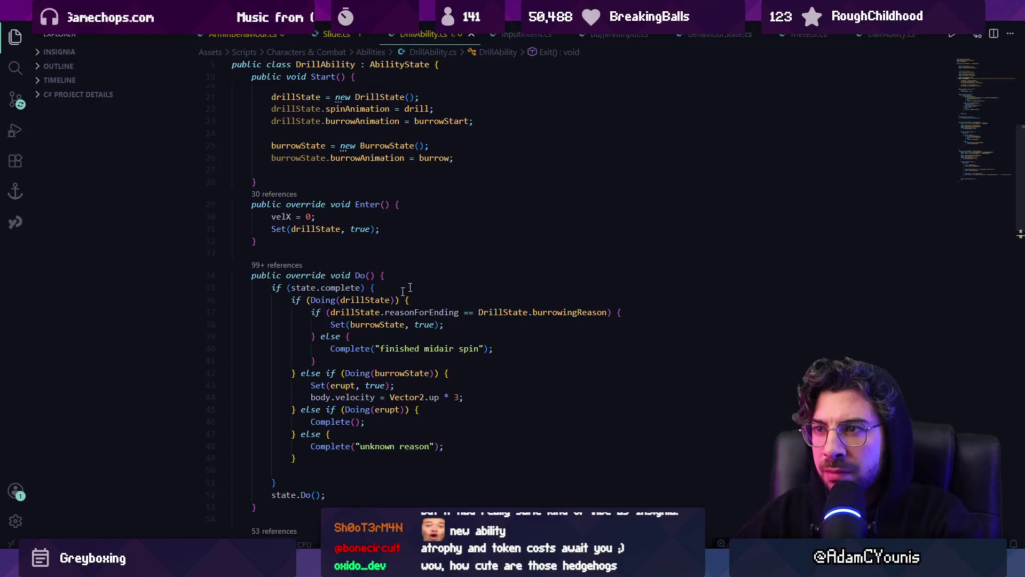
pyautogui.scroll(-3, 395, 292)
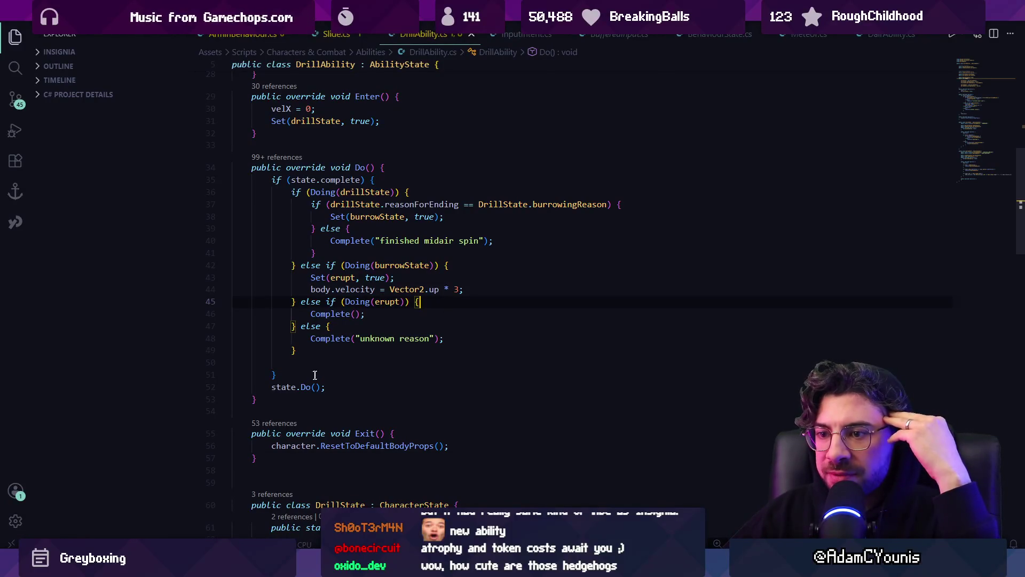
pyautogui.press('Return')
pyautogui.press('Return')
pyautogui.write('if(Do')
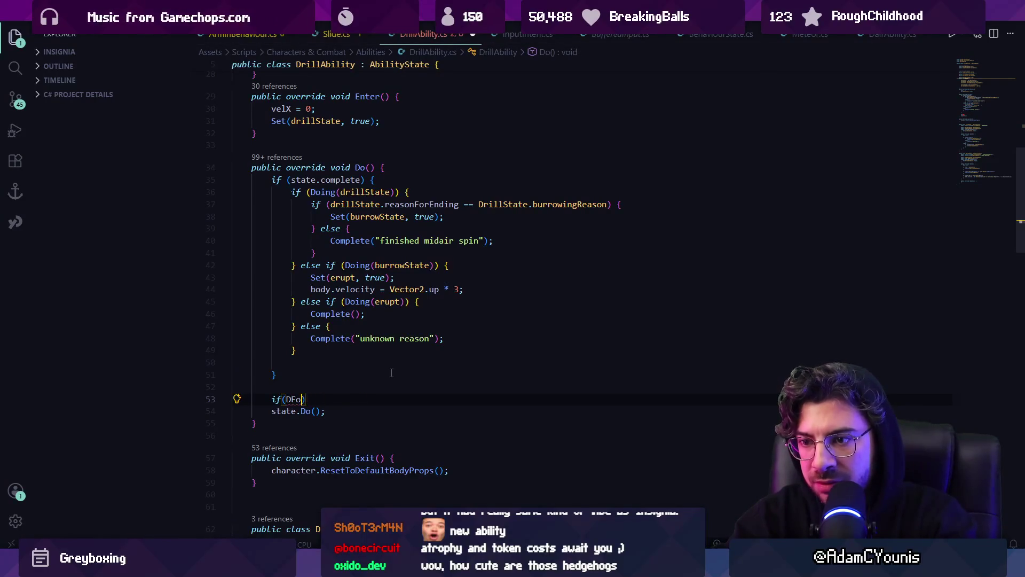
pyautogui.write('ing(eru')
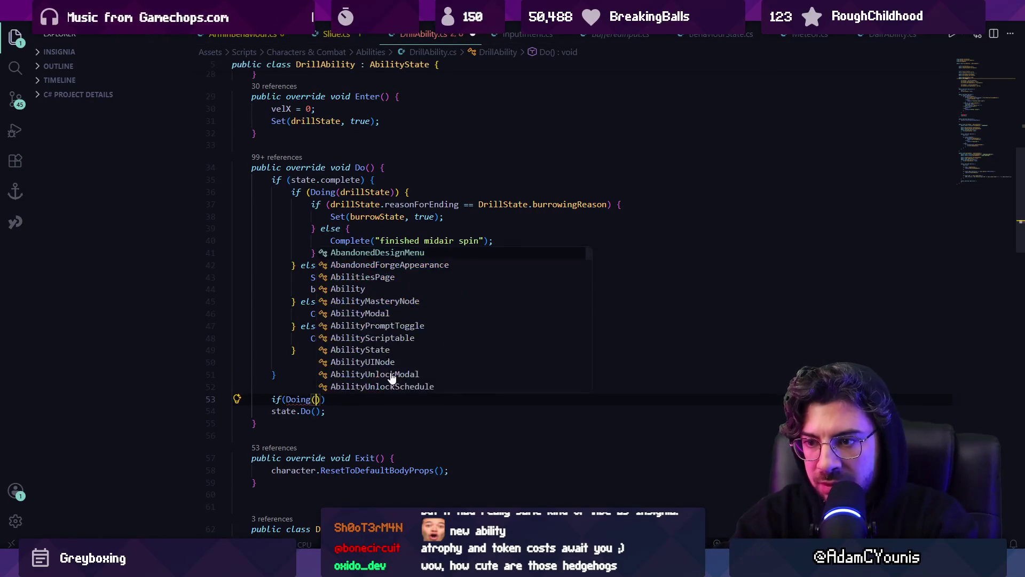
pyautogui.write('pt')
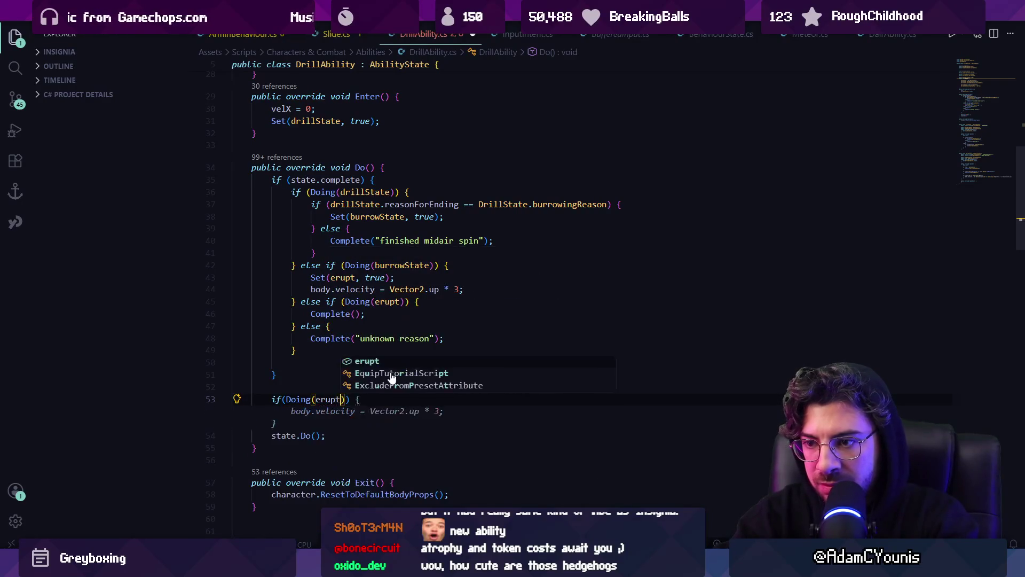
pyautogui.press('Escape')
pyautogui.press('Return')
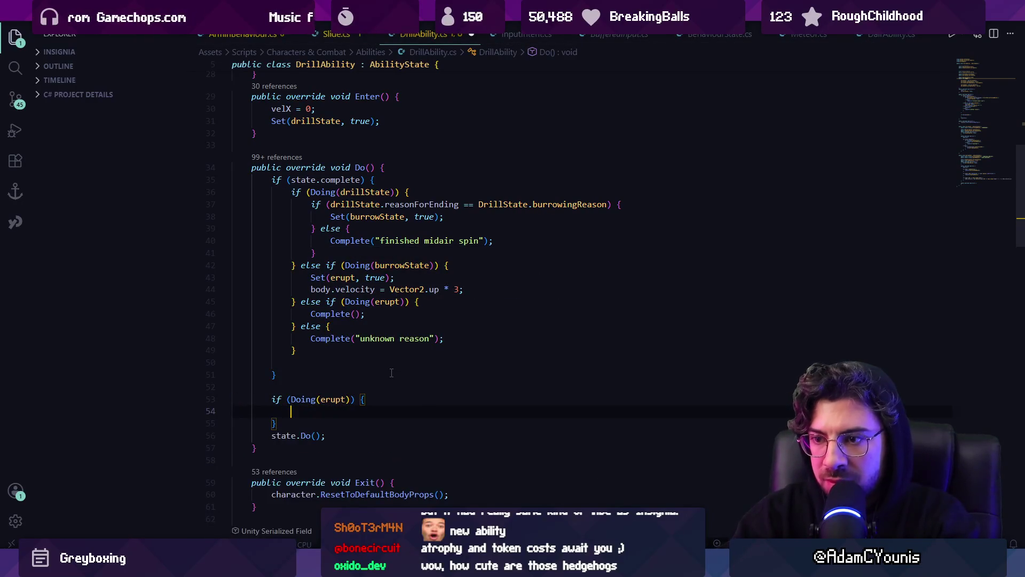
pyautogui.hotkey('ctrl', 's')
# - Search the project files for 'air' with Quick Open
pyautogui.scroll(6, 442, 311)
pyautogui.scroll(3, 404, 238)
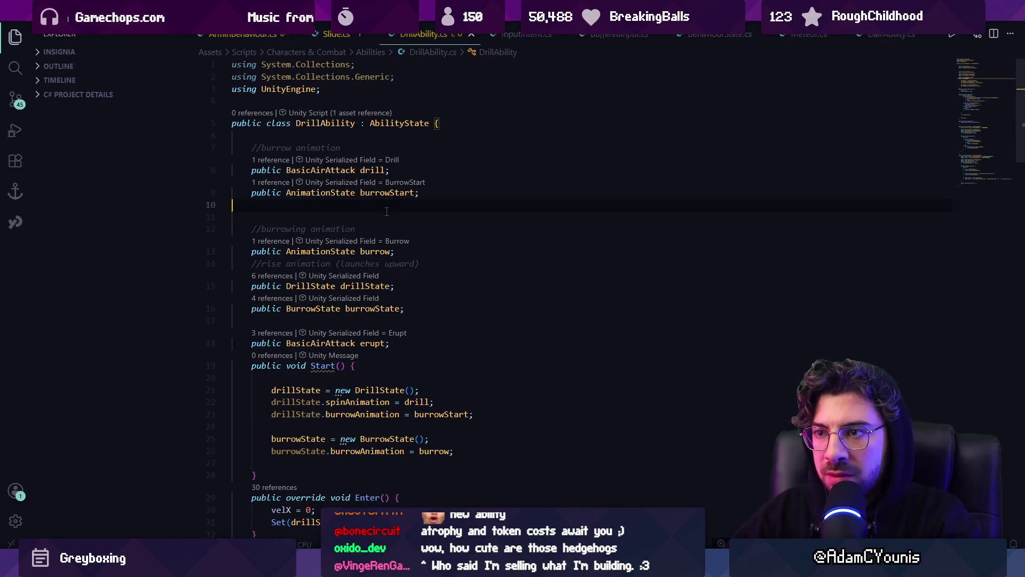
pyautogui.scroll(-10, 387, 212)
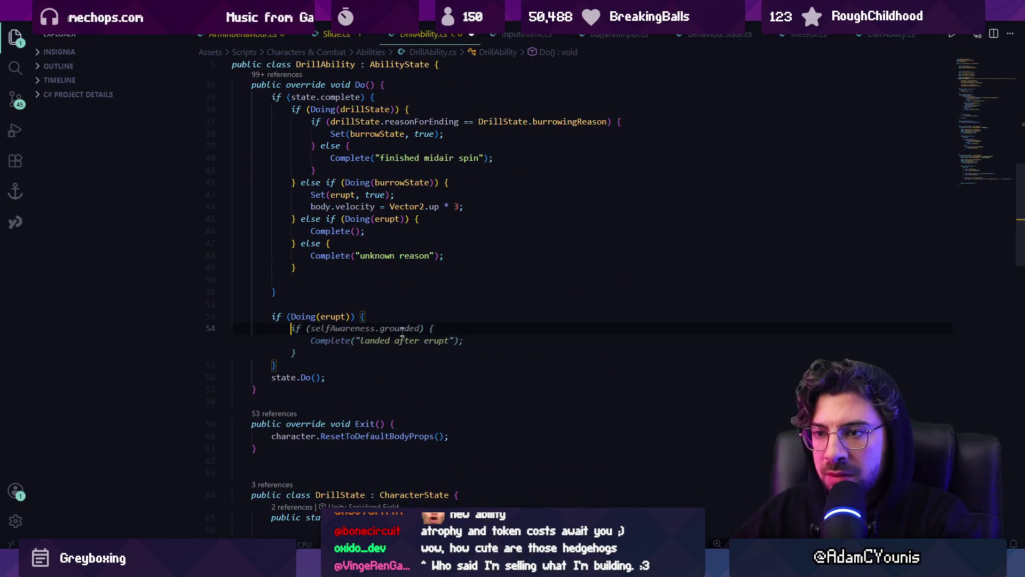
pyautogui.hotkey('ctrl', 'p')
pyautogui.write('air')
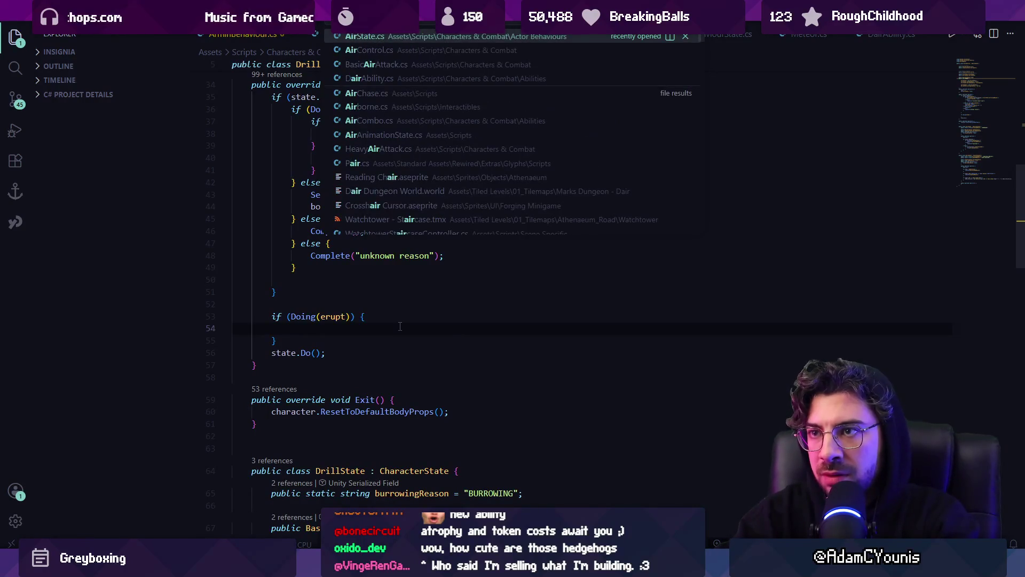
# - Open AirControl.cs to read its Do and FixedDo logic, then return to DrillAbility.cs's top
pyautogui.press('Down')
pyautogui.press('Return')
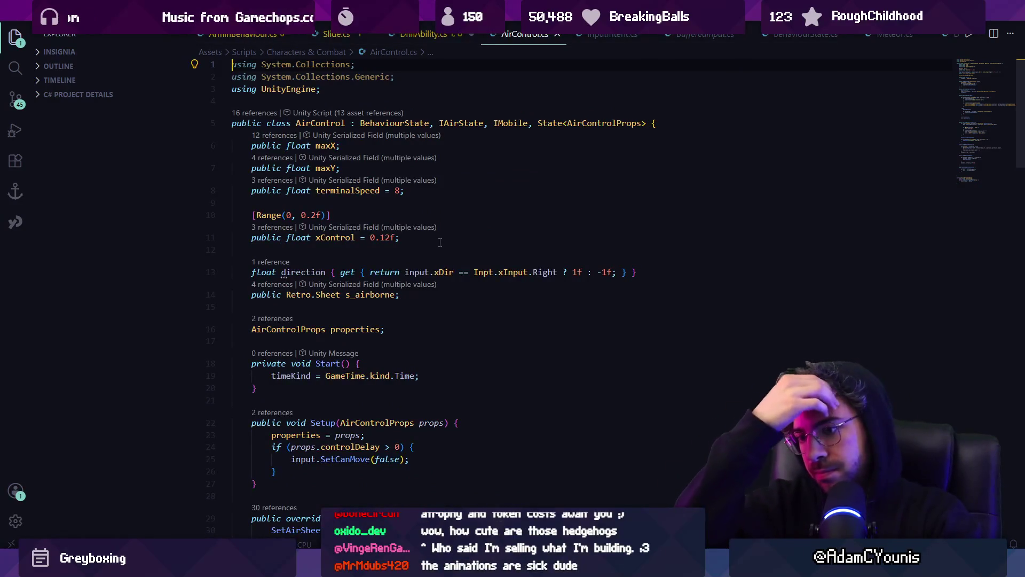
pyautogui.scroll(-5, 519, 278)
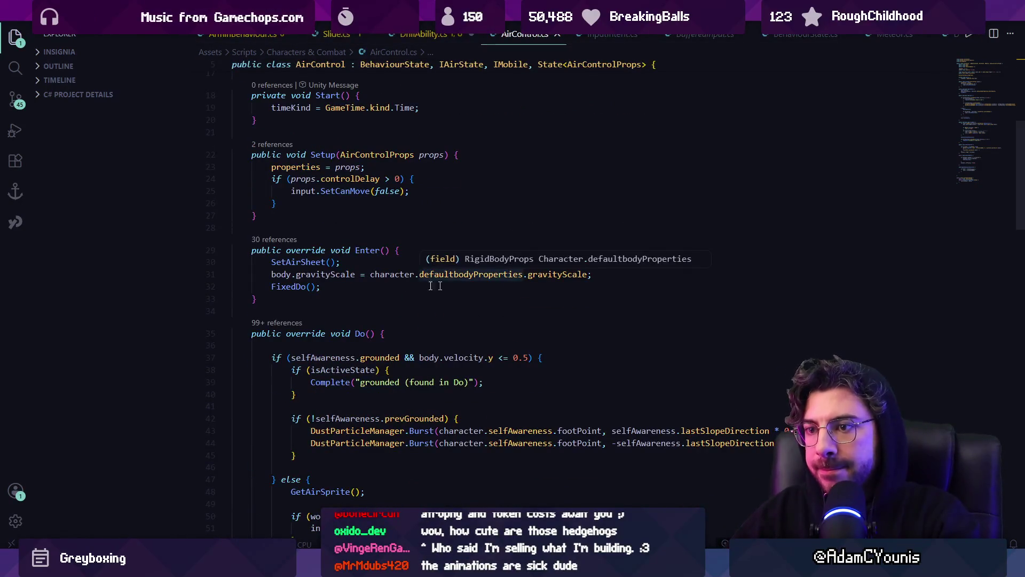
pyautogui.scroll(-10, 287, 284)
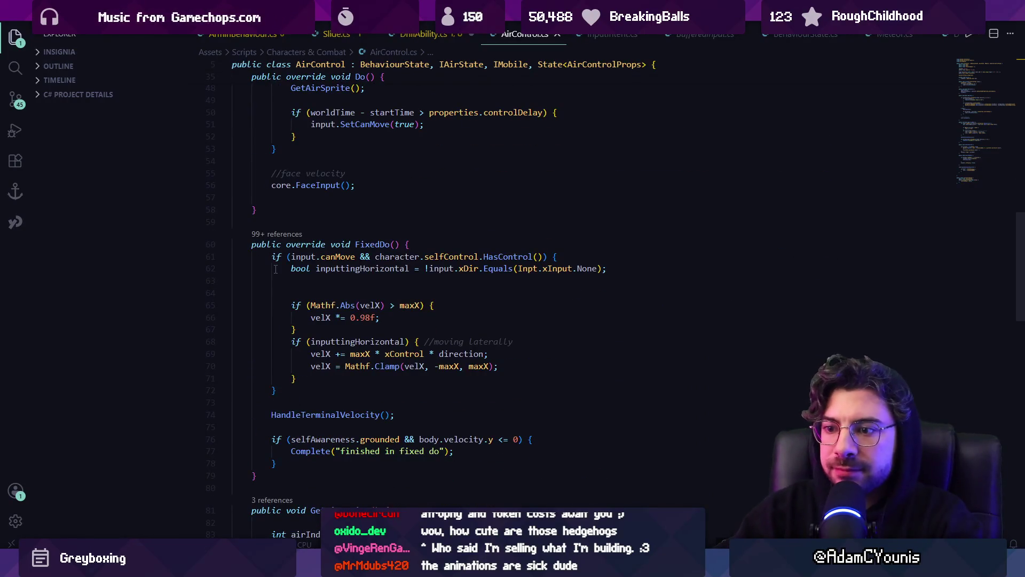
pyautogui.hotkey('ctrl', 'Tab')
pyautogui.scroll(12, 276, 268)
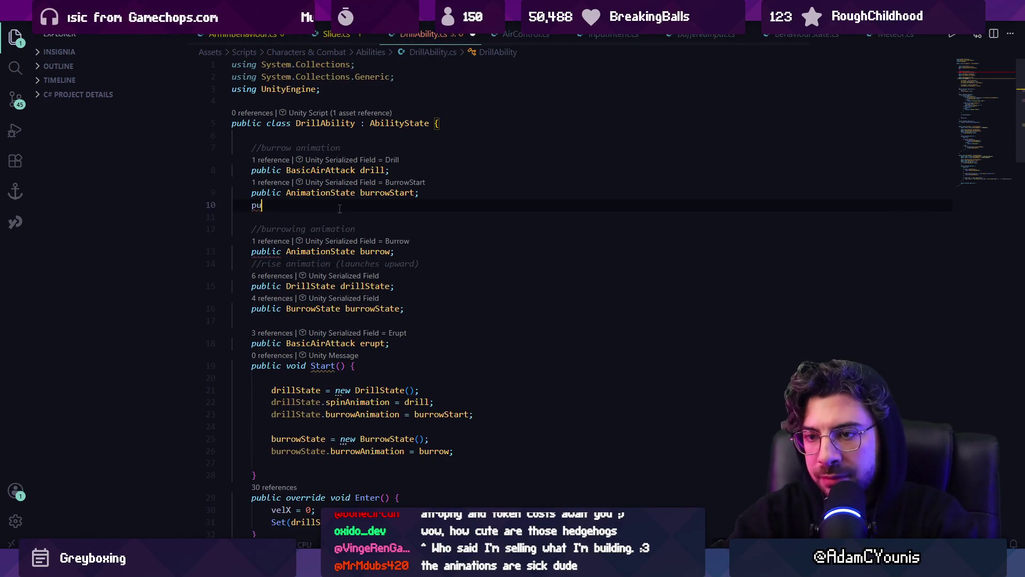
# - Declare the airControl field in DrillAbility and remove the duplicate semicolon
pyautogui.write('l air')
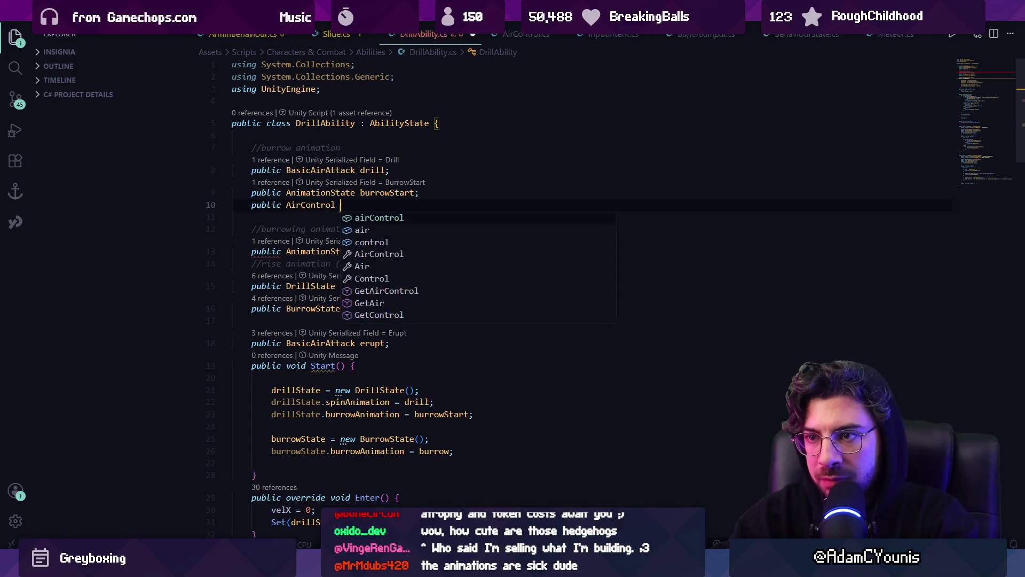
pyautogui.press('Tab')
pyautogui.write(';;')
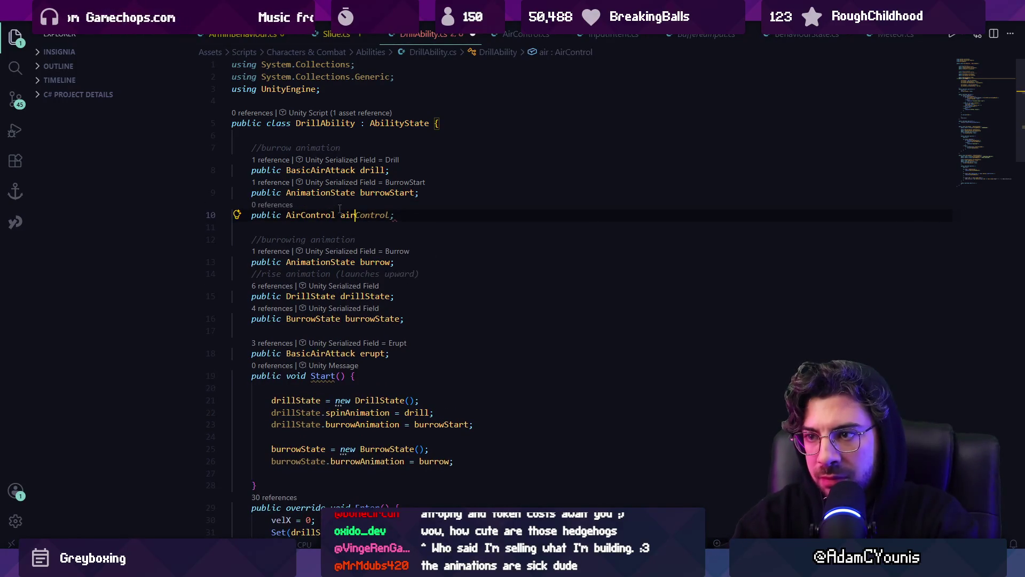
pyautogui.hotkey('ctrl', 'a')
pyautogui.hotkey('ctrl', 'v')
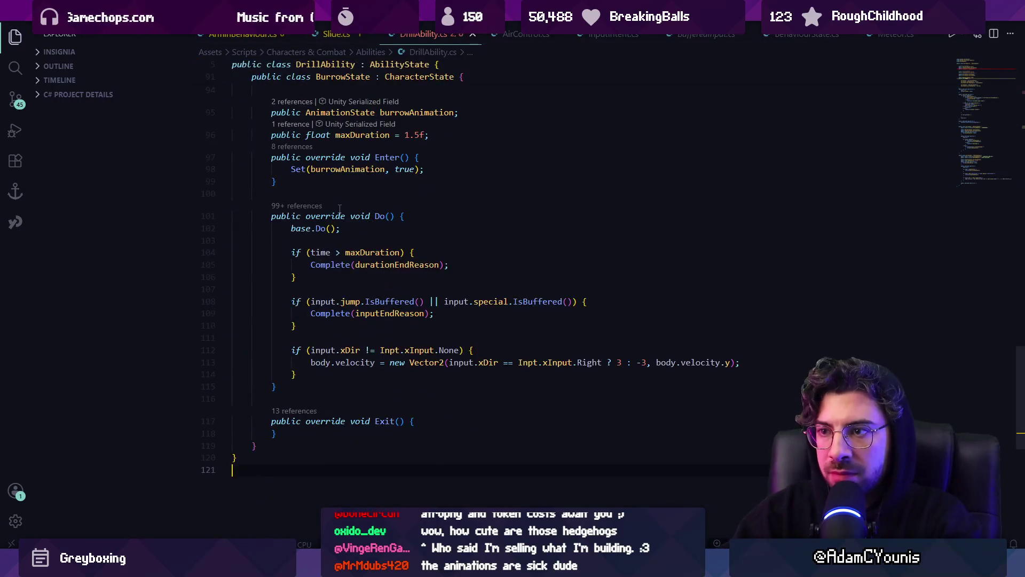
pyautogui.hotkey('ctrl', 'z')
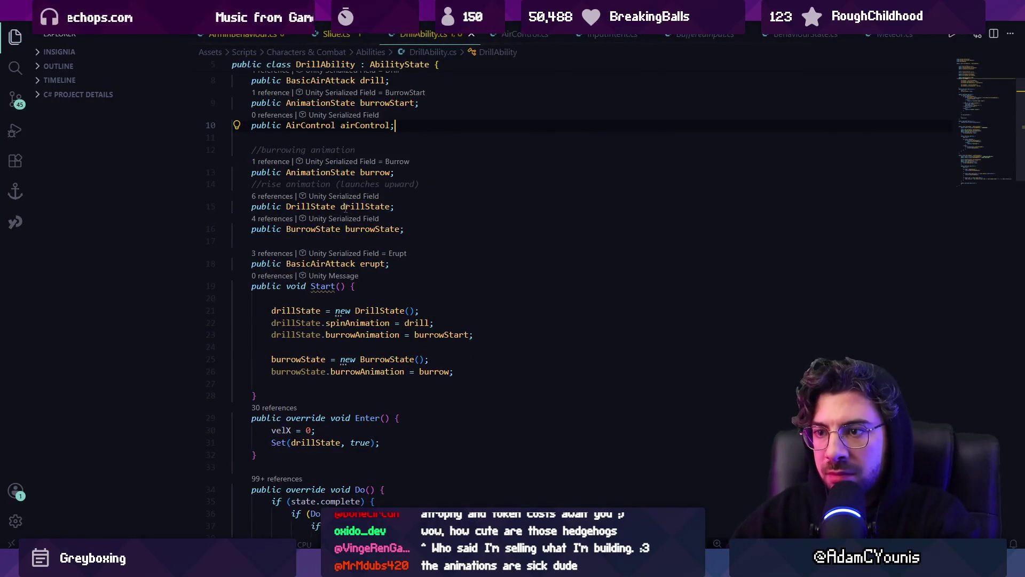
pyautogui.scroll(-5, 375, 253)
pyautogui.scroll(-6, 375, 254)
pyautogui.write('airControl')
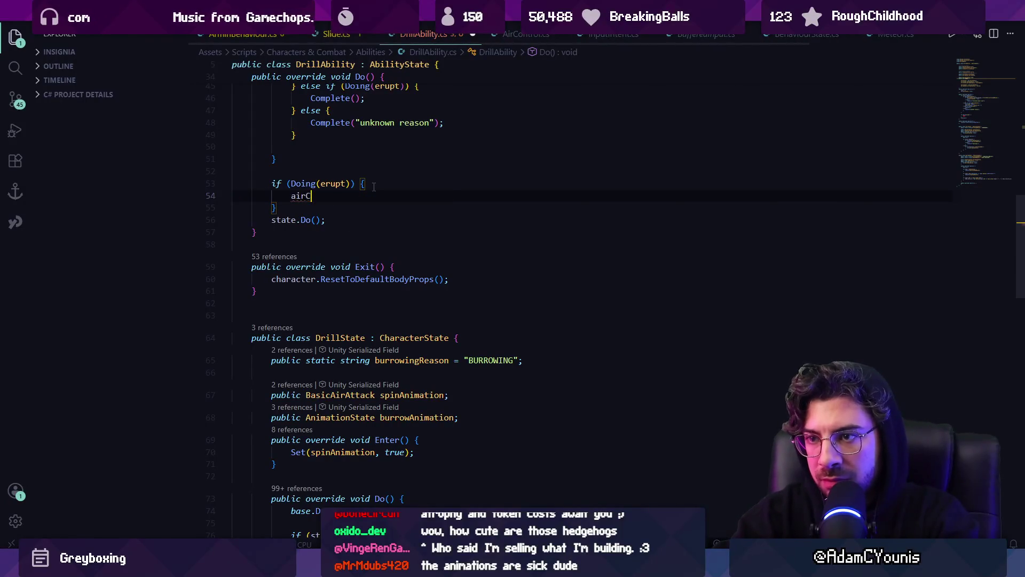
# - Undo the earlier erupt FixedDo block and begin a FixedDo override below Do()
pyautogui.write('.FixedDo();')
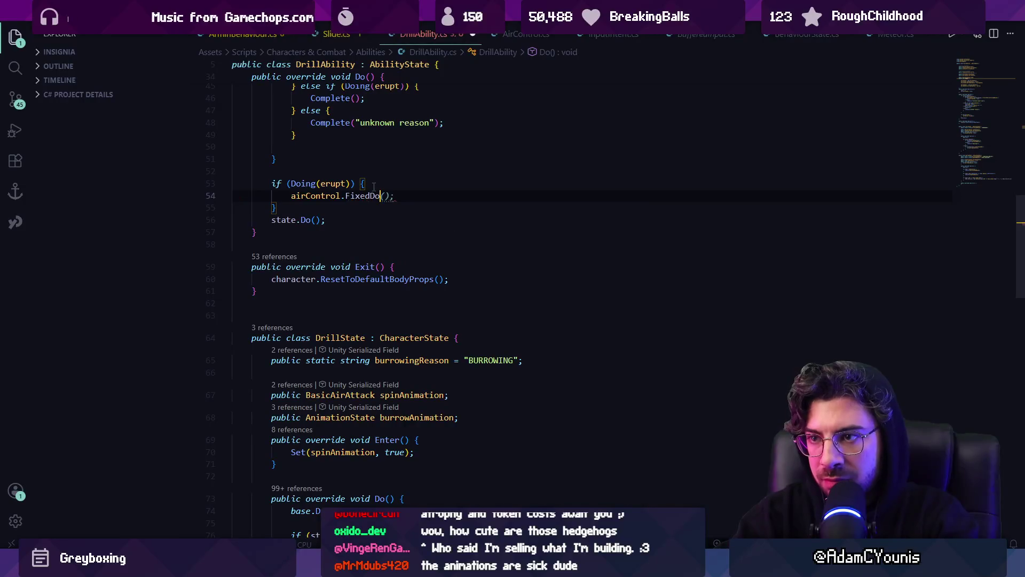
pyautogui.hotkey('ctrl', 'z')
pyautogui.hotkey('ctrl', 'z')
pyautogui.hotkey('ctrl', 'z')
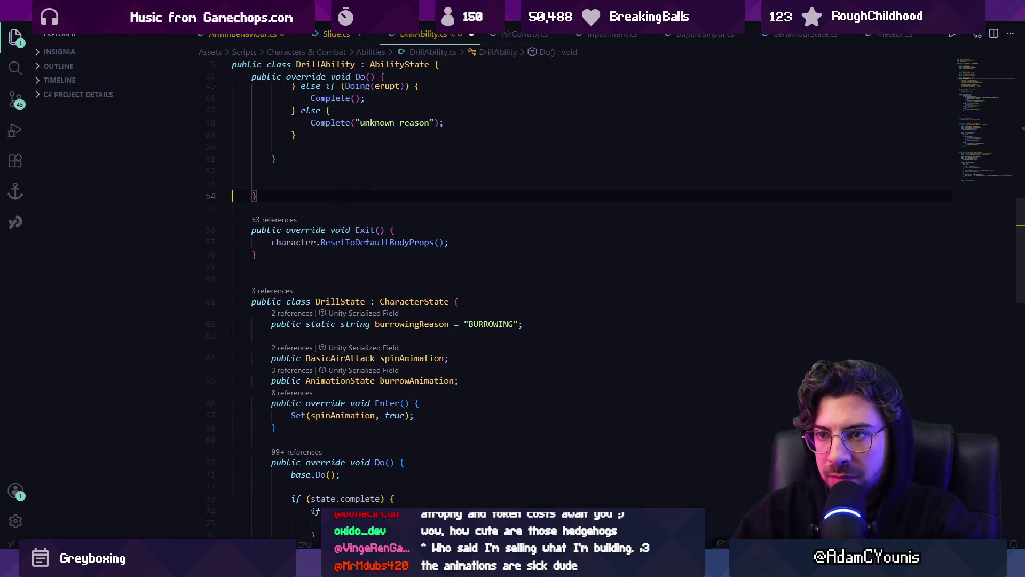
pyautogui.press('Down')
pyautogui.press('Return')
pyautogui.press('Return')
pyautogui.write('pu')
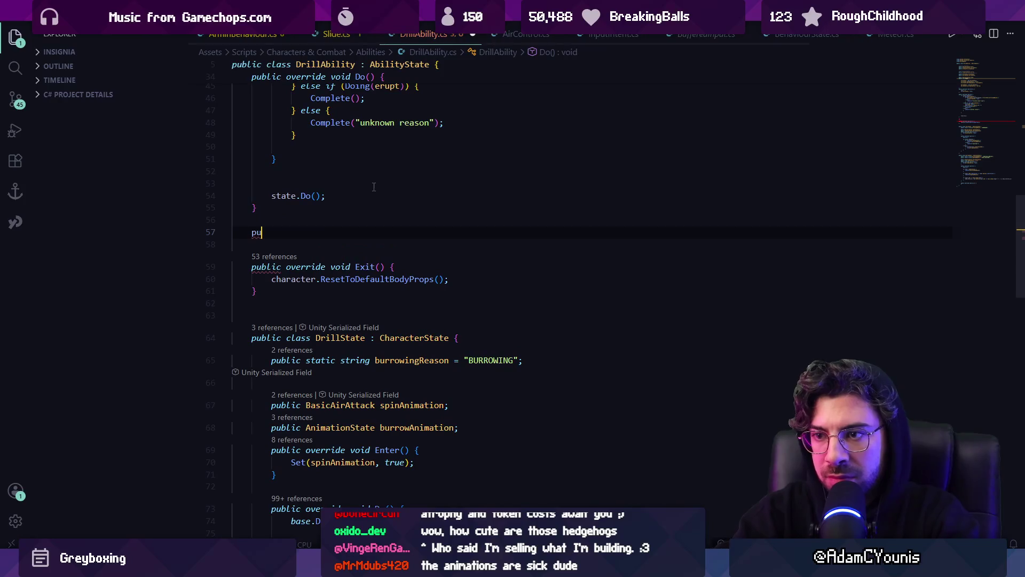
pyautogui.press('BackSpace')
pyautogui.press('BackSpace')
pyautogui.press('Tab')
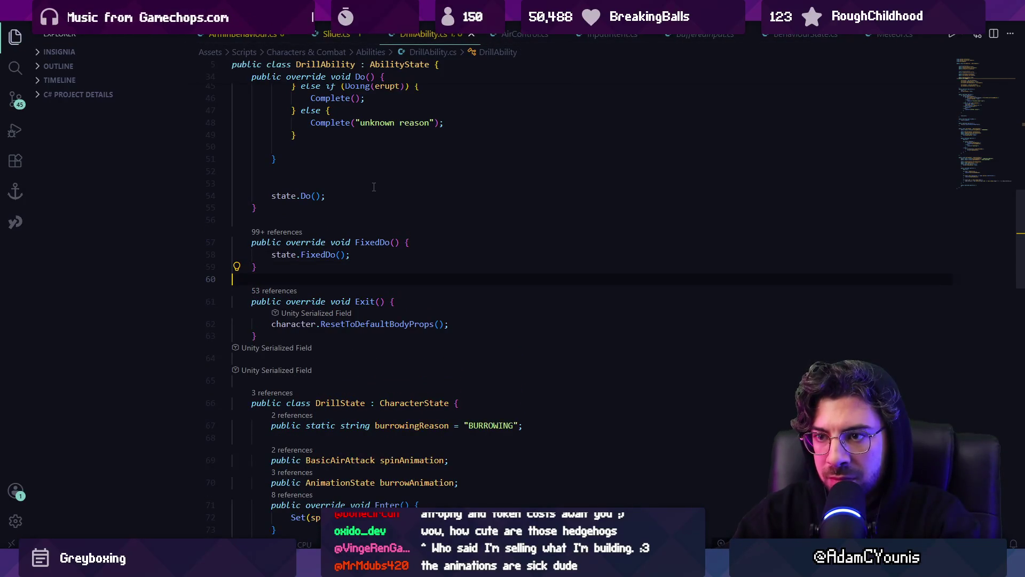
# - Try a state.Do() line inside FixedDo, then undo back to the erupt block removal
pyautogui.press('Up')
pyautogui.press('Up')
pyautogui.press('End')
pyautogui.press('Return')
pyautogui.write('state.Do();')
pyautogui.press('Return')
pyautogui.hotkey('ctrl', 'z')
pyautogui.hotkey('ctrl', 'z')
pyautogui.hotkey('ctrl', 'z')
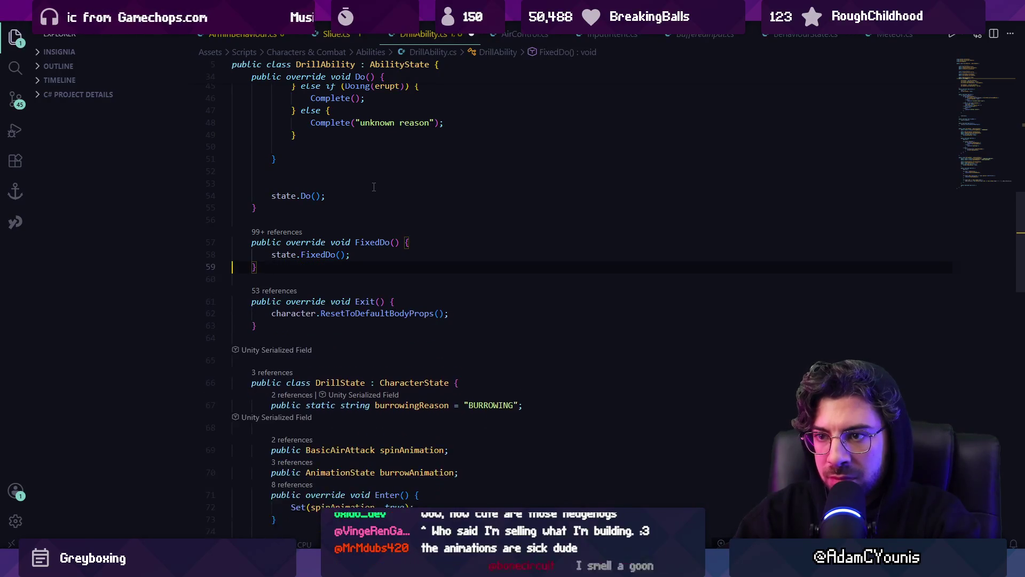
pyautogui.hotkey('ctrl', 'z')
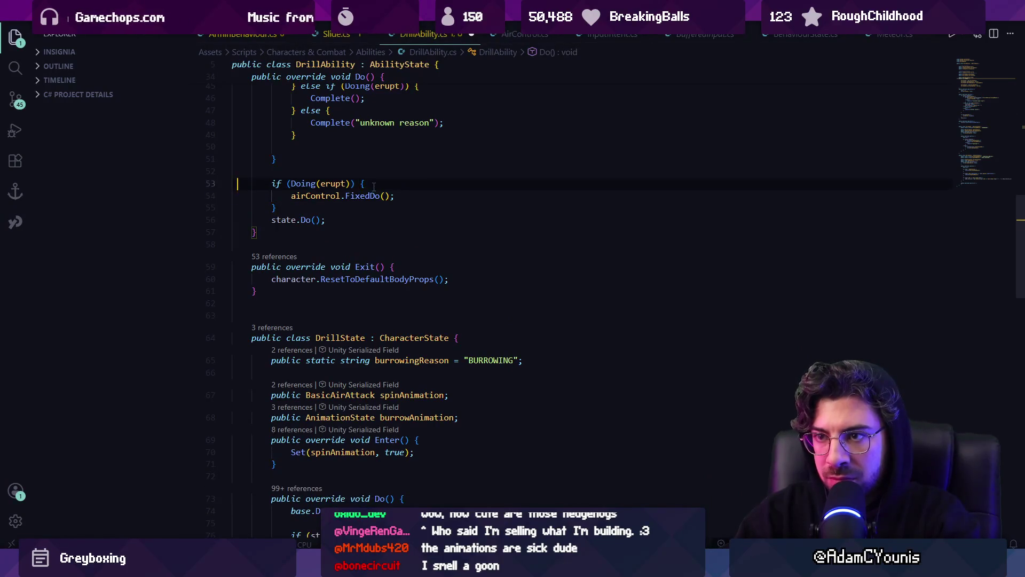
pyautogui.hotkey('ctrl', 'y')
# - Write a 'public override void' FixedDo stub after the Do() method
pyautogui.press('Up')
pyautogui.write('v')
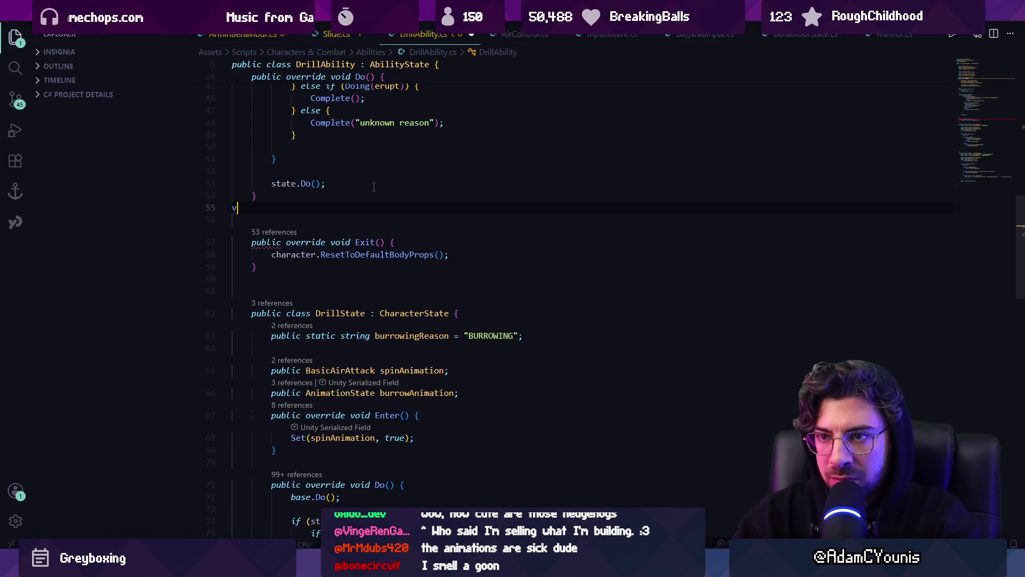
pyautogui.write('public override bool CanEnter() {')
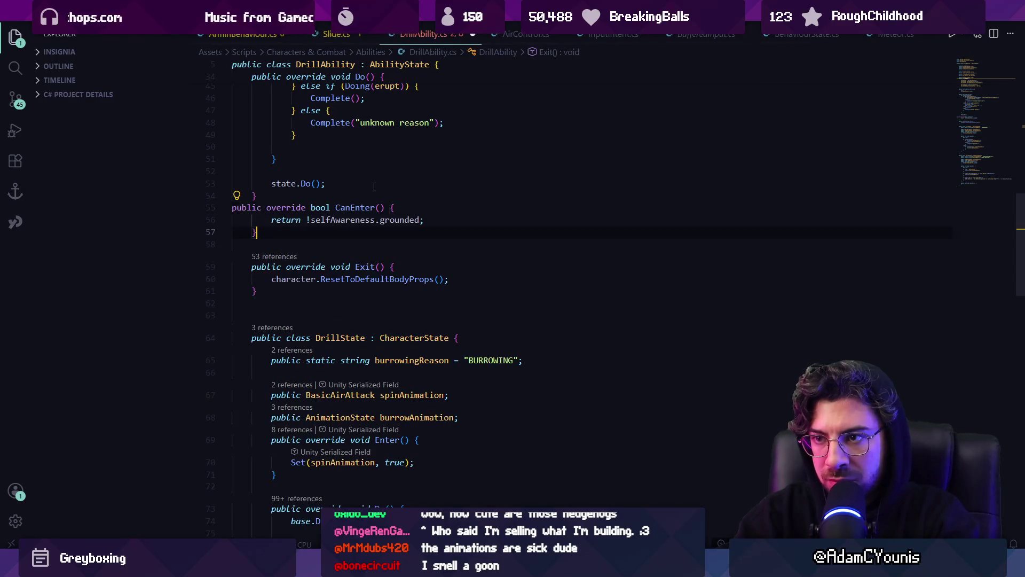
pyautogui.hotkey('ctrl', 'a')
pyautogui.press('Escape')
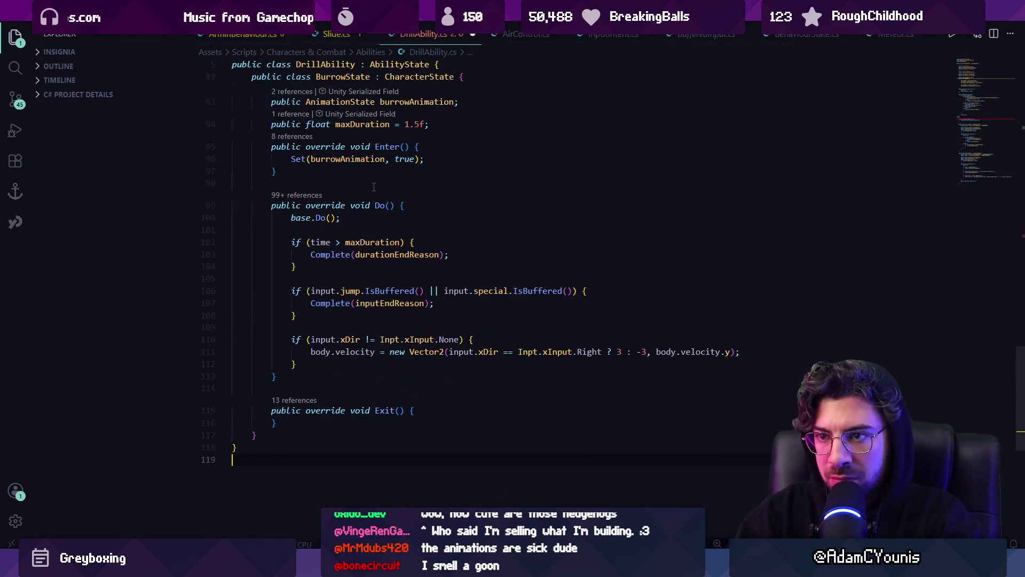
pyautogui.scroll(15, 373, 186)
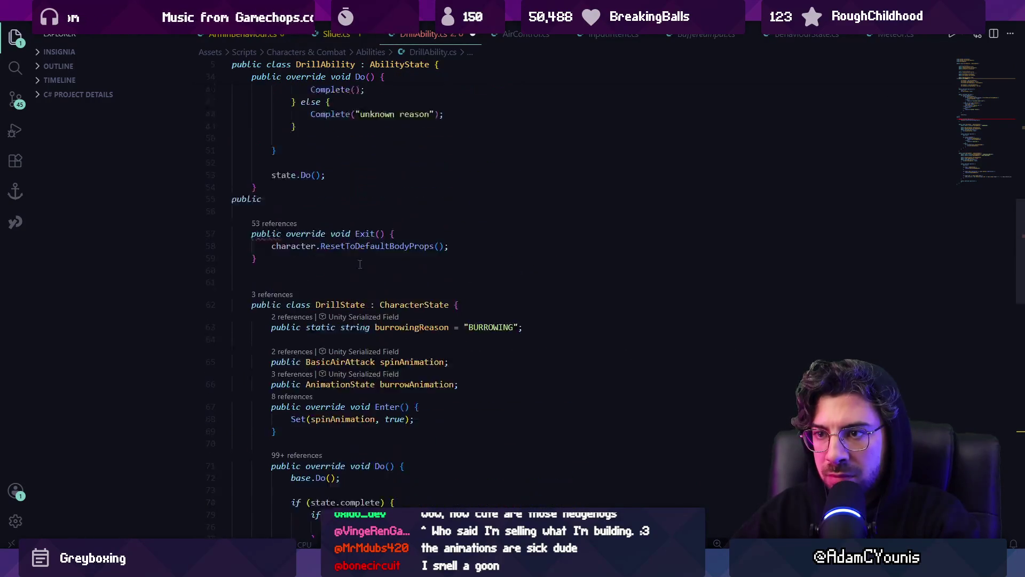
pyautogui.write(' ove')
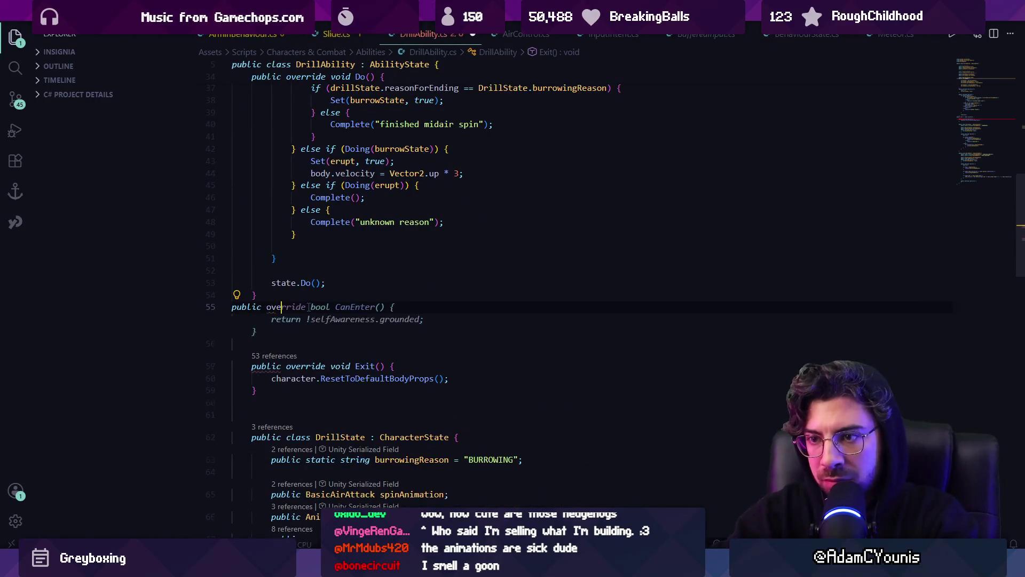
pyautogui.write('rride ')
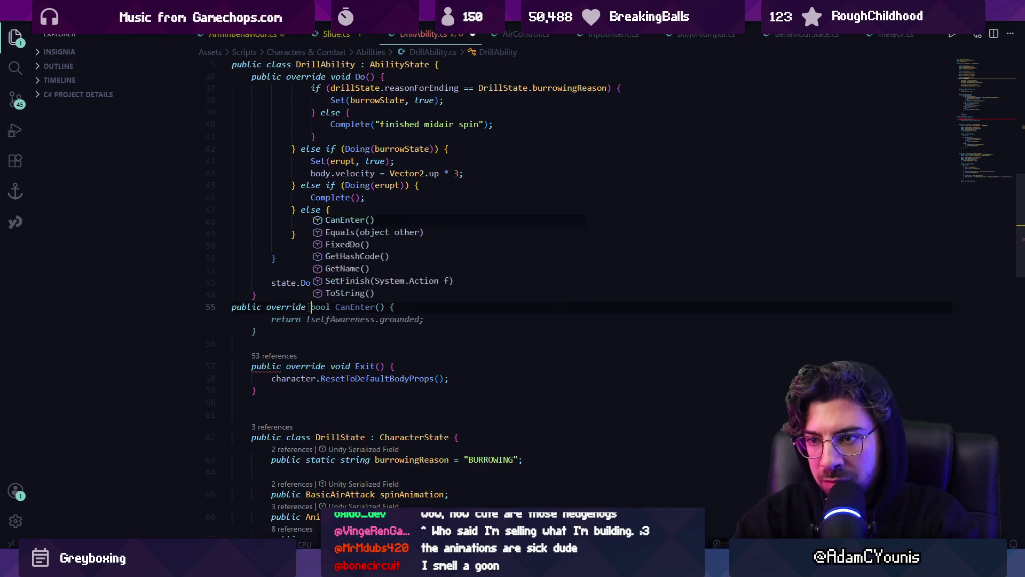
pyautogui.write('void')
pyautogui.press('Tab')
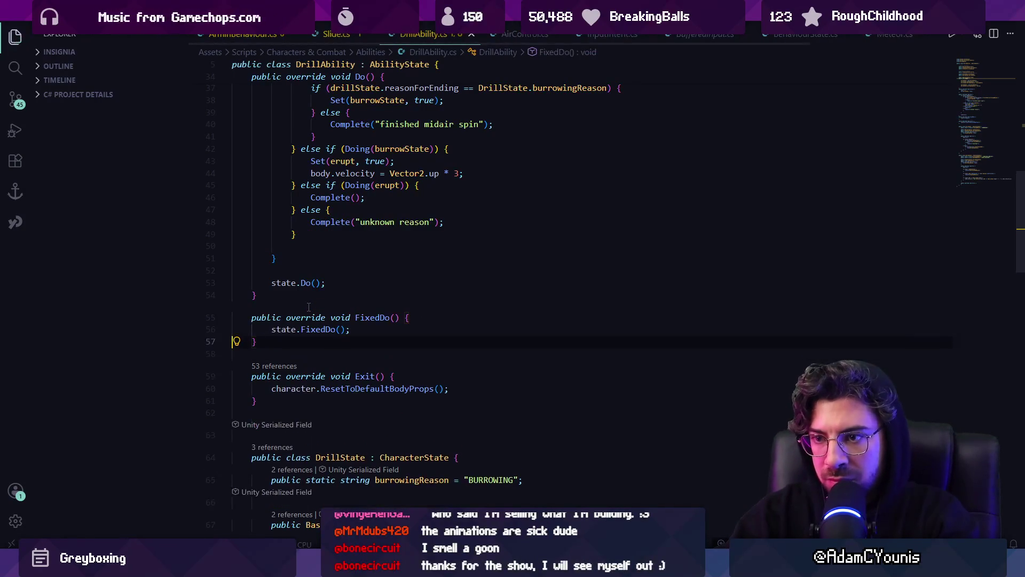
# - Make the FixedDo body call base instead of state, and save
pyautogui.press('Return')
pyautogui.press('Tab')
pyautogui.hotkey('ctrl', 's')
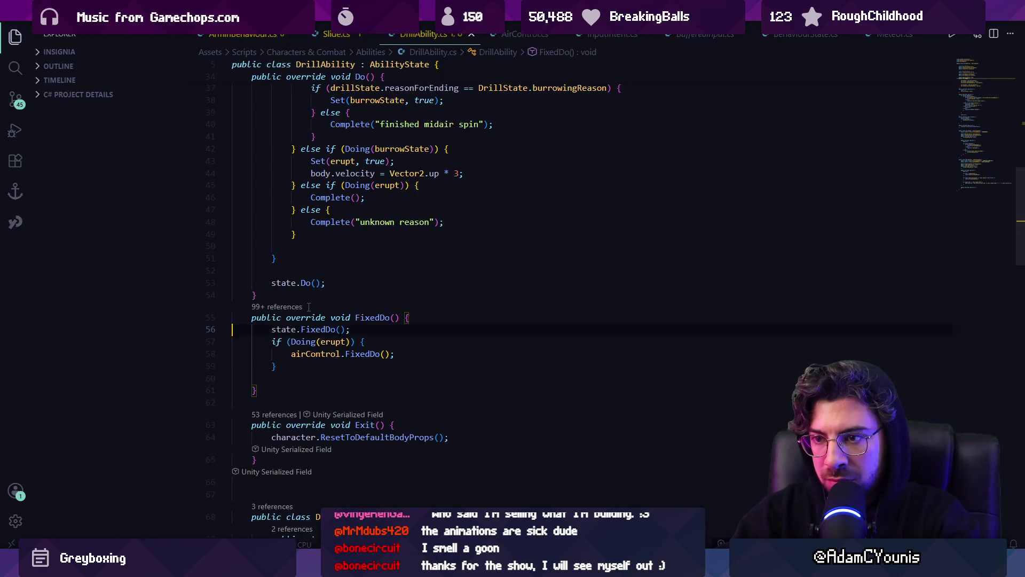
pyautogui.hotkey('ctrl', 'shift', 'Right')
pyautogui.write('base')
pyautogui.hotkey('ctrl', 's')
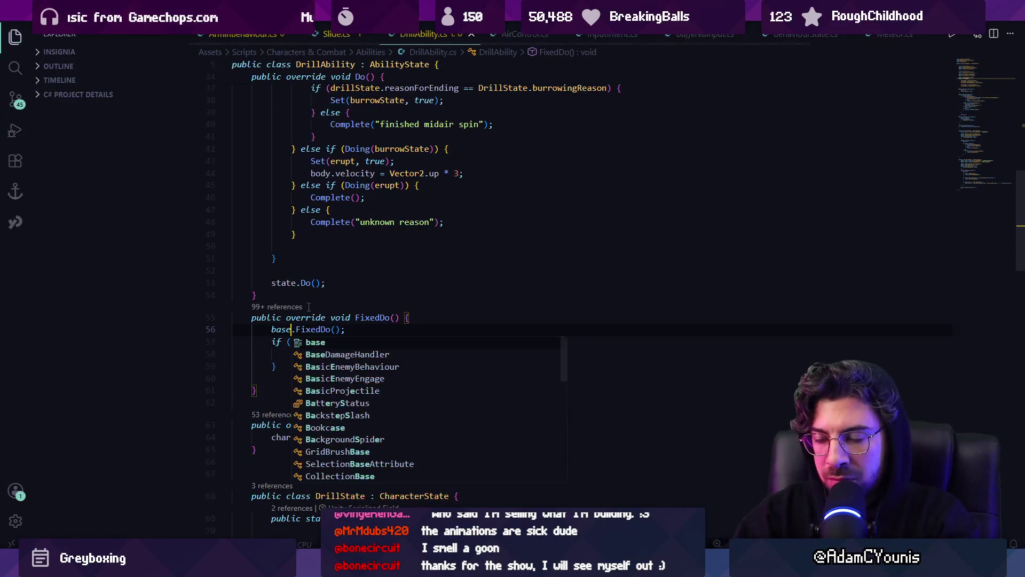
# - Complete base.FixedDo(), checking its definition in BehaviourState
pyautogui.press('Escape')
pyautogui.hotkey('ctrl', 'Right')
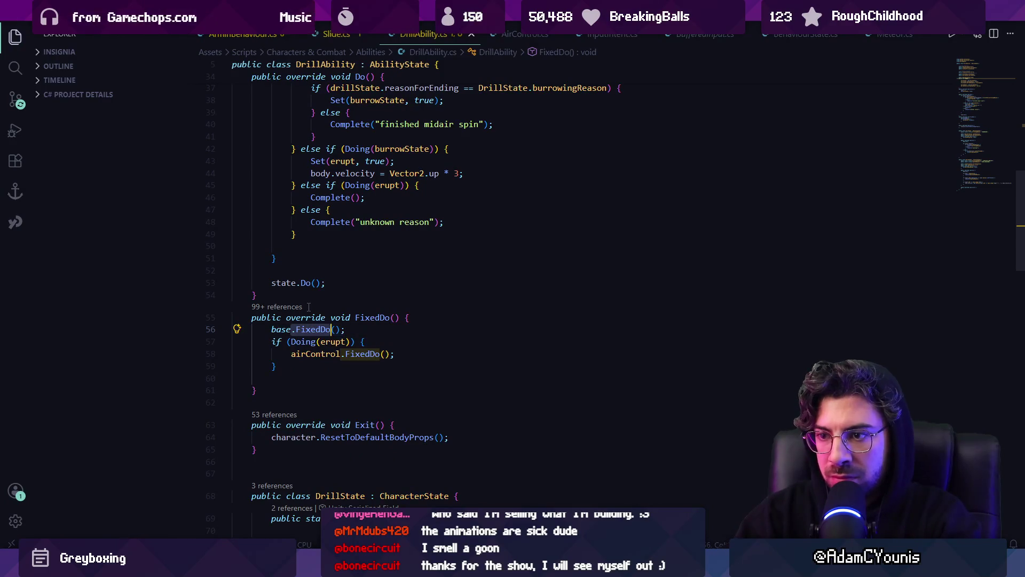
pyautogui.hotkey('ctrl', 'BackSpace')
pyautogui.hotkey('ctrl', 'BackSpace')
pyautogui.press('Tab')
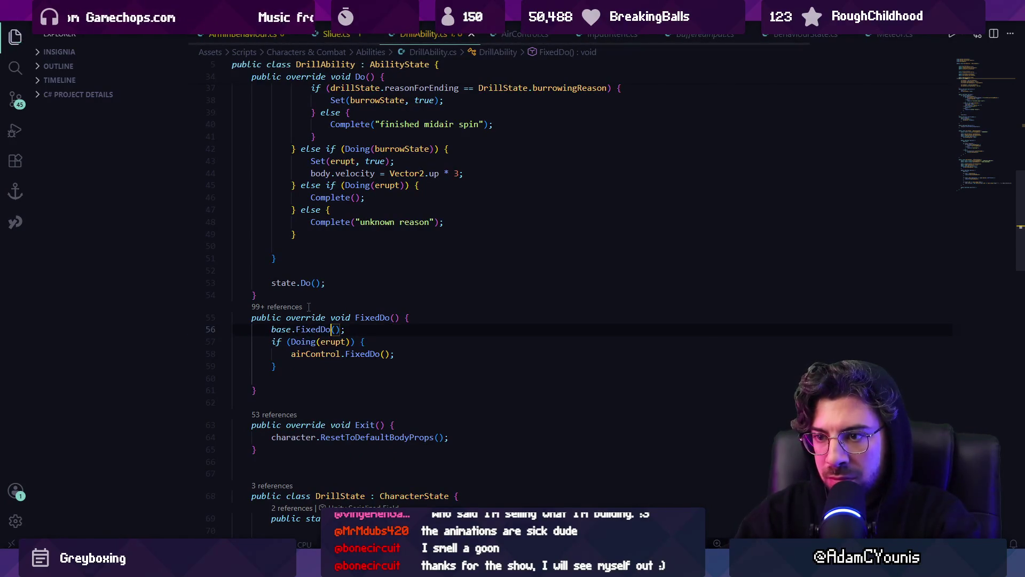
pyautogui.keyDown('ctrl'); pyautogui.click(314, 316); pyautogui.keyUp('ctrl')
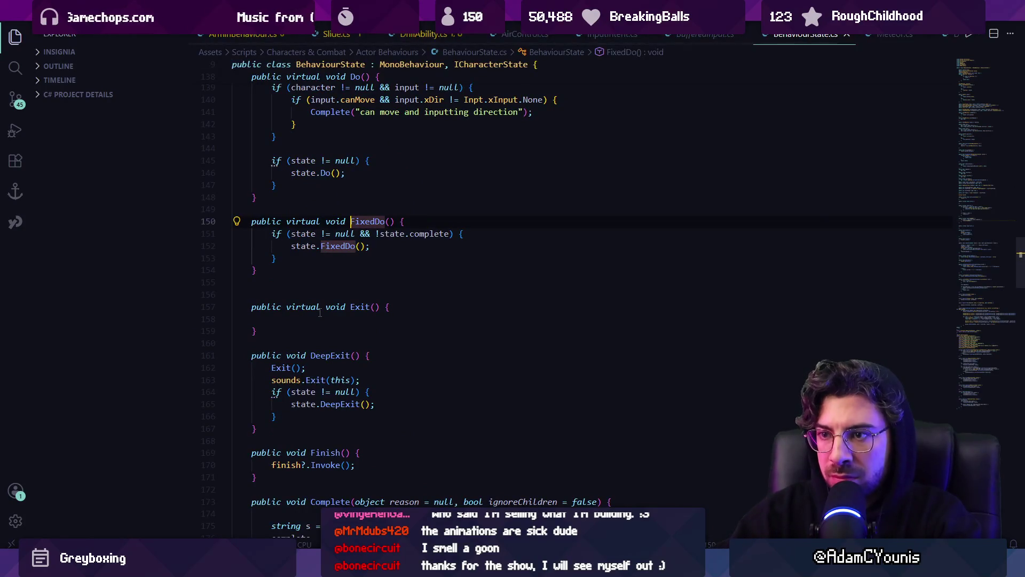
pyautogui.hotkey('alt', 'Left')
pyautogui.press('Left')
pyautogui.press('Left')
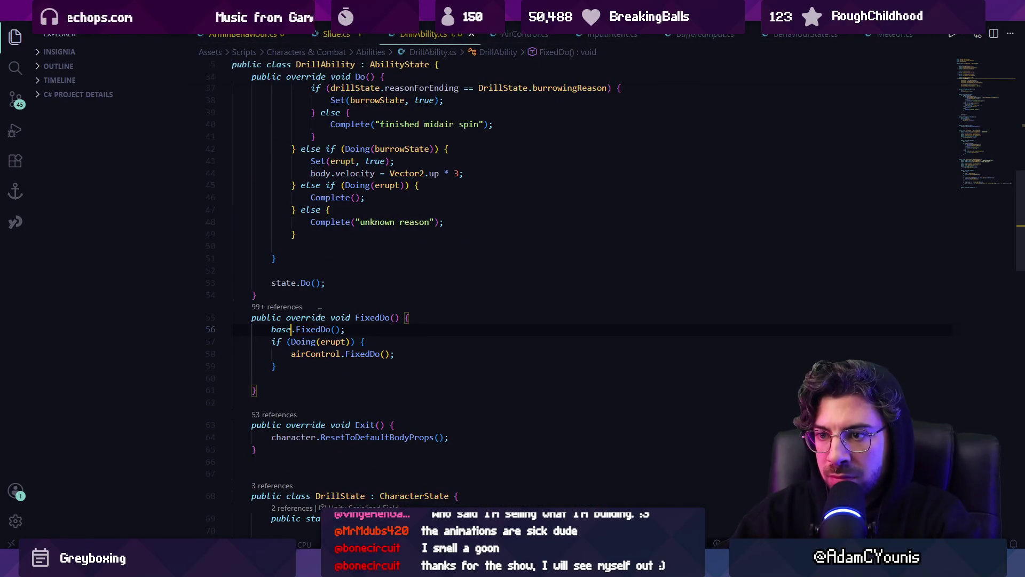
pyautogui.press('Right')
# - Add a blank line after the base.FixedDo() call and return to Unity
pyautogui.scroll(-10, 306, 312)
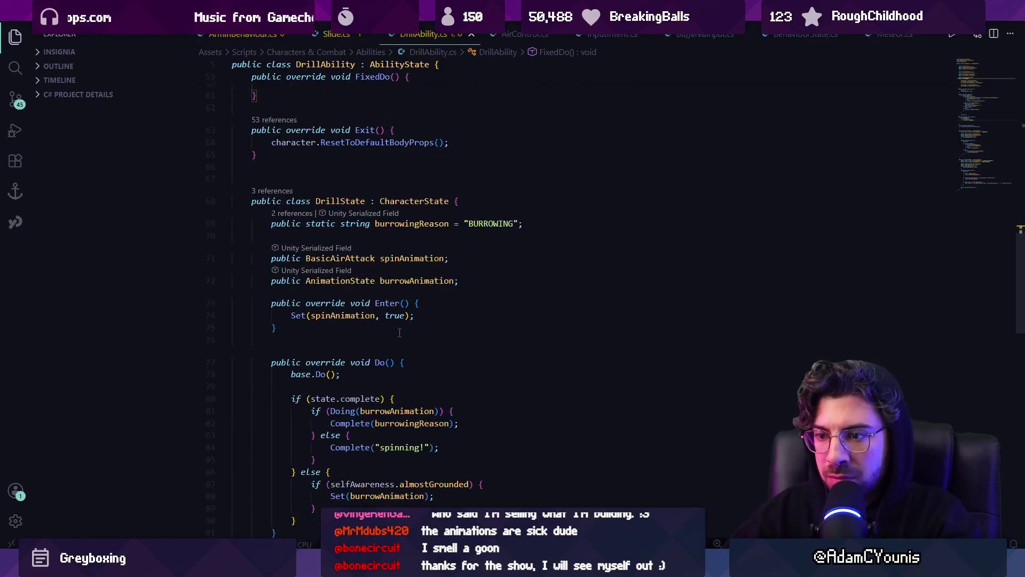
pyautogui.scroll(10, 412, 328)
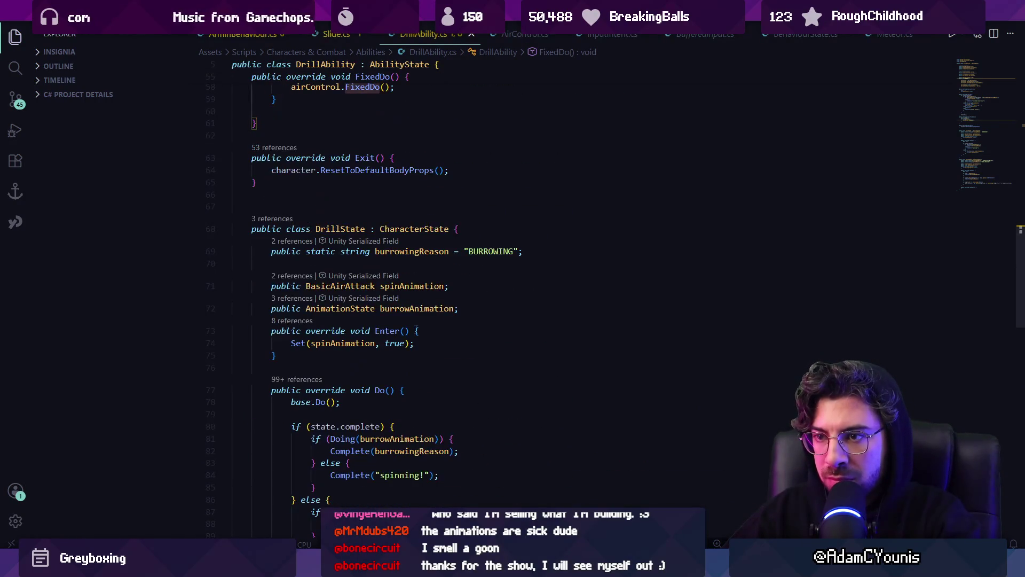
pyautogui.click(387, 278)
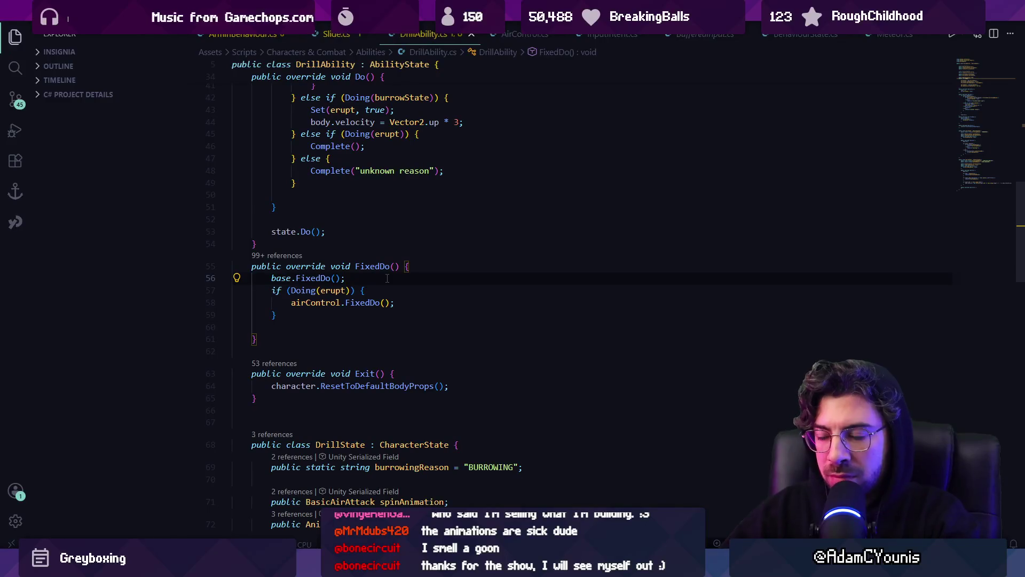
pyautogui.press('Return')
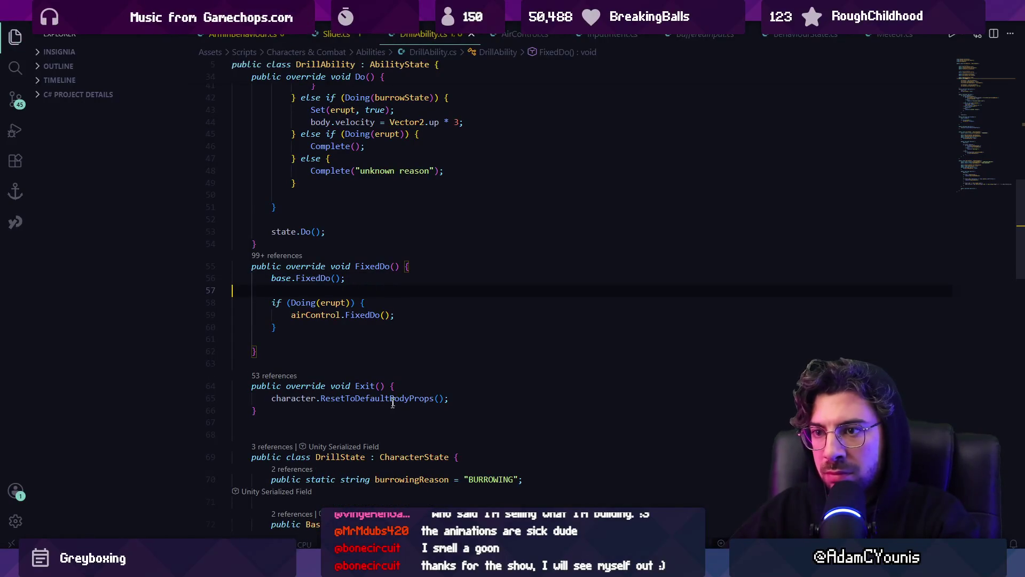
pyautogui.scroll(10, 317, 226)
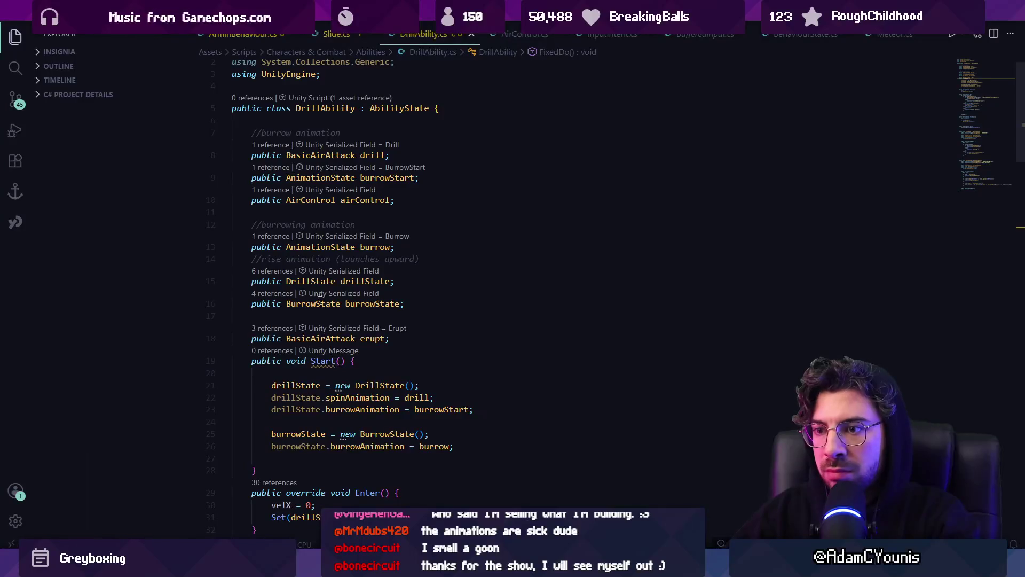
pyautogui.hotkey('alt', 'Tab')
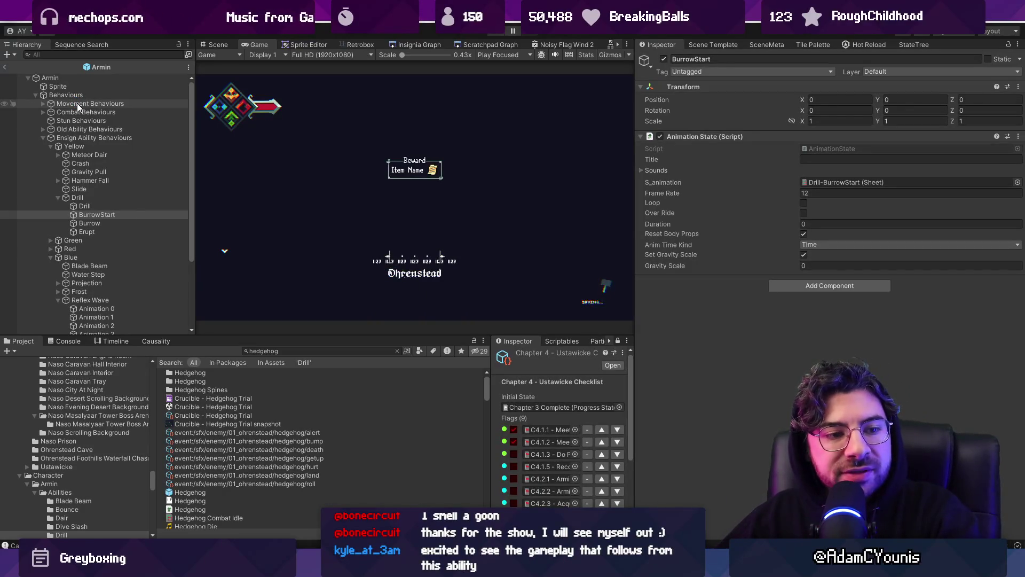
# - Expand Movement Behaviours in the Hierarchy to locate the Air Control behaviour
pyautogui.click(43, 103)
pyautogui.click(50, 112)
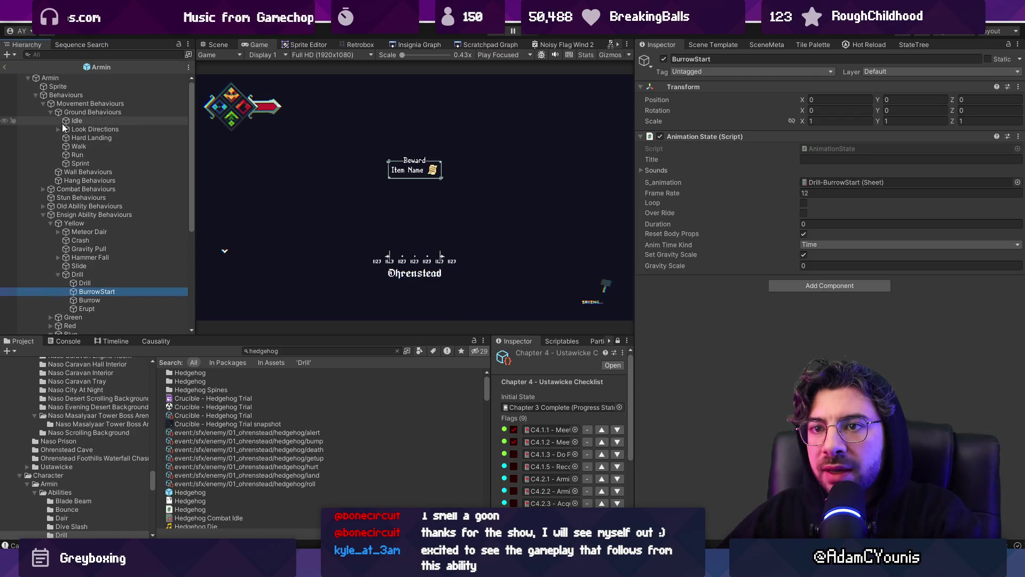
pyautogui.click(50, 112)
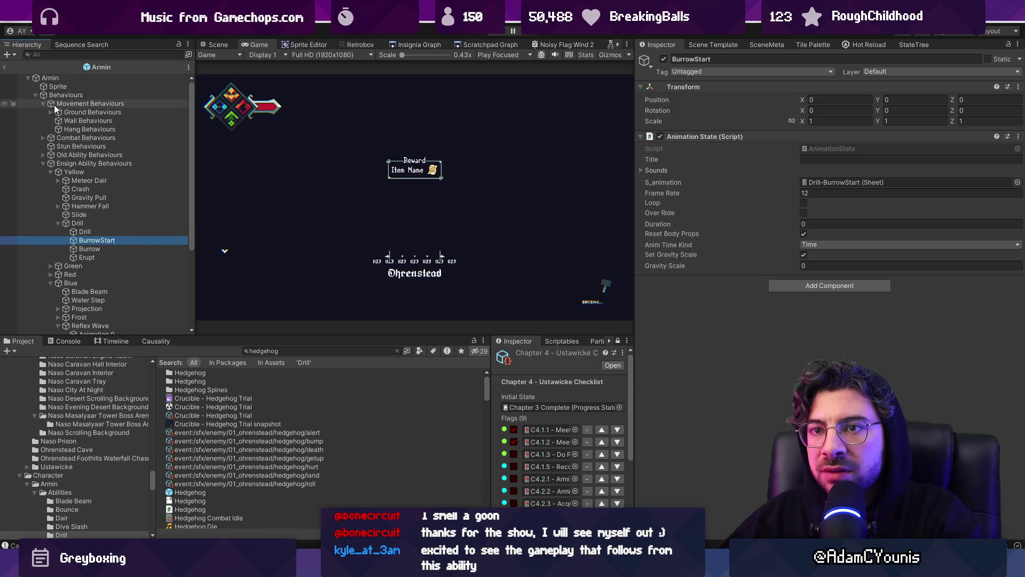
pyautogui.moveTo(60, 104); pyautogui.dragTo(665, 205)
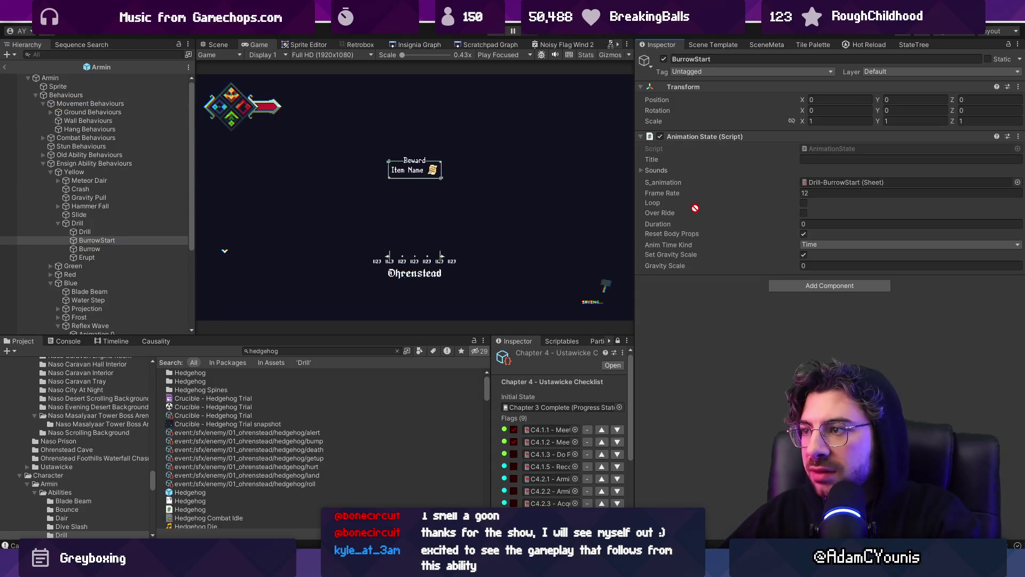
# - Drag Movement Behaviours into Drill's Air Control slot and start a playtest
pyautogui.click(126, 220)
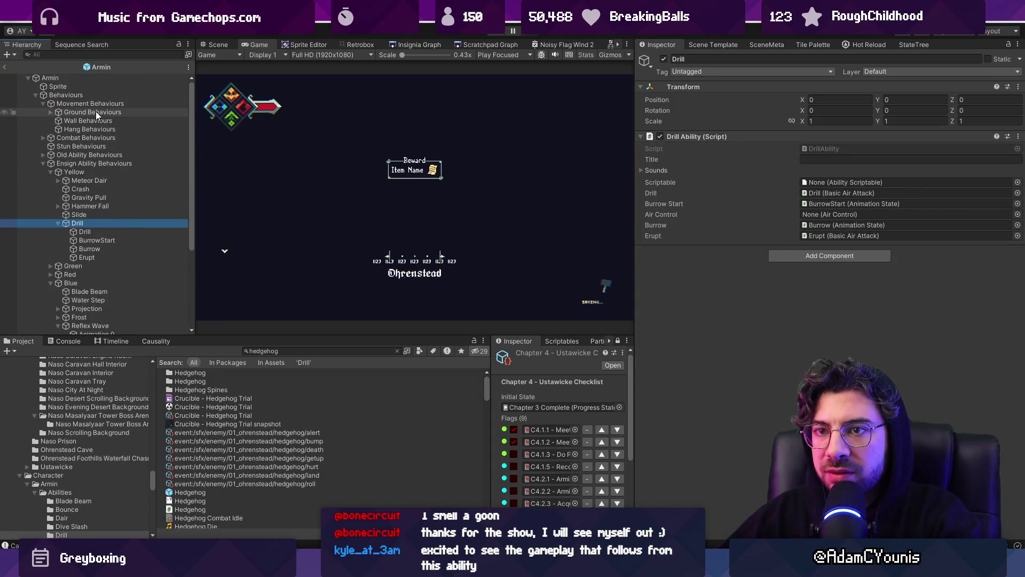
pyautogui.moveTo(100, 104); pyautogui.dragTo(822, 216)
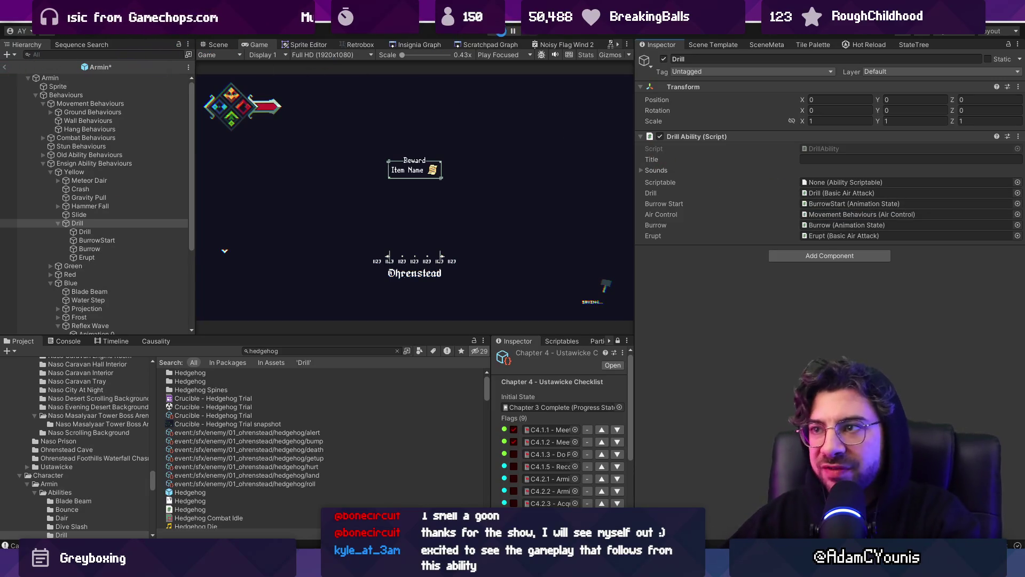
pyautogui.click(501, 32)
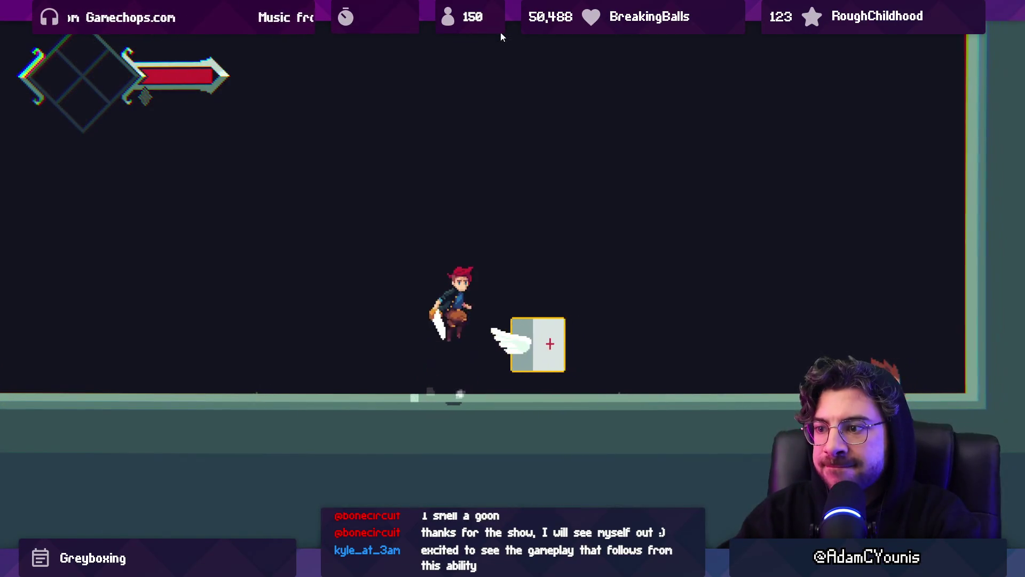
# - Set BurrowStart's Frame Rate to 14 in the Armin prefab and save it
pyautogui.click(500, 32)
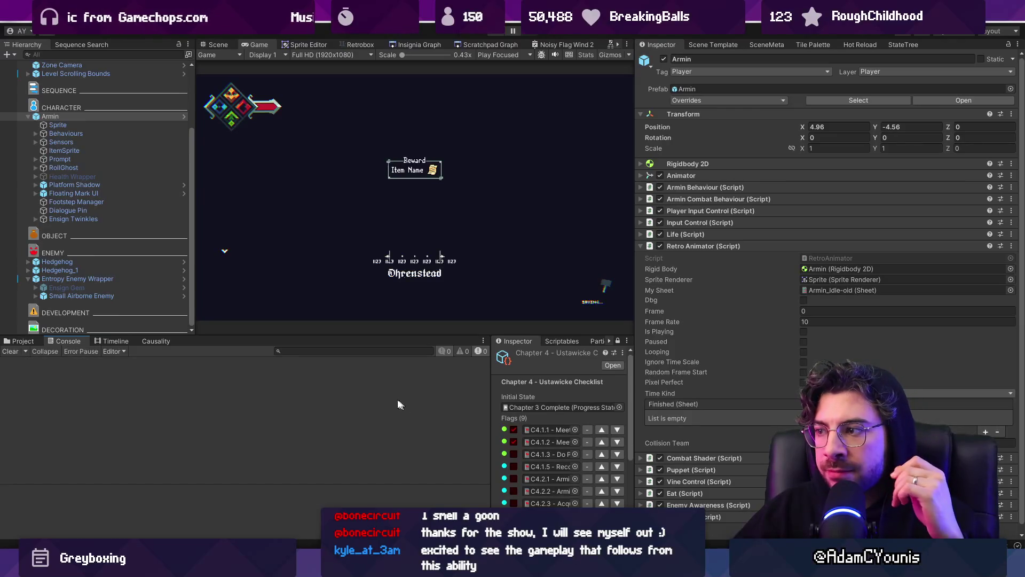
pyautogui.click(184, 116)
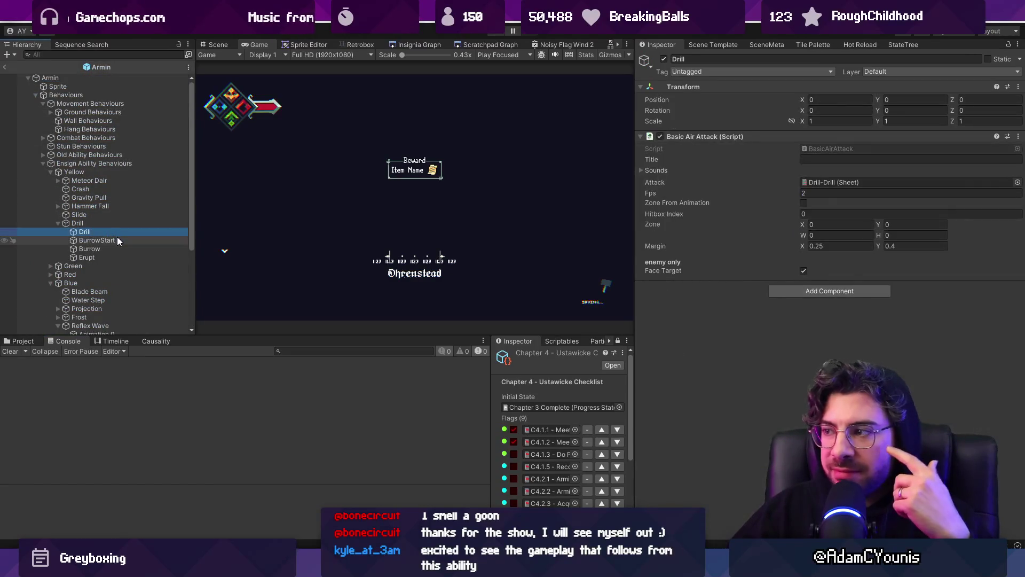
pyautogui.click(117, 240)
pyautogui.click(831, 193)
pyautogui.write('14')
pyautogui.hotkey('ctrl', 's')
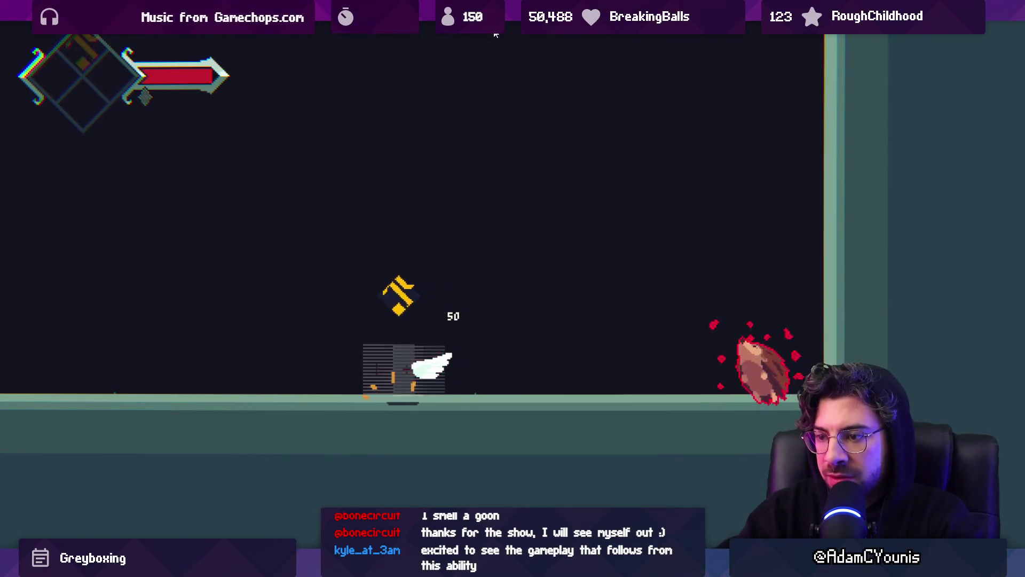
pyautogui.hotkey('shift', 'space')
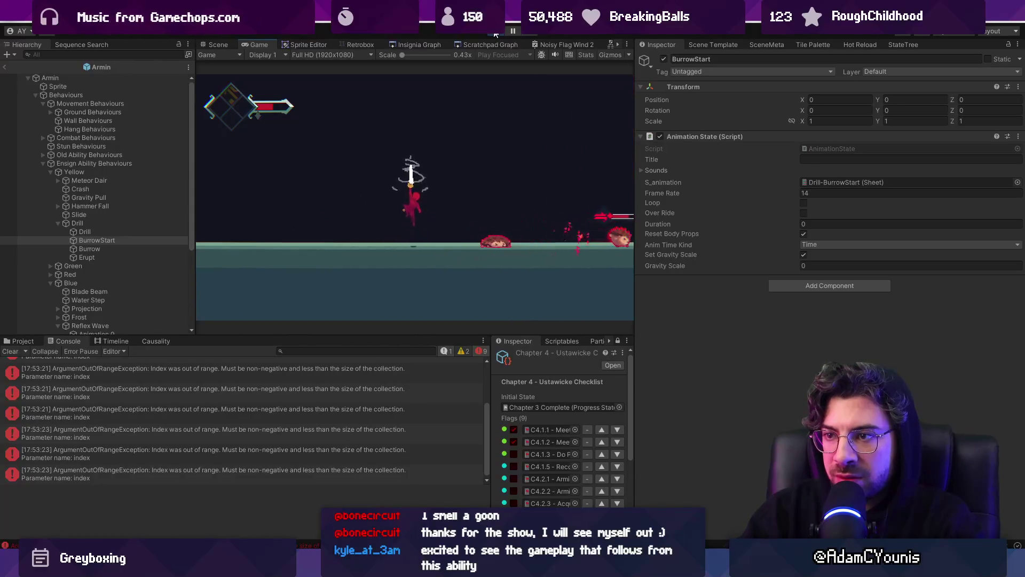
# - Check an index-out-of-range error's stack trace, open the Drill-Burrow Start sheet, and rerun the game
pyautogui.click(332, 415)
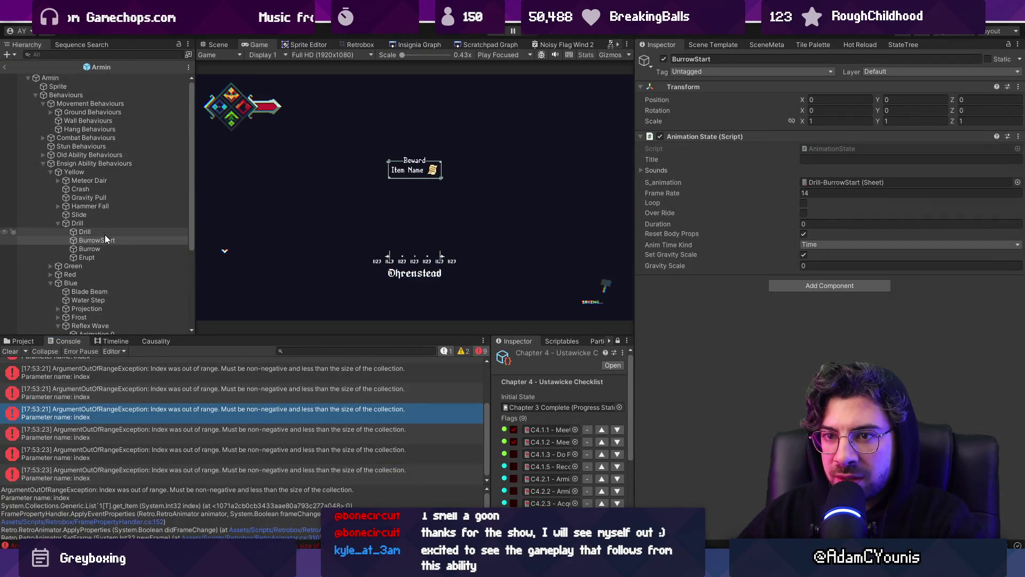
pyautogui.doubleClick(817, 182)
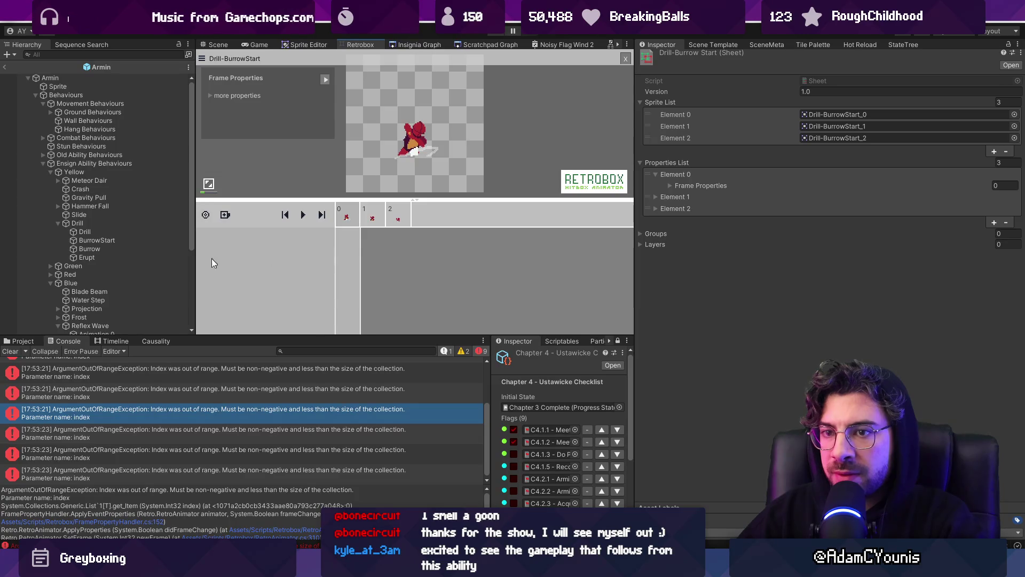
pyautogui.click(495, 34)
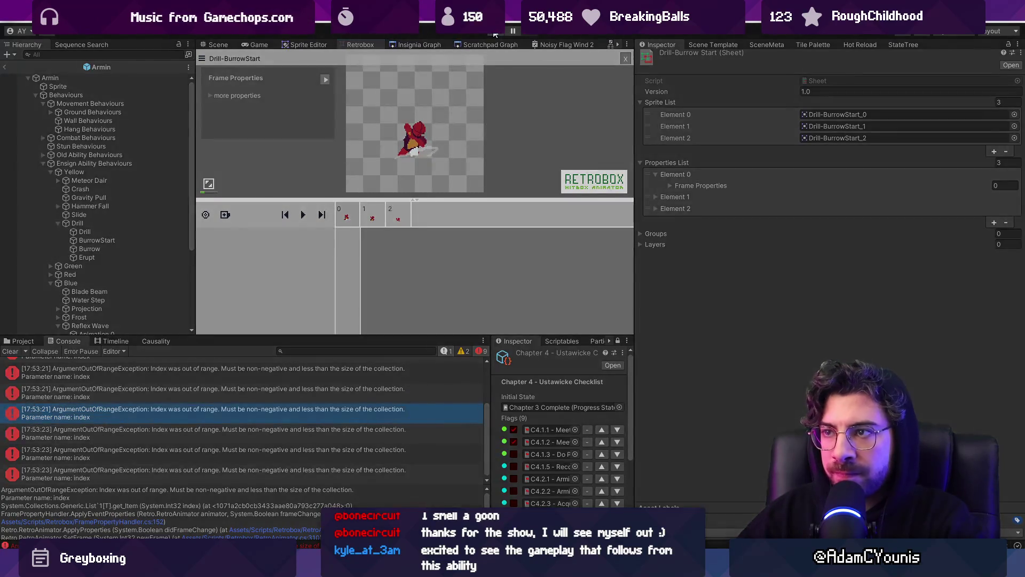
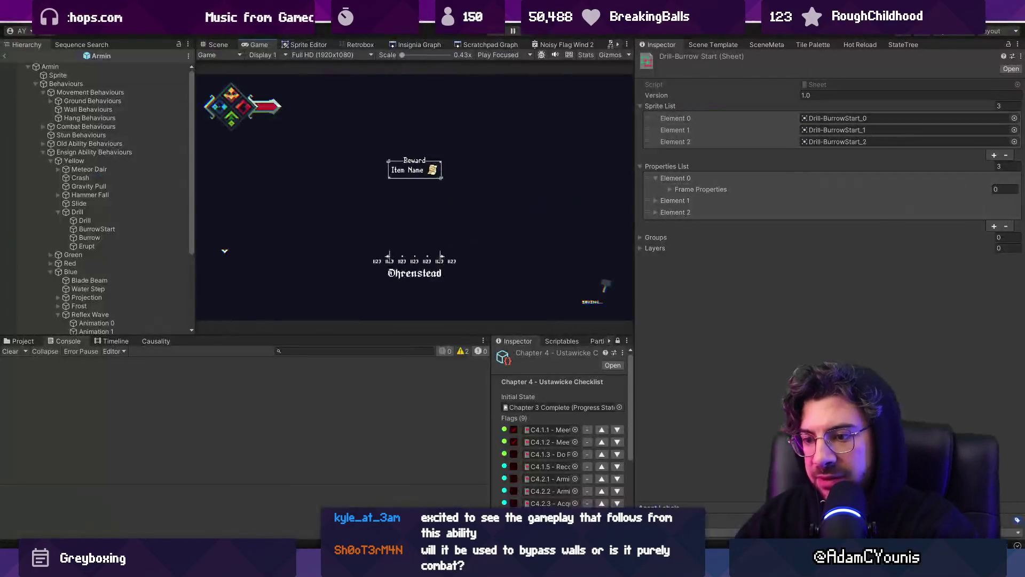
# - Open BounceAbility.cs through a quick-open search for 'bounce'
pyautogui.hotkey('ctrl', 'p')
pyautogui.write('bounce')
pyautogui.press('Return')
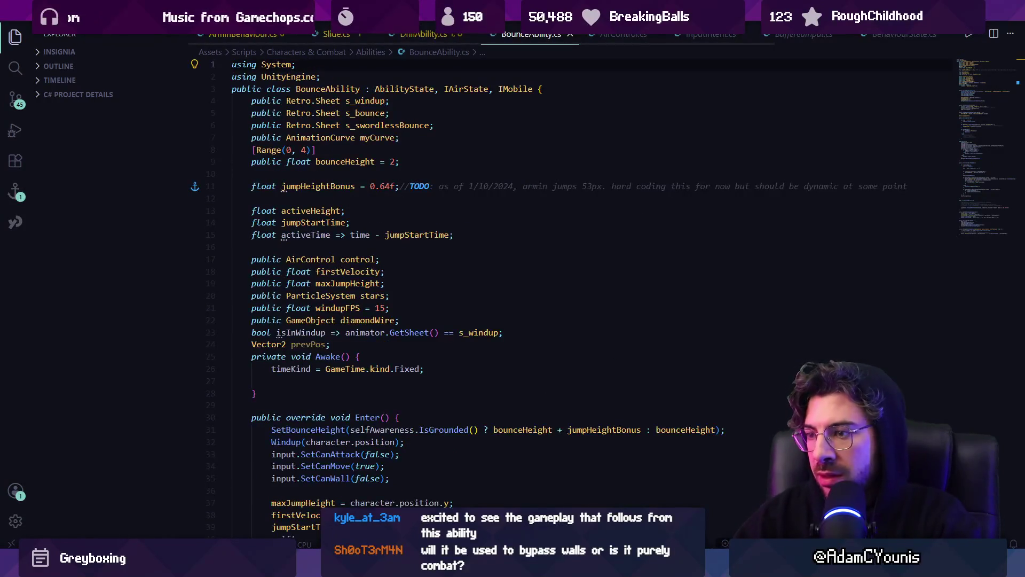
pyautogui.scroll(-5, 482, 352)
# - Locate the control.FixedDo() call in FixedDo by searching 'aircontrol', then 'control.fixed'
pyautogui.hotkey('ctrl', 'f')
pyautogui.write('aur')
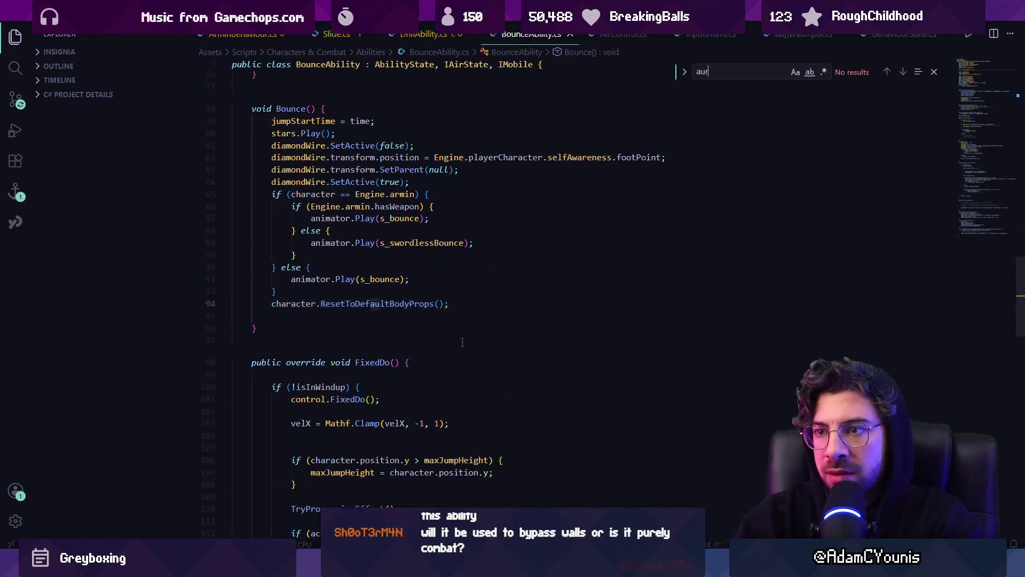
pyautogui.press('BackSpace')
pyautogui.press('BackSpace')
pyautogui.write('ircontrto')
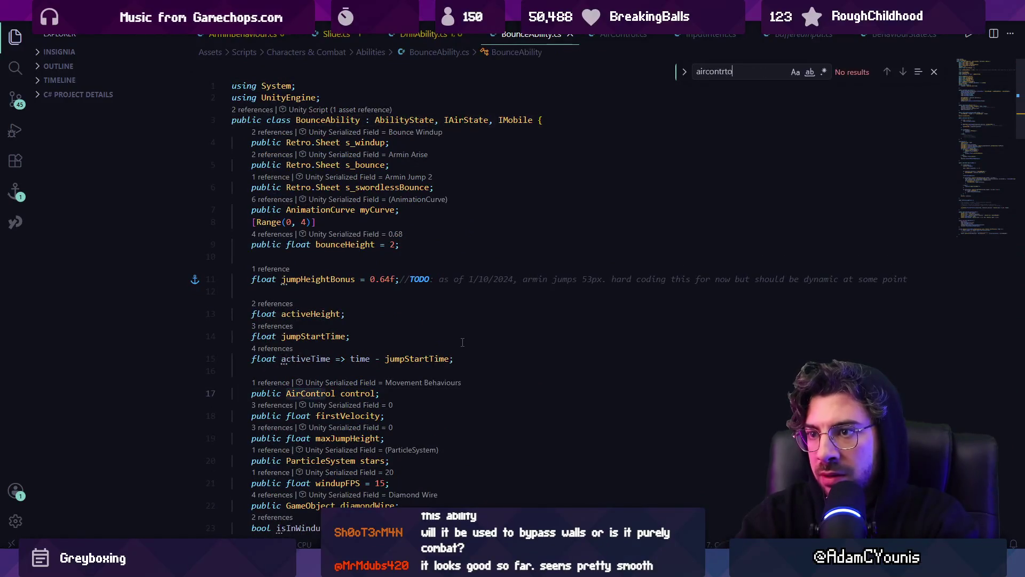
pyautogui.press('BackSpace')
pyautogui.press('BackSpace')
pyautogui.press('BackSpace')
pyautogui.press('BackSpace')
pyautogui.press('BackSpace')
pyautogui.write('control.fixed')
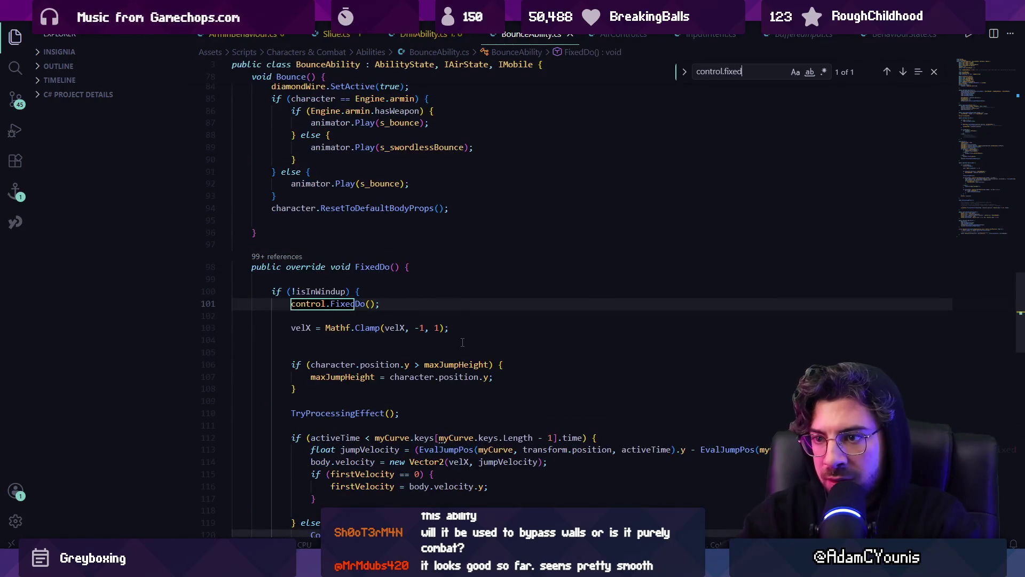
pyautogui.press('Escape')
pyautogui.press('Escape')
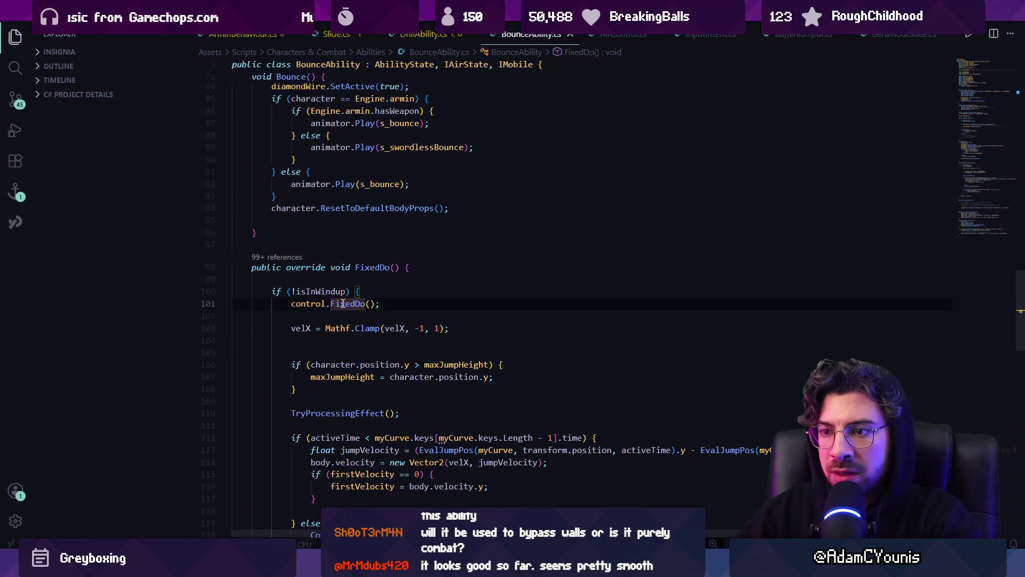
pyautogui.scroll(-4, 321, 304)
pyautogui.hotkey('alt', 'Tab')
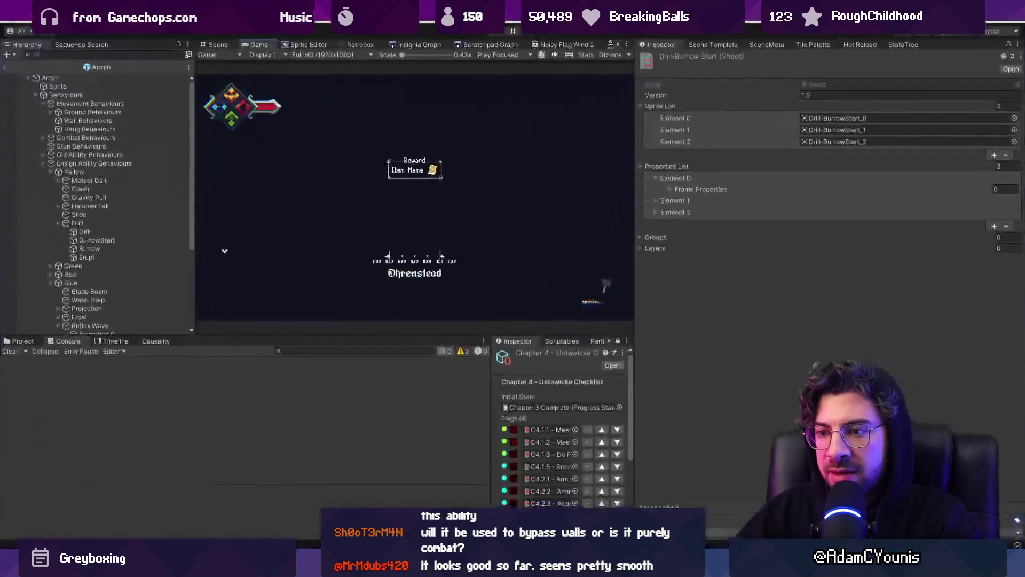
pyautogui.hotkey('alt', 'Tab')
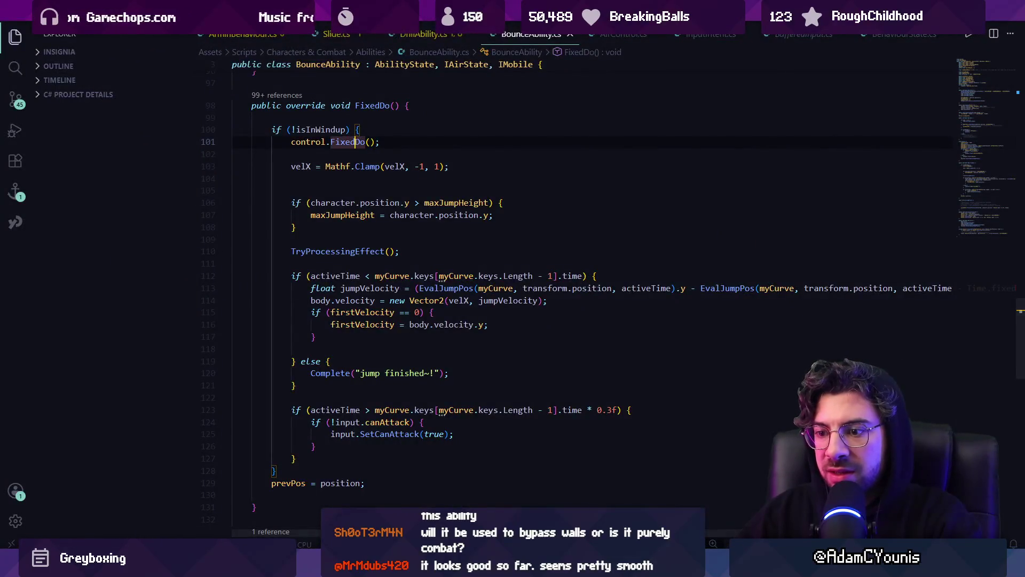
pyautogui.hotkey('alt', 'Tab')
# - Find the Drill-Erupt sprite sheet and delete its CanMove frame property, leaving CanAttack
pyautogui.click(23, 341)
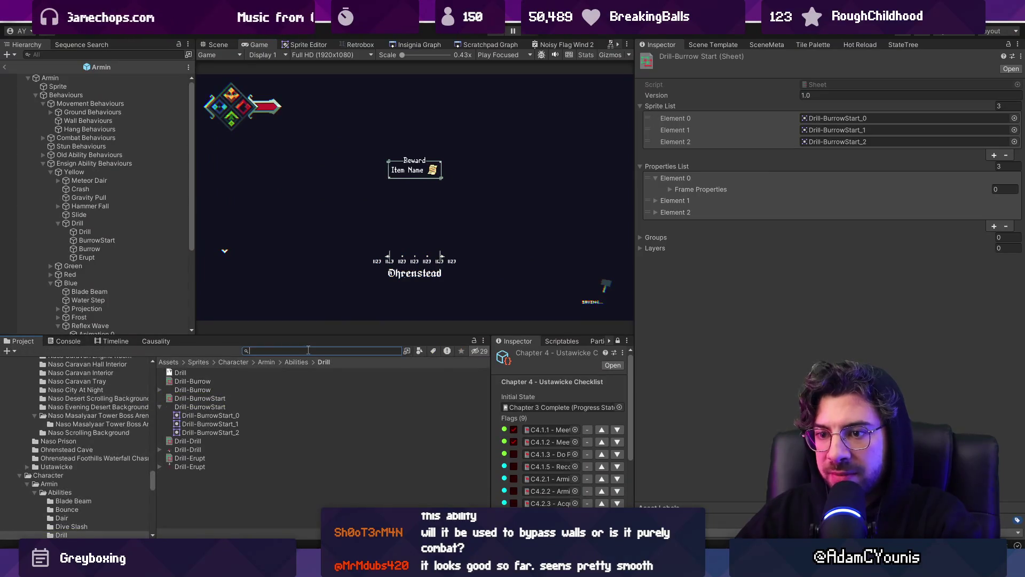
pyautogui.write('erupt')
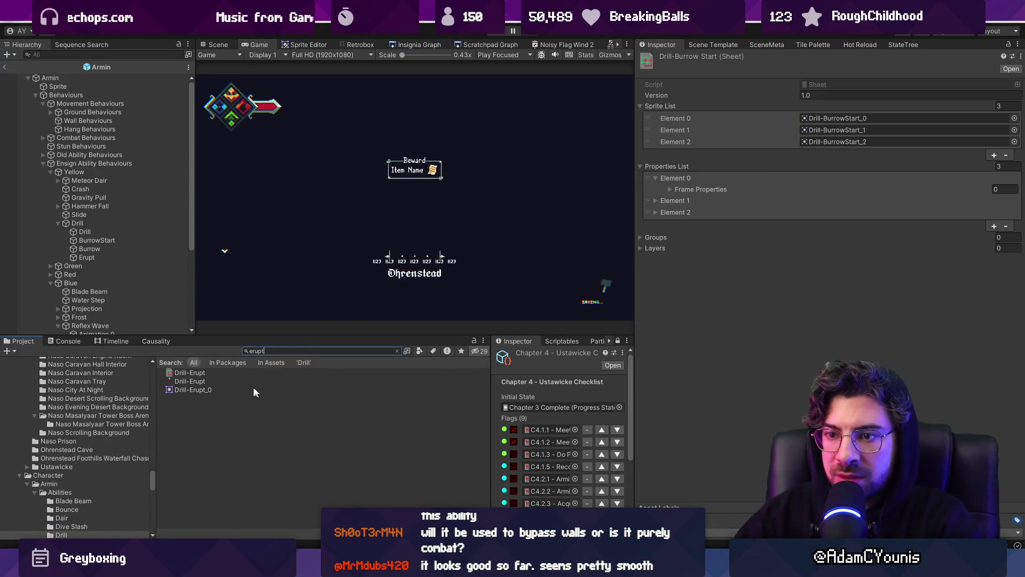
pyautogui.click(197, 372)
pyautogui.click(368, 45)
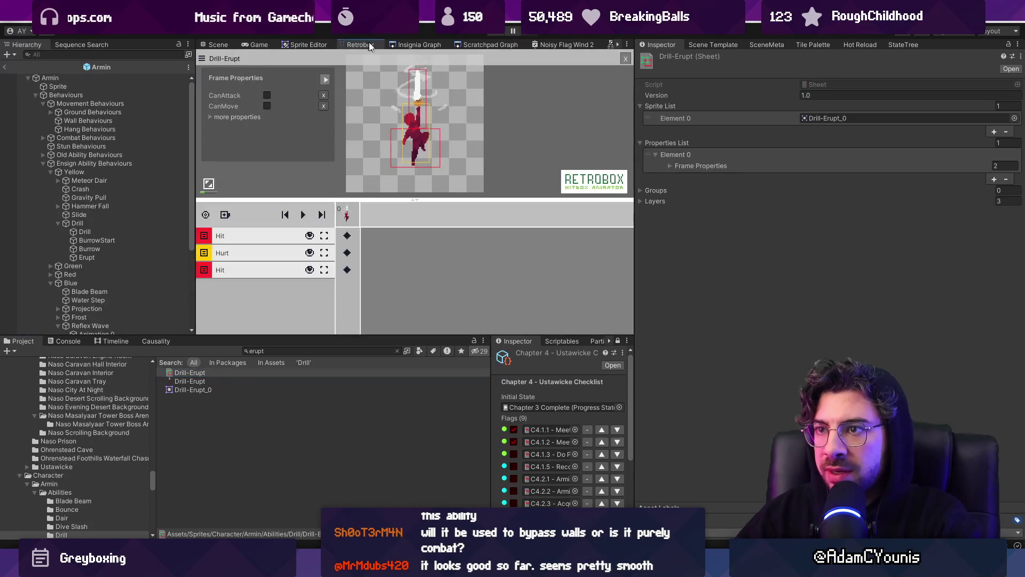
pyautogui.click(324, 106)
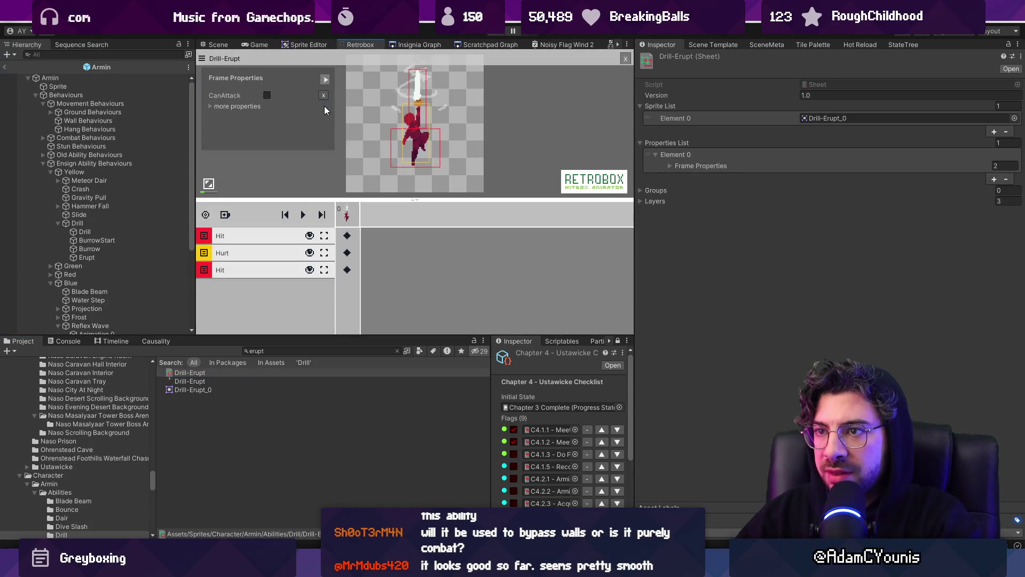
# - Play the game and test the drill attack against the hedgehog enemy
pyautogui.click(492, 33)
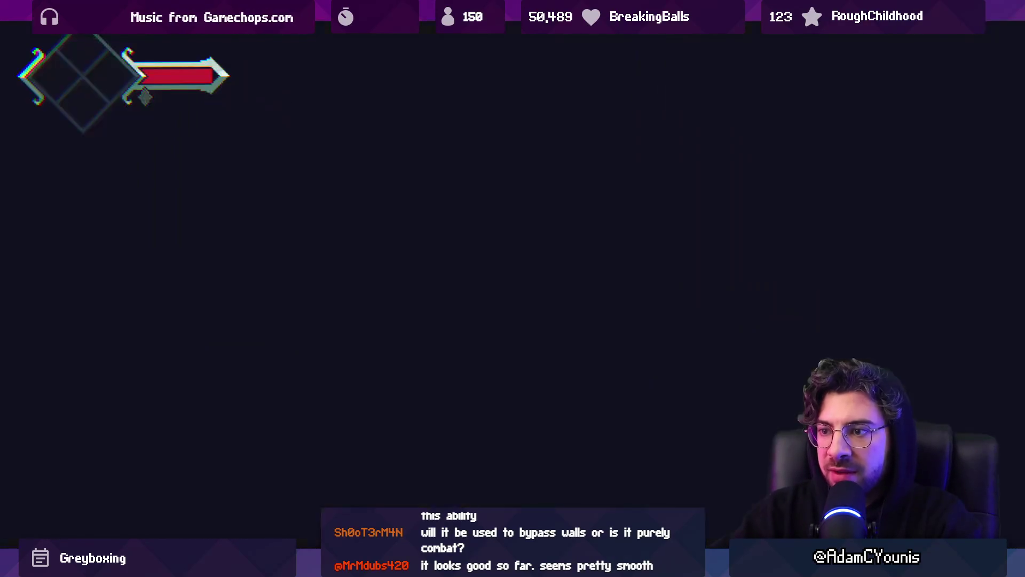
pyautogui.press('x')
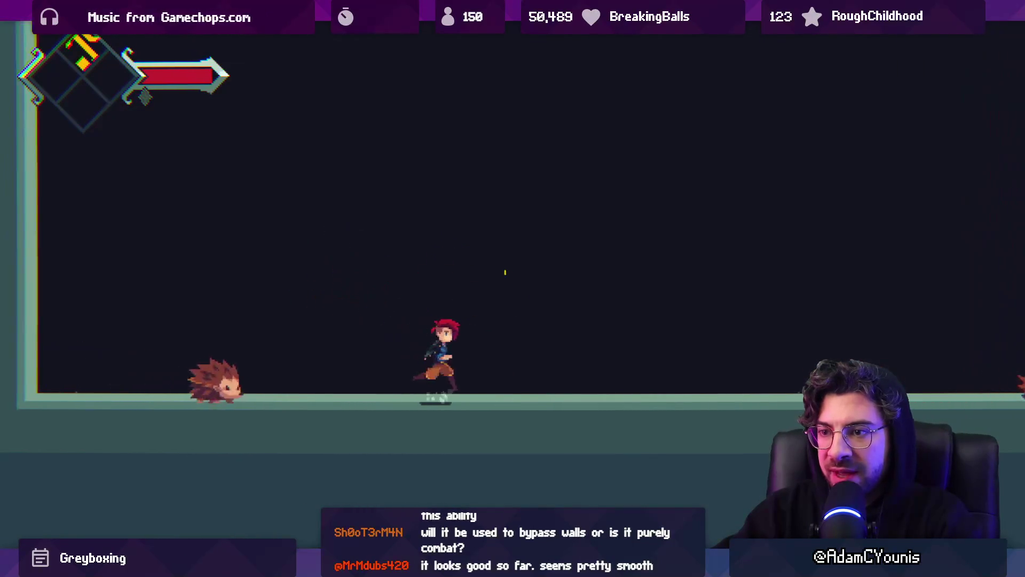
pyautogui.press('x')
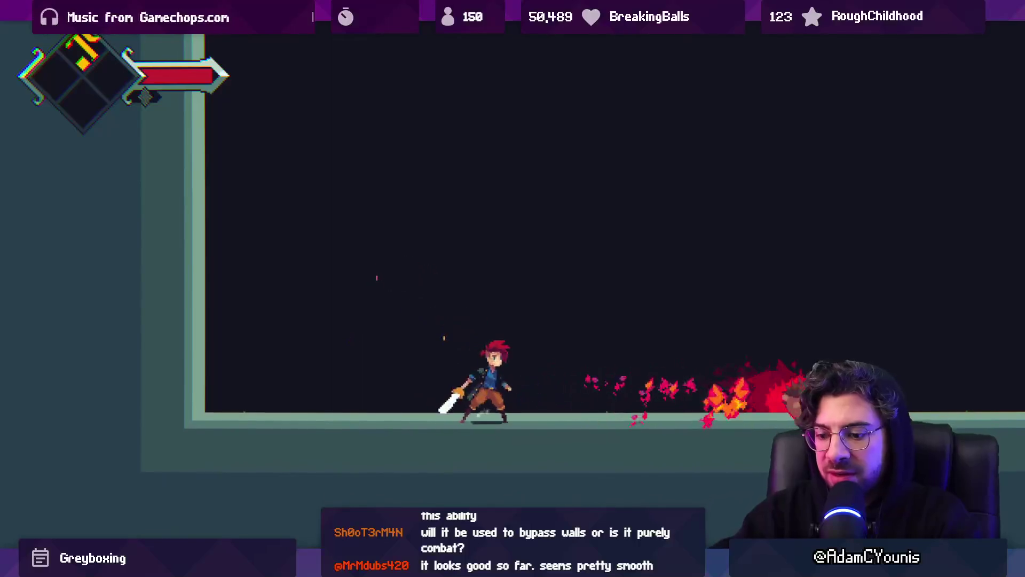
pyautogui.hotkey('ctrl', 'p')
pyautogui.hotkey('alt', 'Tab')
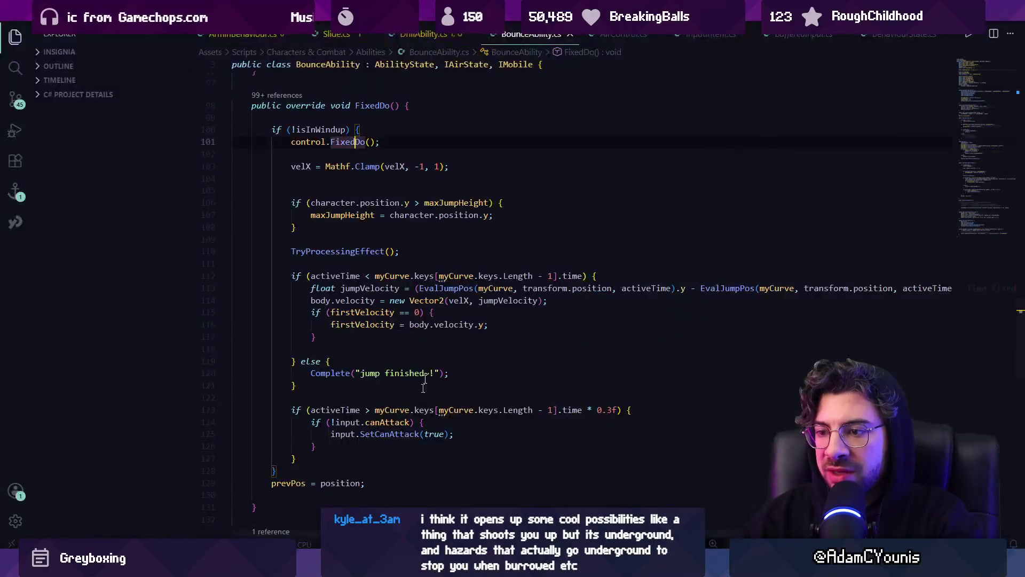
# - Go from DrillAbility.cs to the AbilityState definition and review CanEnter and Exit
pyautogui.click(996, 82)
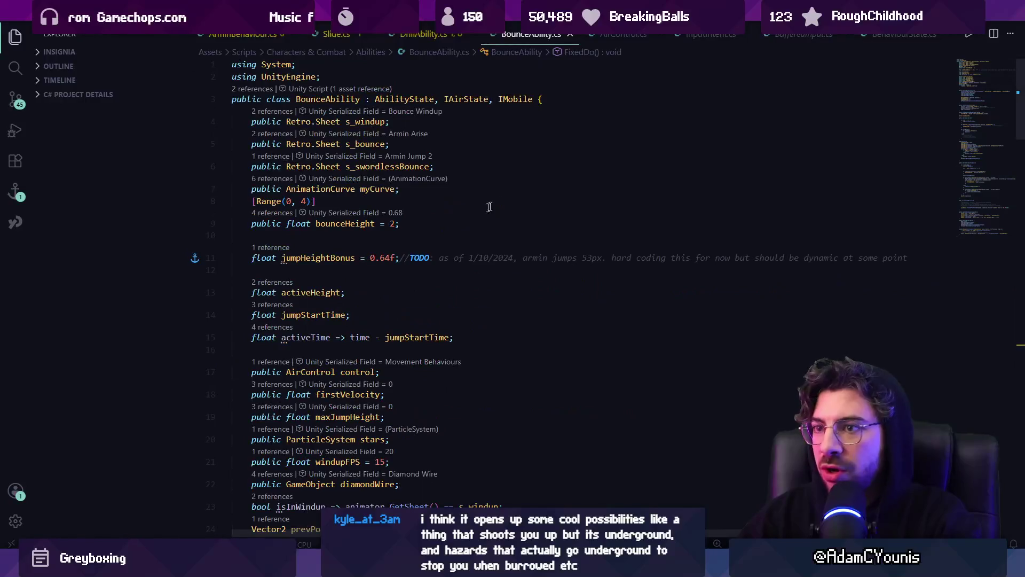
pyautogui.click(420, 34)
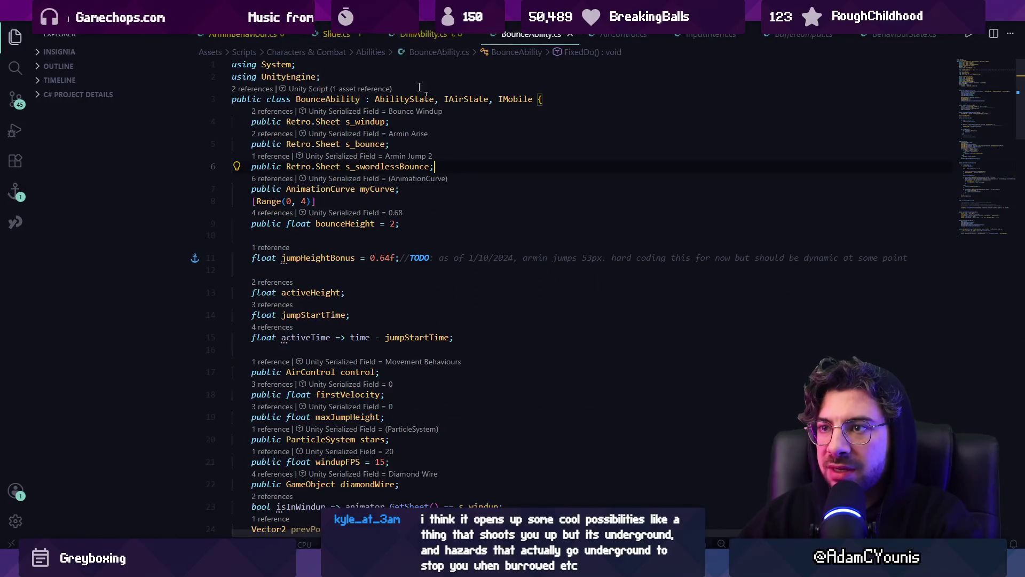
pyautogui.keyDown('ctrl'); pyautogui.click(384, 108); pyautogui.keyUp('ctrl')
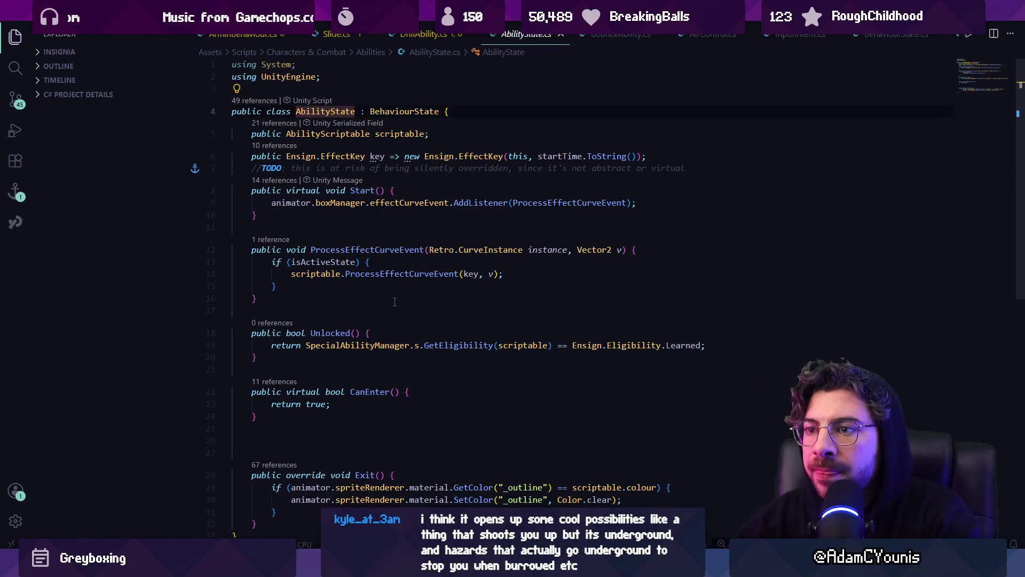
pyautogui.scroll(-2, 394, 302)
pyautogui.scroll(2, 393, 303)
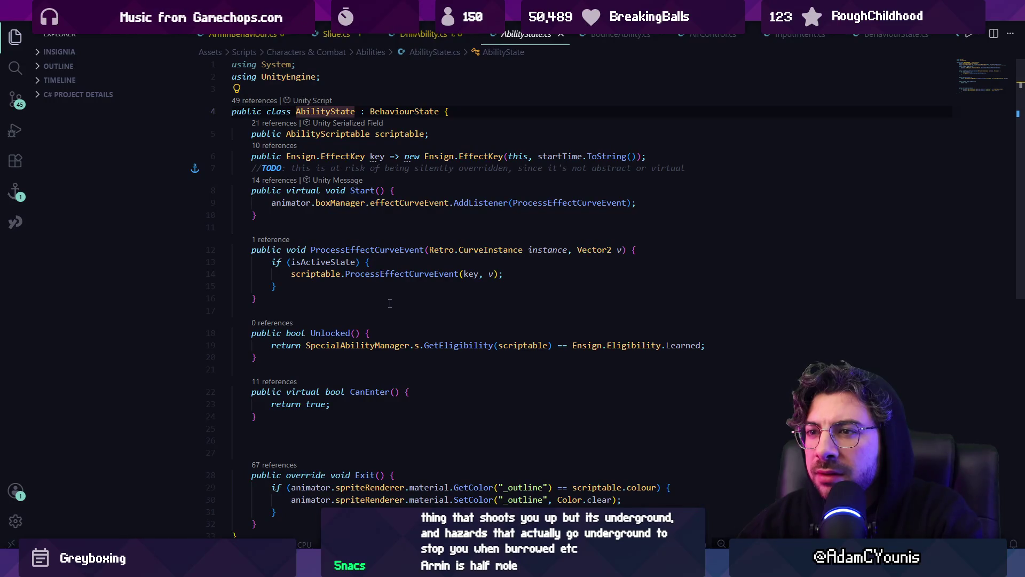
pyautogui.scroll(-3, 389, 303)
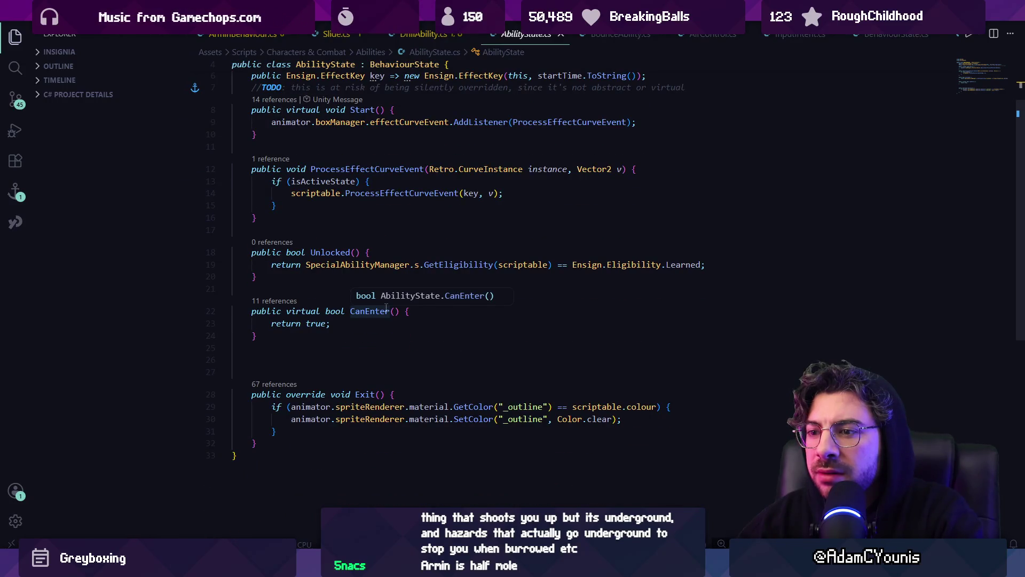
pyautogui.scroll(3, 383, 308)
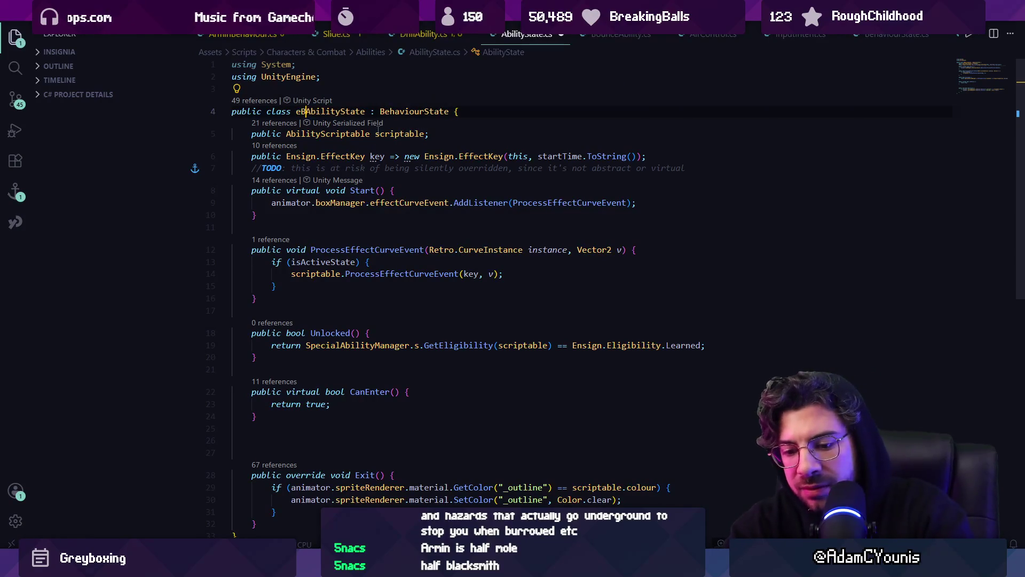
# - Start a new quick-open file search for BounceAbility.cs
pyautogui.hotkey('ctrl', 'p')
pyautogui.press('Escape')
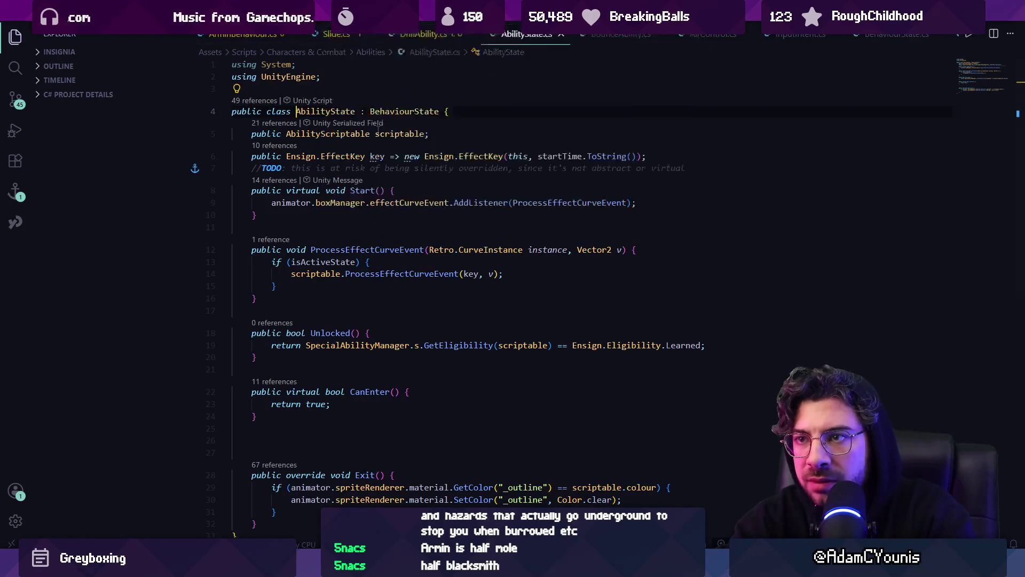
pyautogui.hotkey('ctrl', 'p')
pyautogui.write('bevoi')
pyautogui.press('BackSpace')
pyautogui.press('BackSpace')
pyautogui.press('BackSpace')
# - Open BounceAbility.cs and search it for 'exit', 'complete' and 'canmove' uses
pyautogui.write('ounce b')
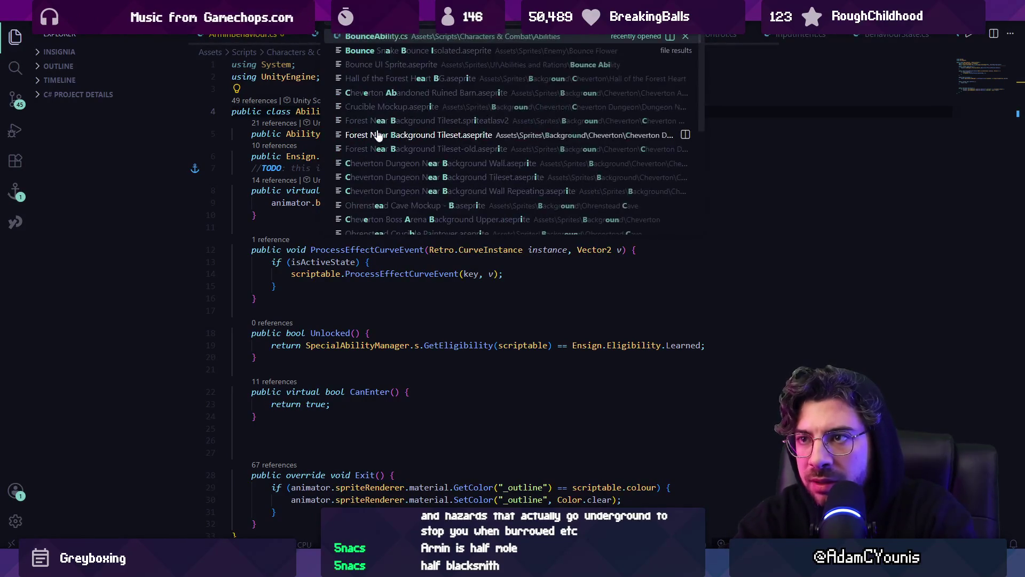
pyautogui.press('Return')
pyautogui.hotkey('ctrl', 'f')
pyautogui.write('exit')
pyautogui.press('BackSpace')
pyautogui.press('BackSpace')
pyautogui.press('BackSpace')
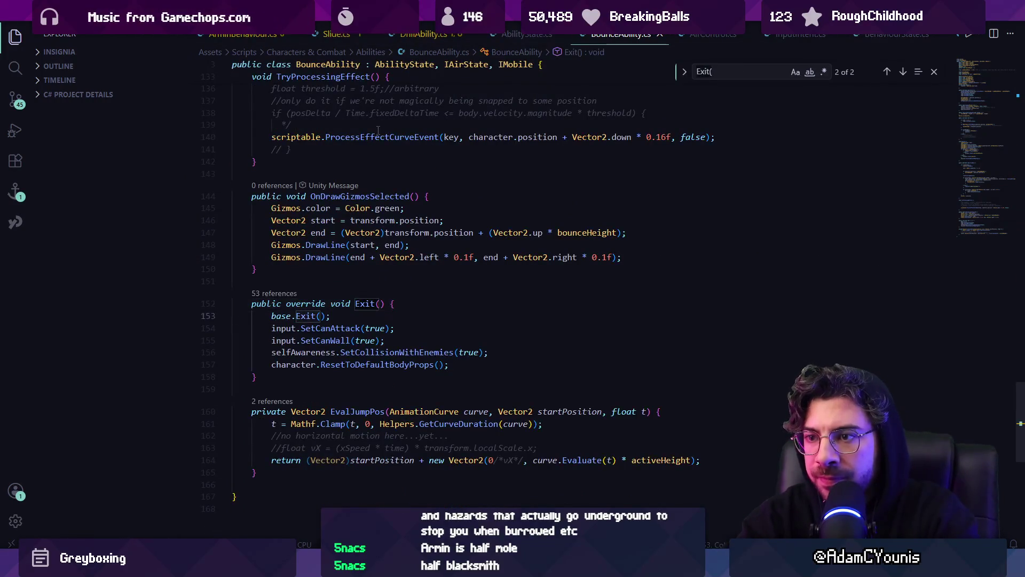
pyautogui.write('comple')
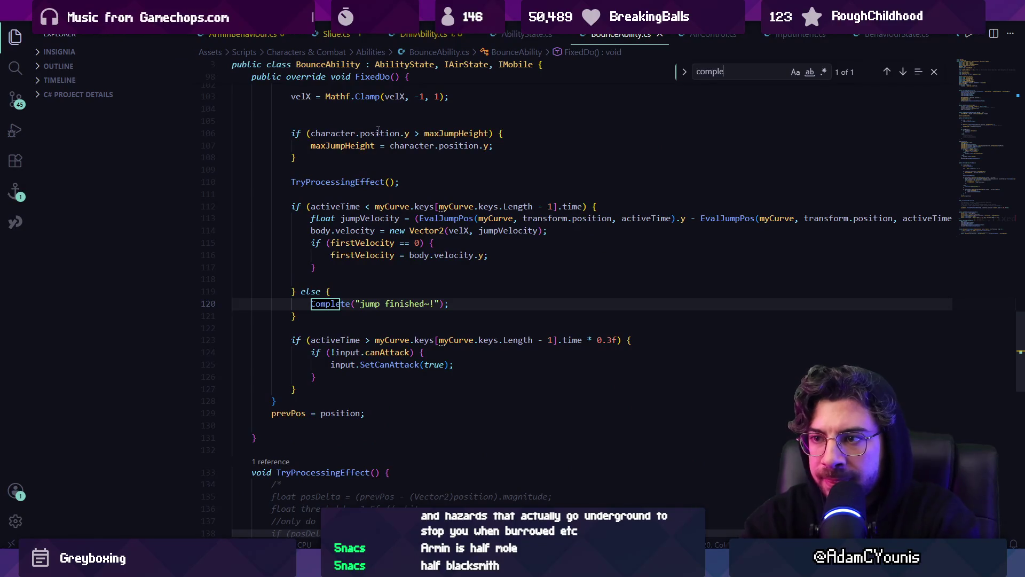
pyautogui.press('Escape')
pyautogui.hotkey('ctrl', 'f')
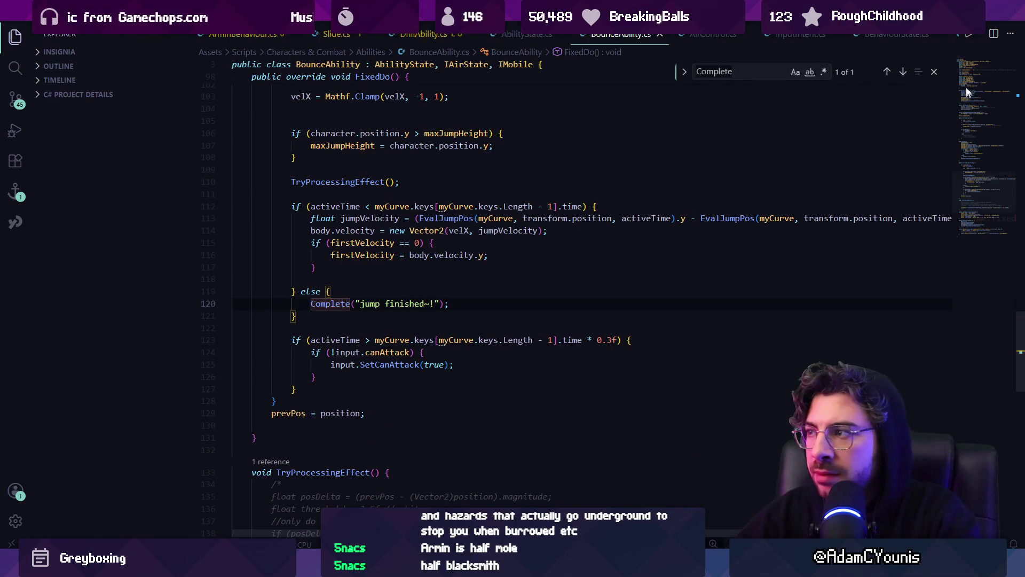
pyautogui.click(966, 87)
pyautogui.write('can')
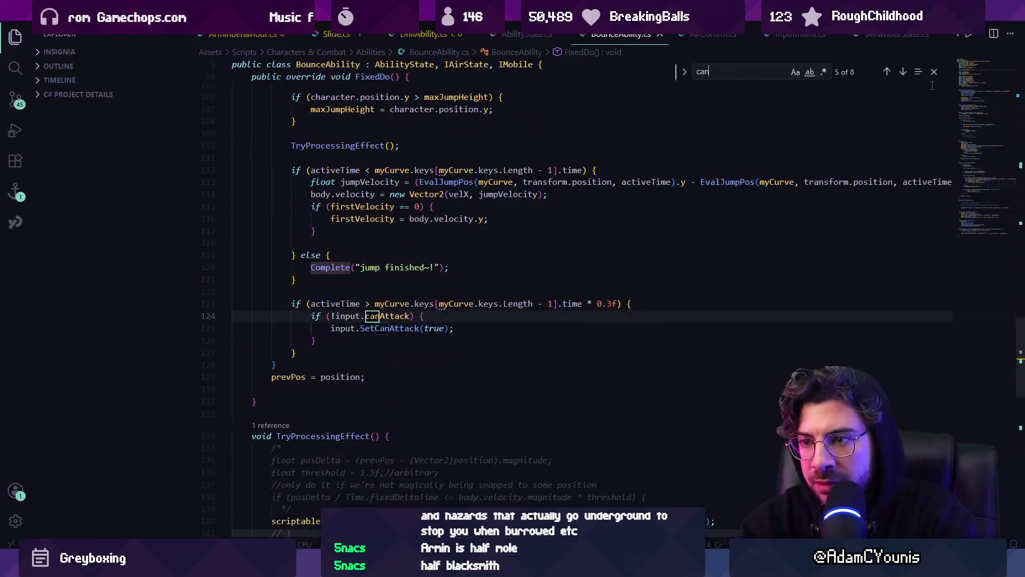
pyautogui.write('move')
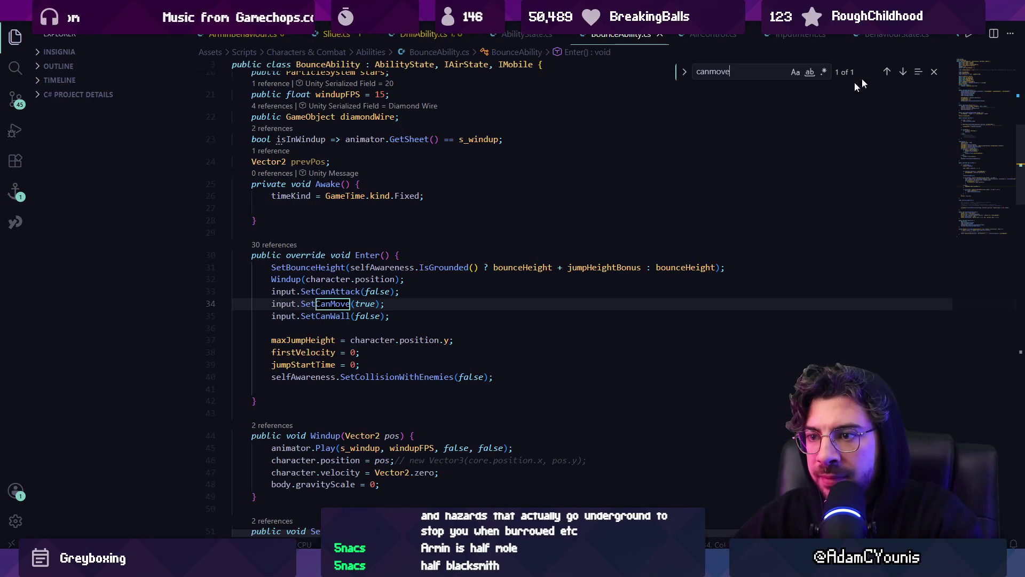
pyautogui.click(480, 257)
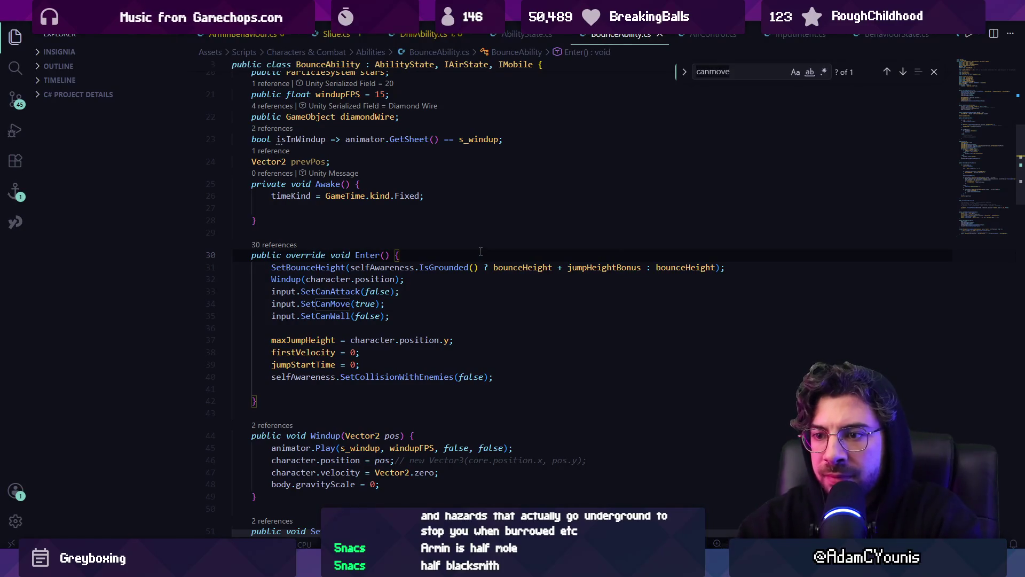
# - Step through every 'false' argument in BounceAbility.cs, ending at line 45
pyautogui.hotkey('ctrl', 'f')
pyautogui.write('falce')
pyautogui.press('BackSpace')
pyautogui.press('BackSpace')
pyautogui.write('se')
pyautogui.press('Return')
pyautogui.press('Return')
pyautogui.press('Return')
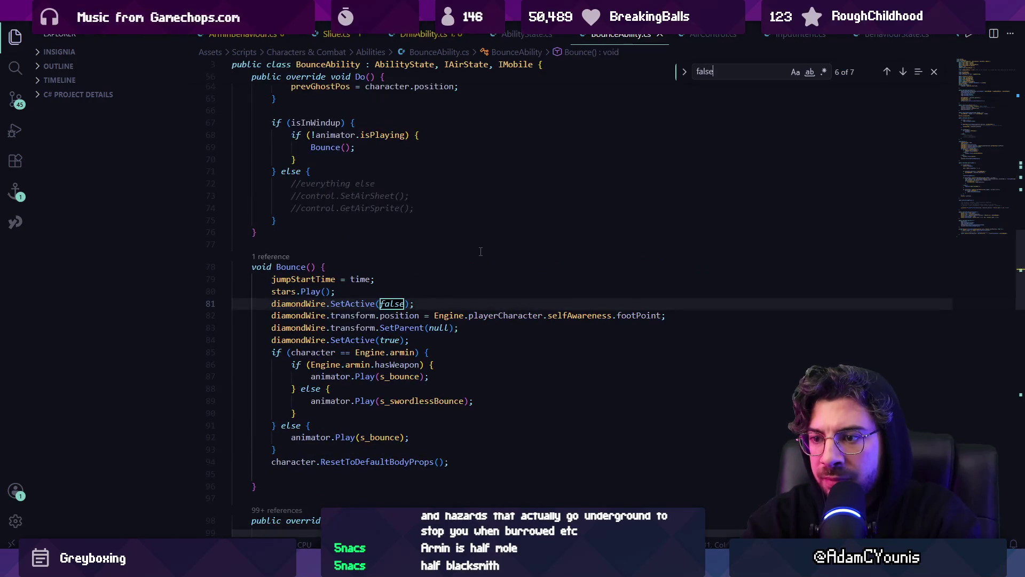
pyautogui.hotkey('shift', 'Return')
pyautogui.press('Return')
pyautogui.press('Return')
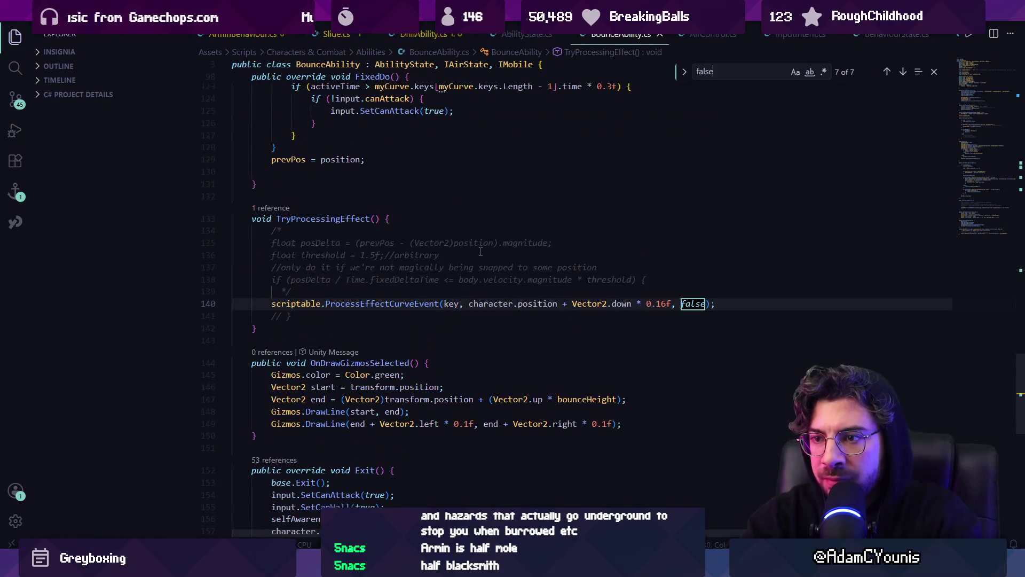
pyautogui.press('Return')
pyautogui.press('Return')
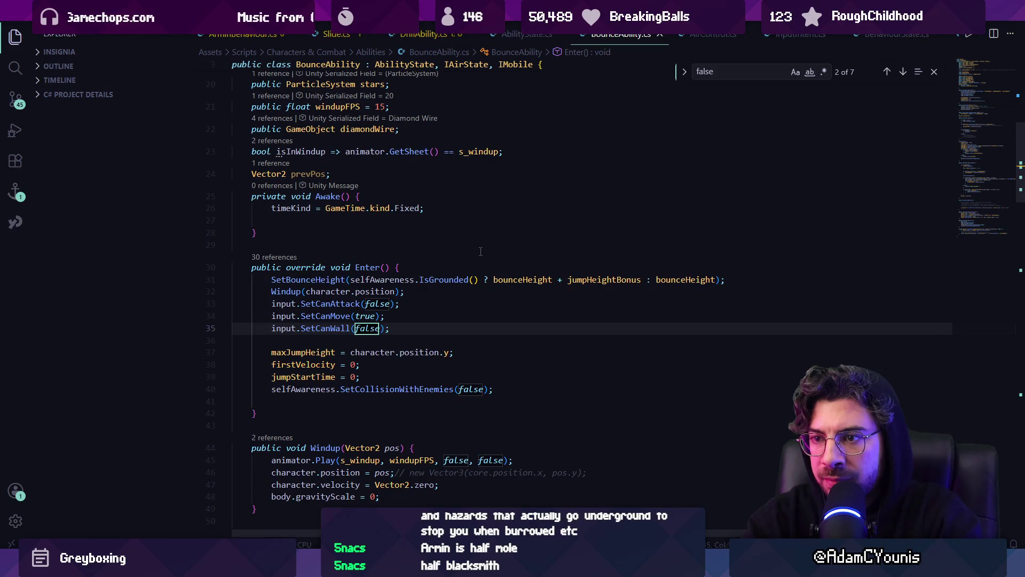
pyautogui.press('Return')
pyautogui.press('Return')
pyautogui.press('Escape')
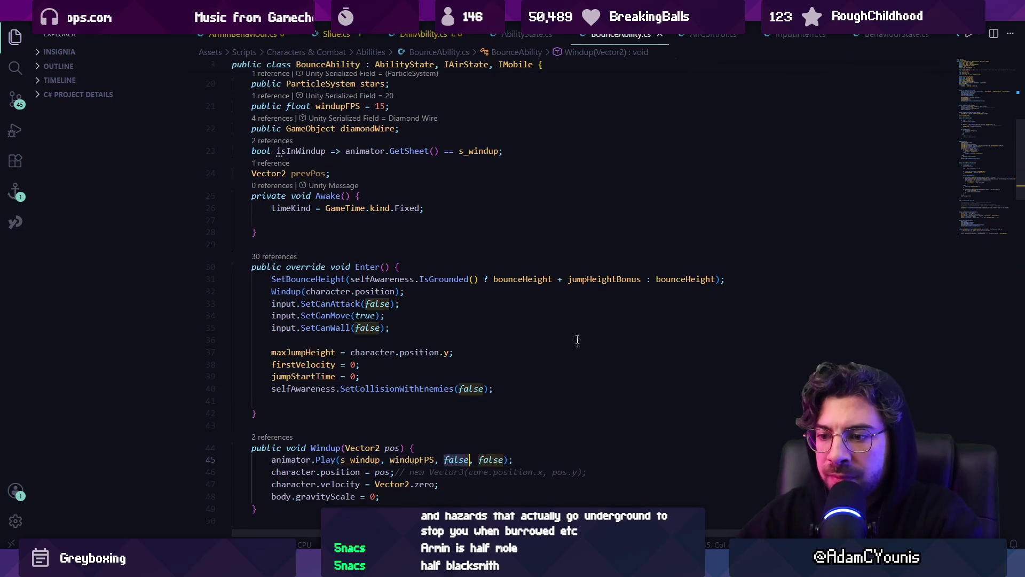
pyautogui.hotkey('alt', 'Tab')
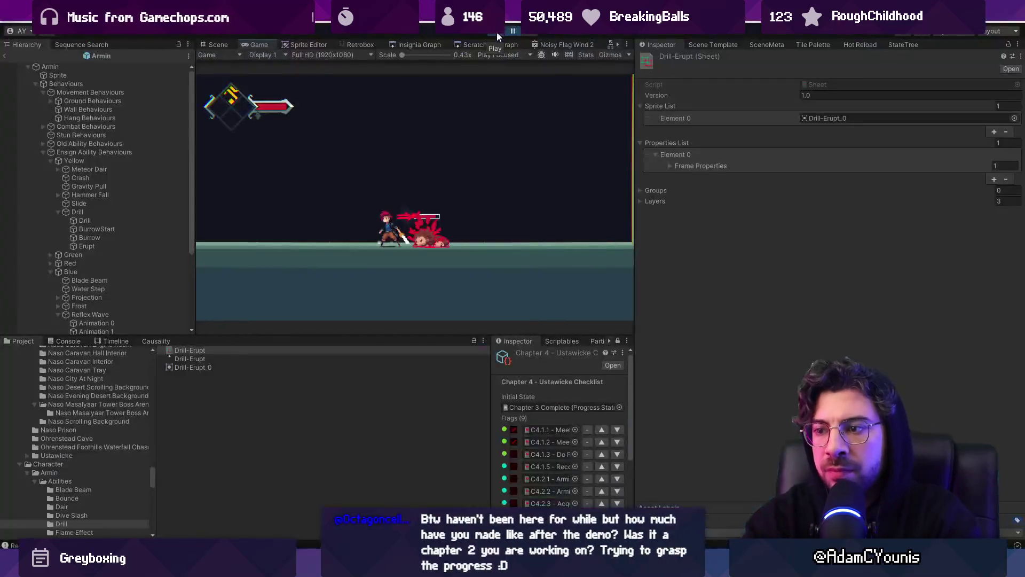
# - Show the Console and Armin's graph in the StateTree panel, then pause the game
pyautogui.click(69, 341)
pyautogui.click(904, 46)
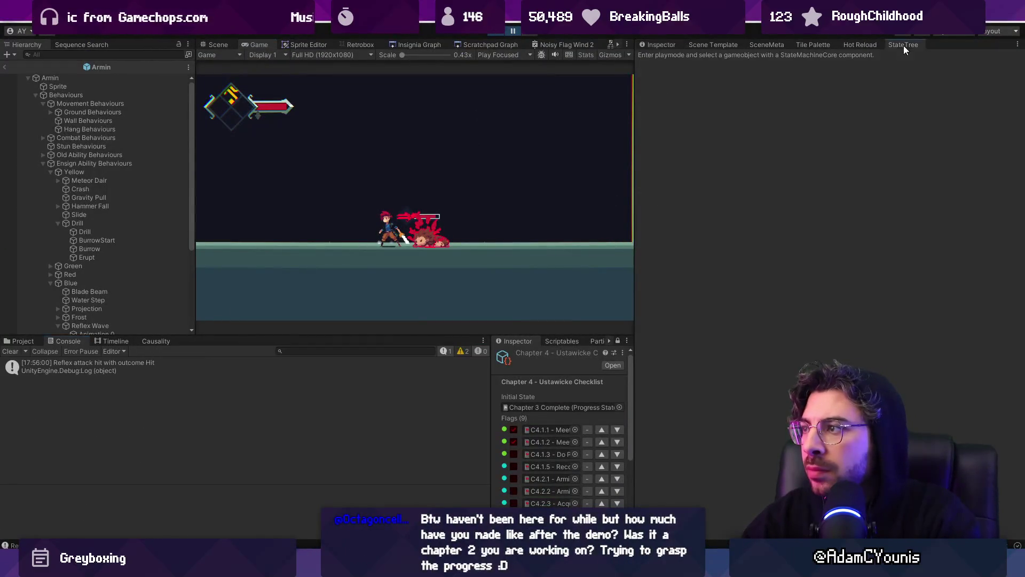
pyautogui.click(7, 65)
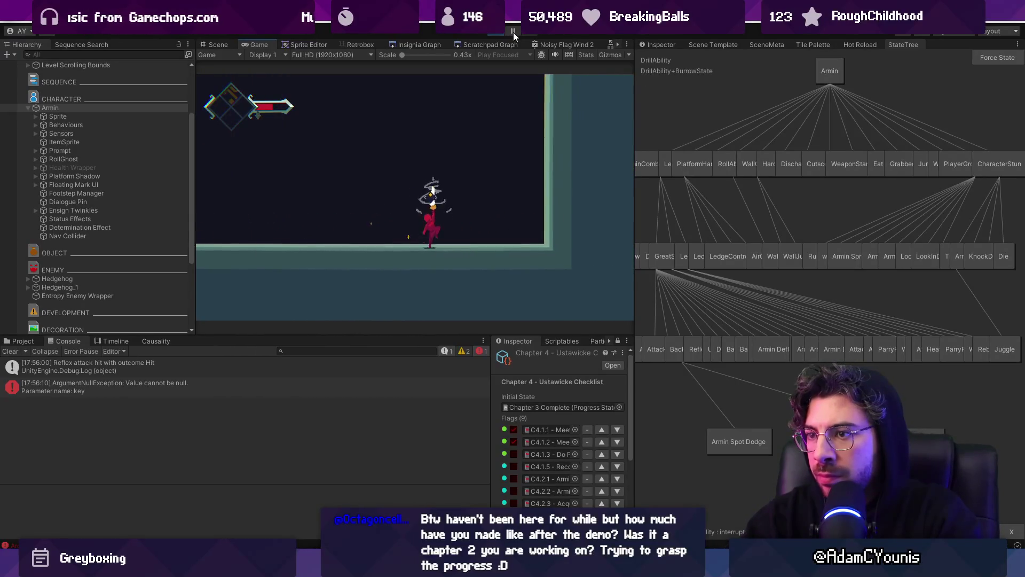
pyautogui.click(513, 32)
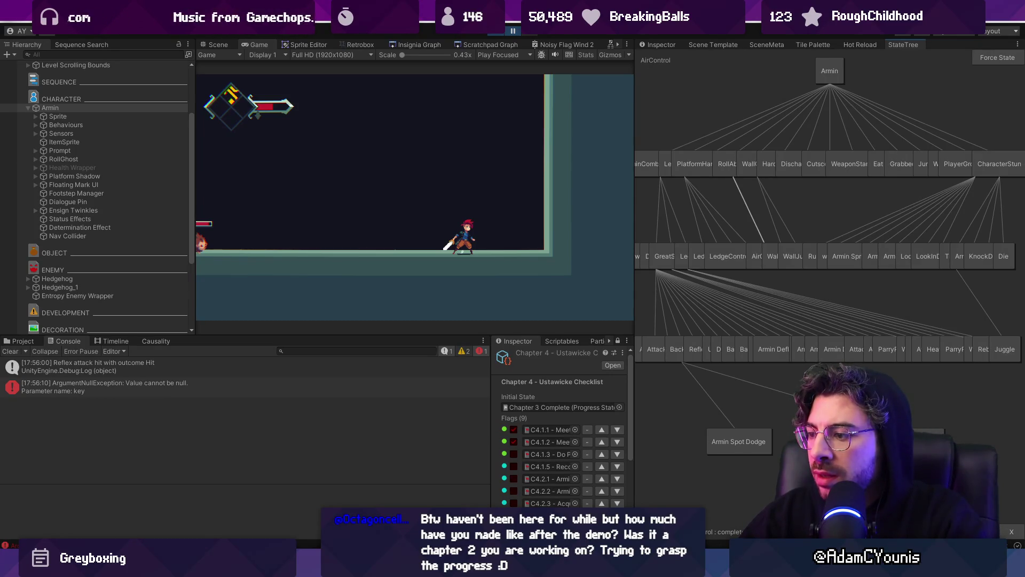
pyautogui.hotkey('alt', 'Tab')
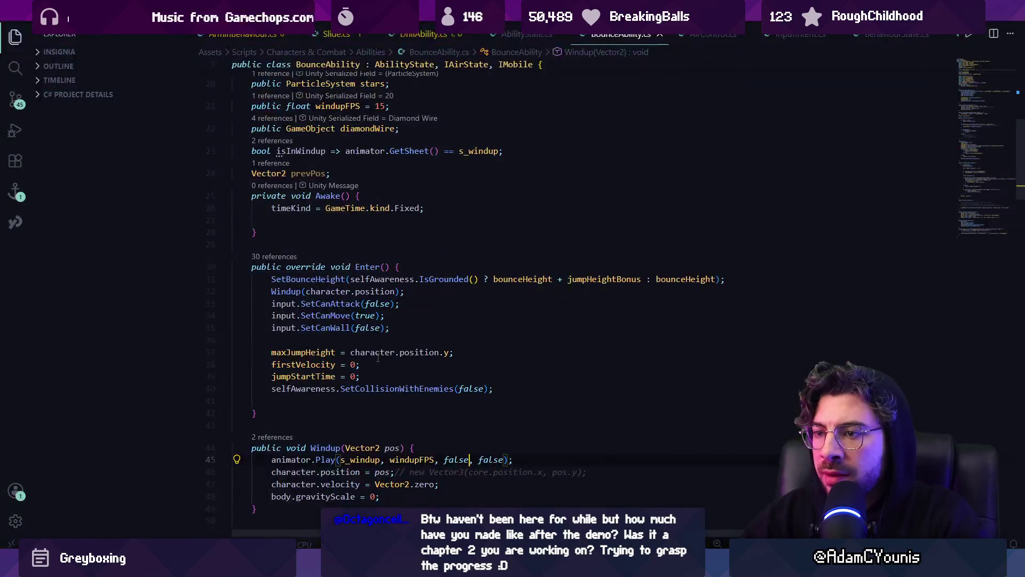
# - Open BounceAbility.cs by quick-open, then switch to the DrillAbility.cs tab
pyautogui.scroll(4, 412, 259)
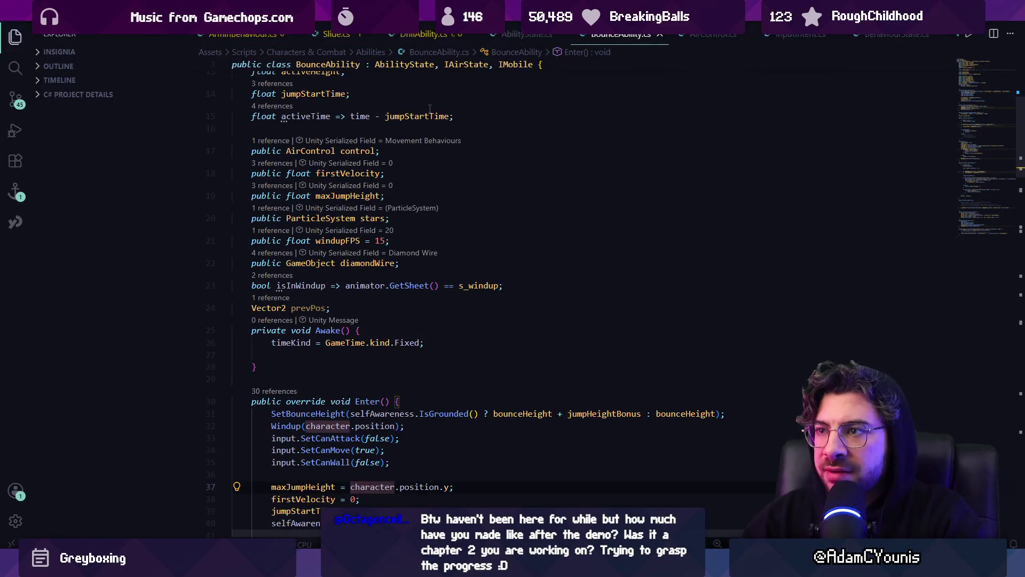
pyautogui.hotkey('ctrl', 'p')
pyautogui.write('bounceabi')
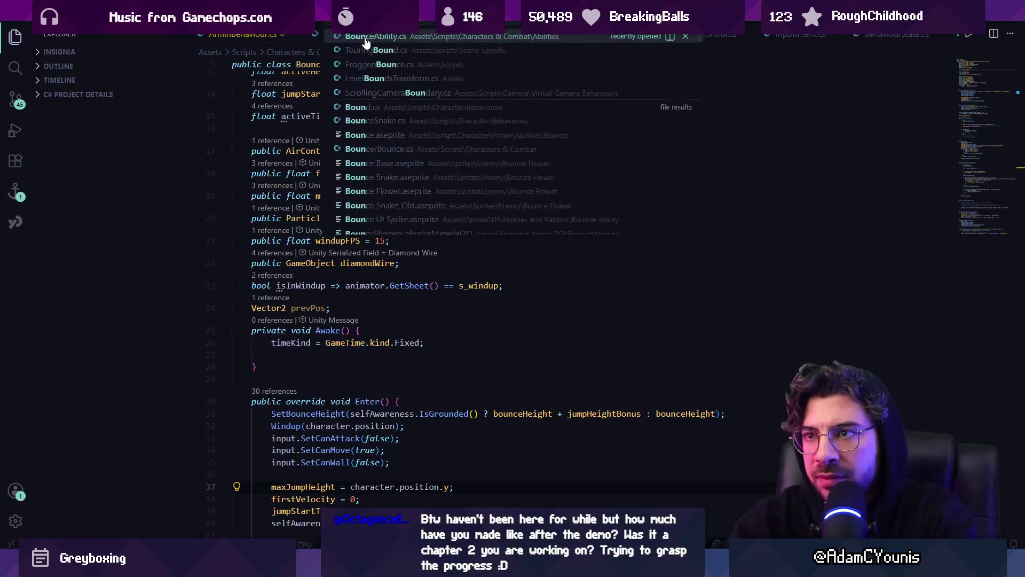
pyautogui.click(365, 37)
pyautogui.scroll(7, 420, 153)
pyautogui.click(405, 99)
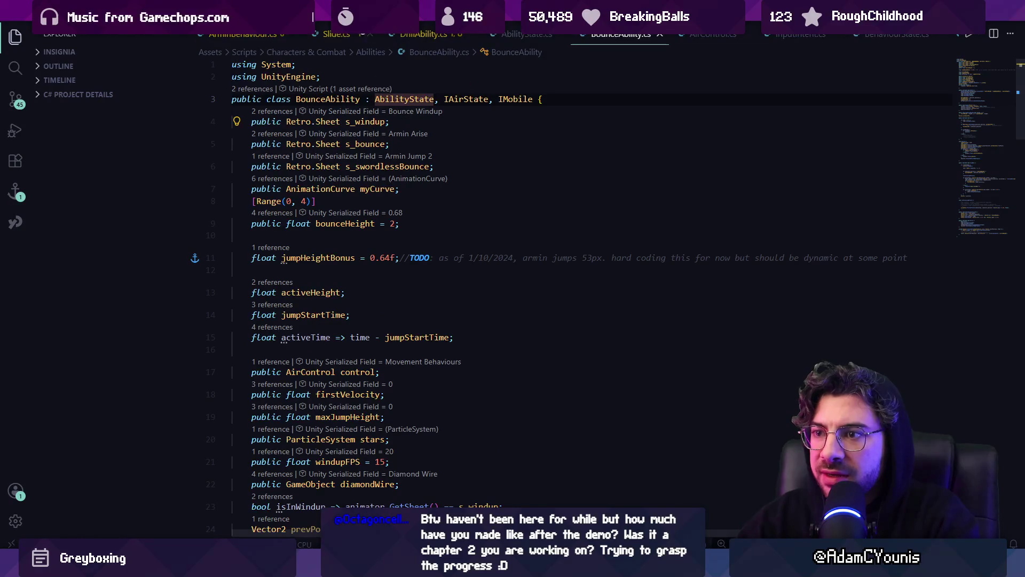
pyautogui.click(258, 35)
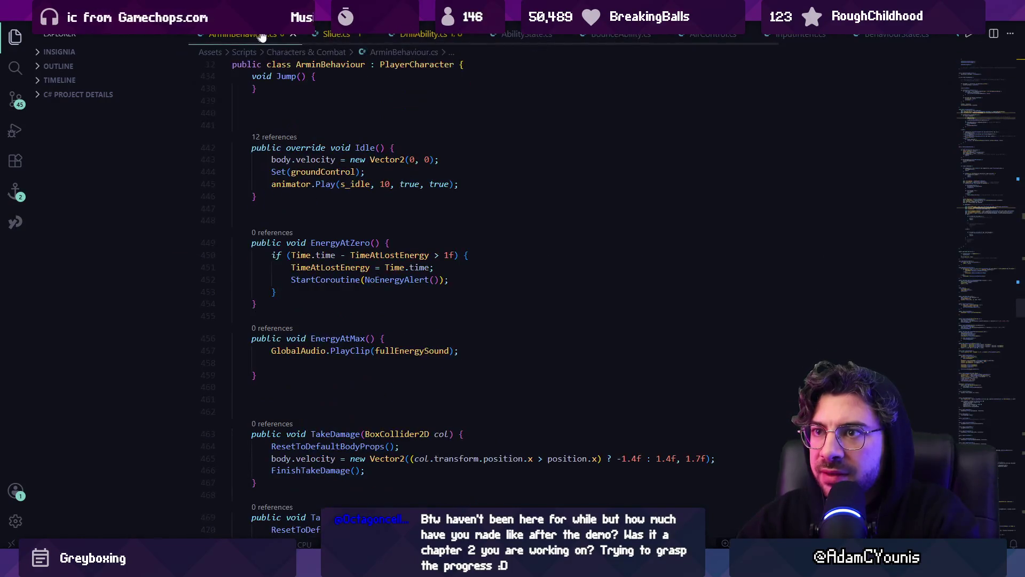
pyautogui.click(416, 36)
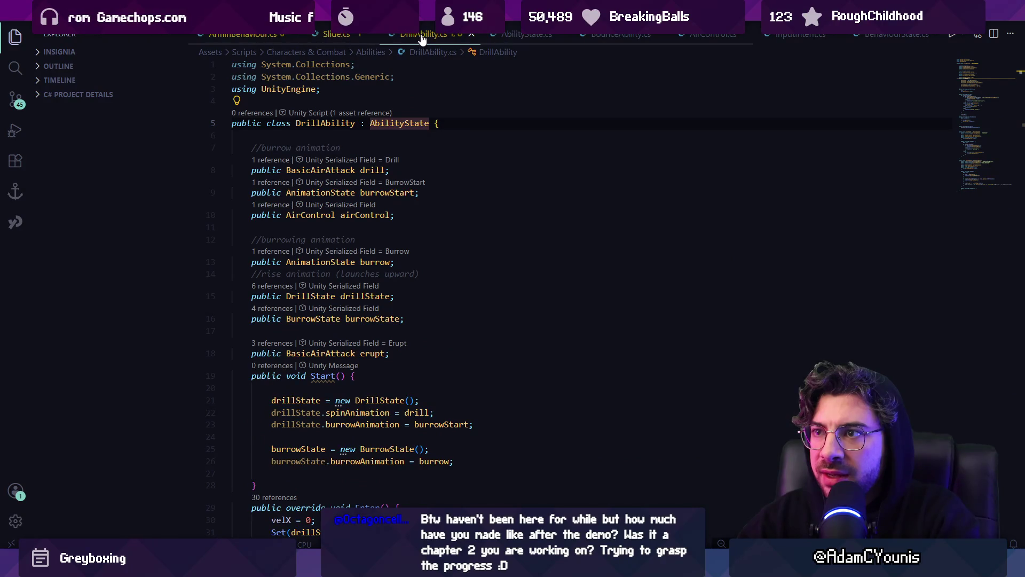
pyautogui.scroll(-5, 451, 309)
pyautogui.scroll(4, 452, 288)
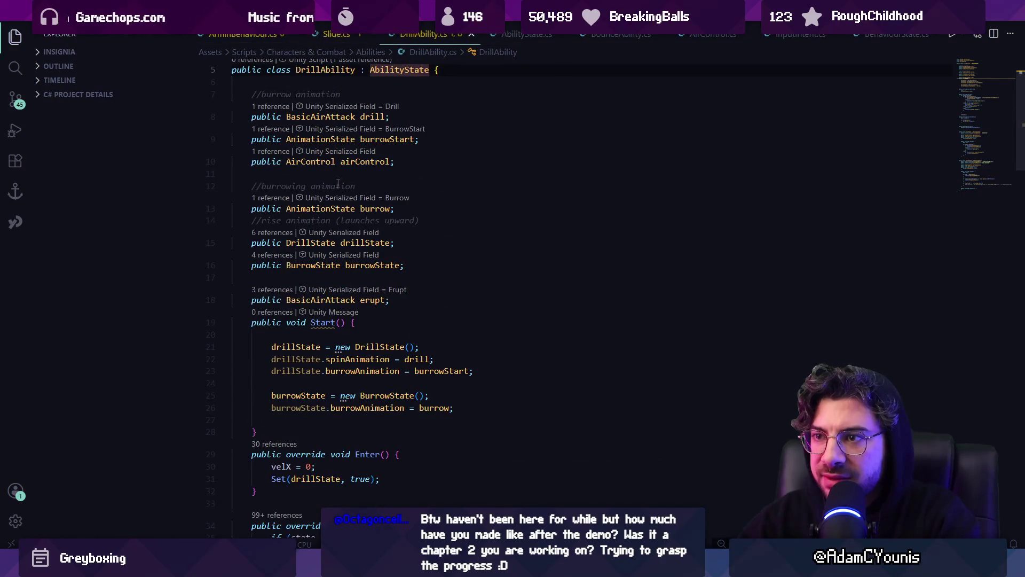
# - Follow the erupt field's BasicAirAttack type to BasicAttack, then return to DrillAbility's Do method
pyautogui.doubleClick(327, 208)
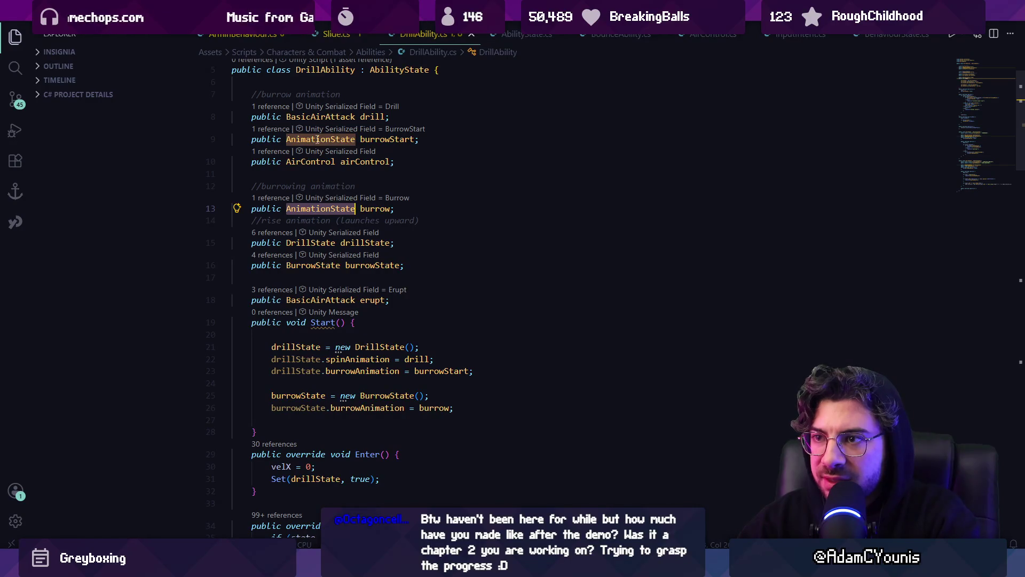
pyautogui.doubleClick(322, 300)
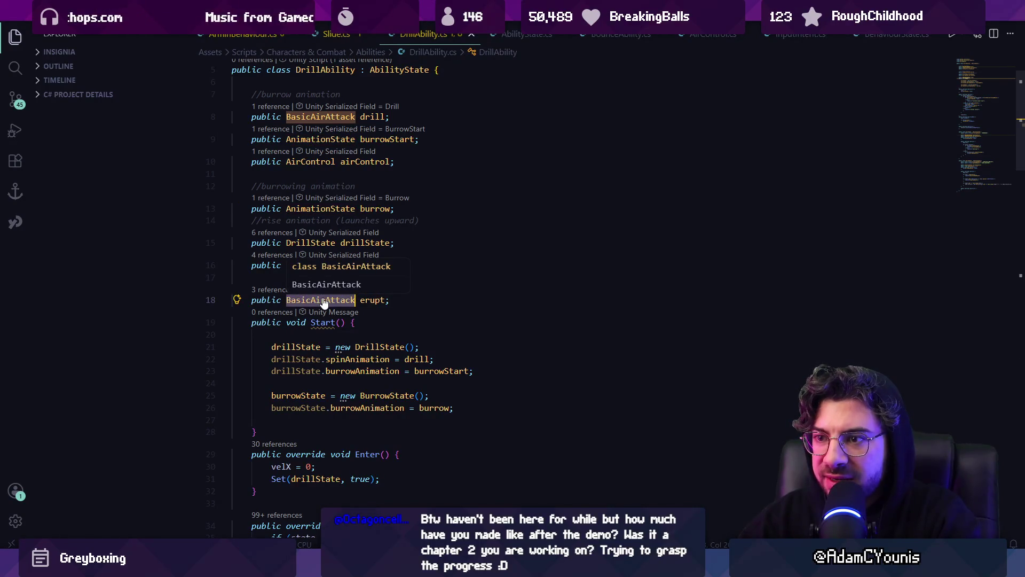
pyautogui.keyDown('ctrl'); pyautogui.click(323, 300); pyautogui.keyUp('ctrl')
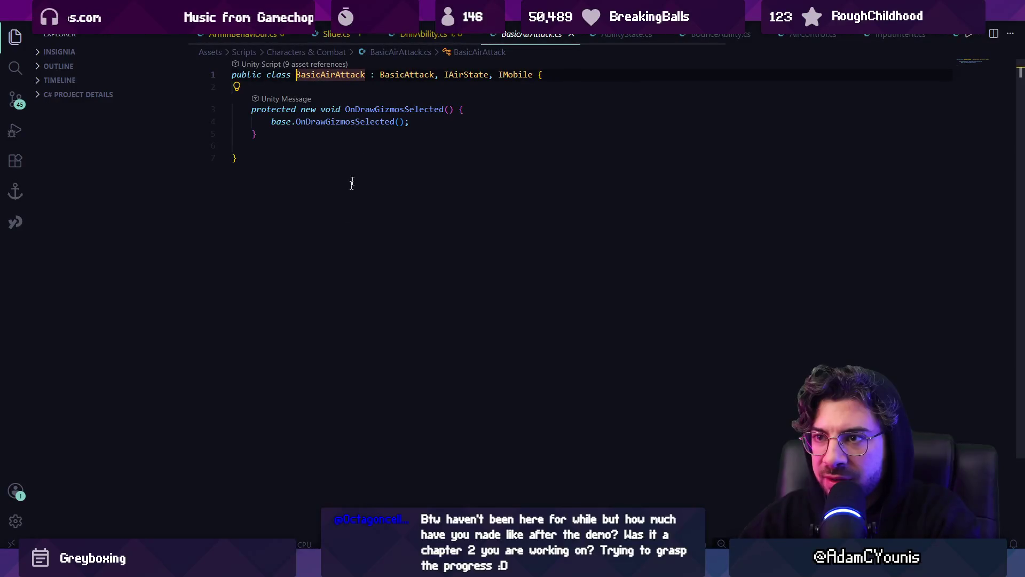
pyautogui.keyDown('ctrl'); pyautogui.click(395, 78); pyautogui.keyUp('ctrl')
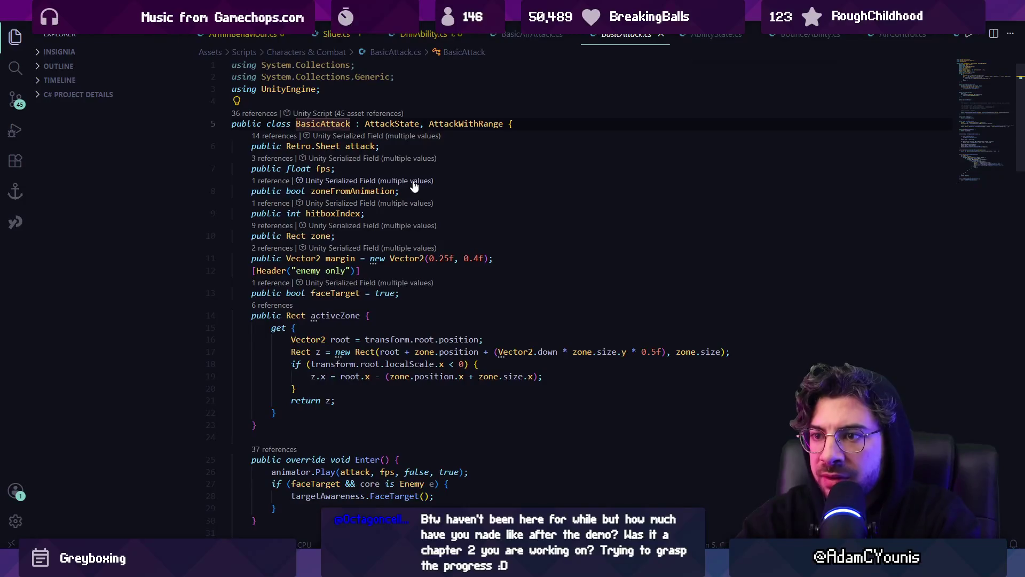
pyautogui.hotkey('ctrl', 'f')
pyautogui.write('ggrpim')
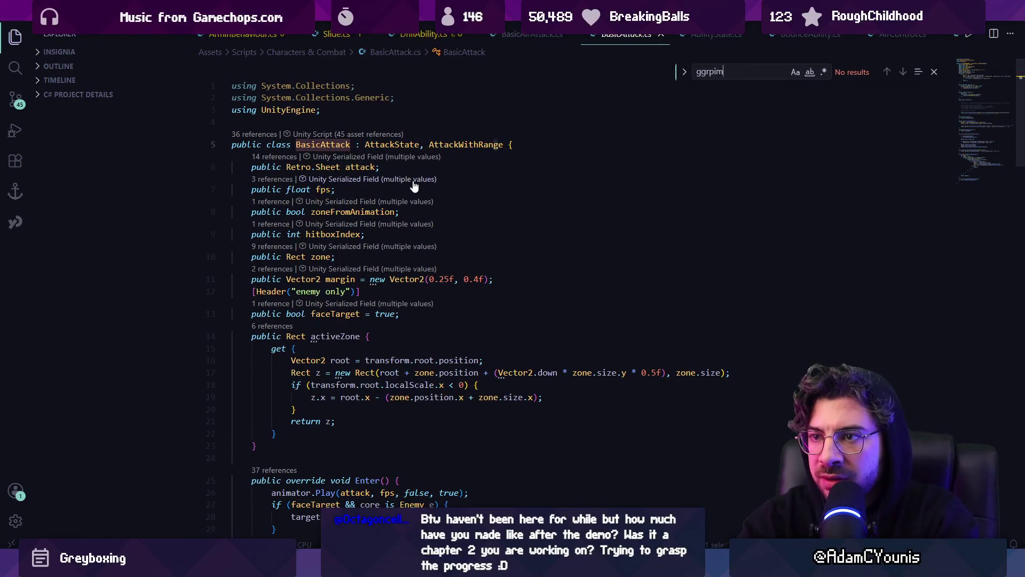
pyautogui.hotkey('ctrl', 'p')
pyautogui.press('Escape')
pyautogui.press('Escape')
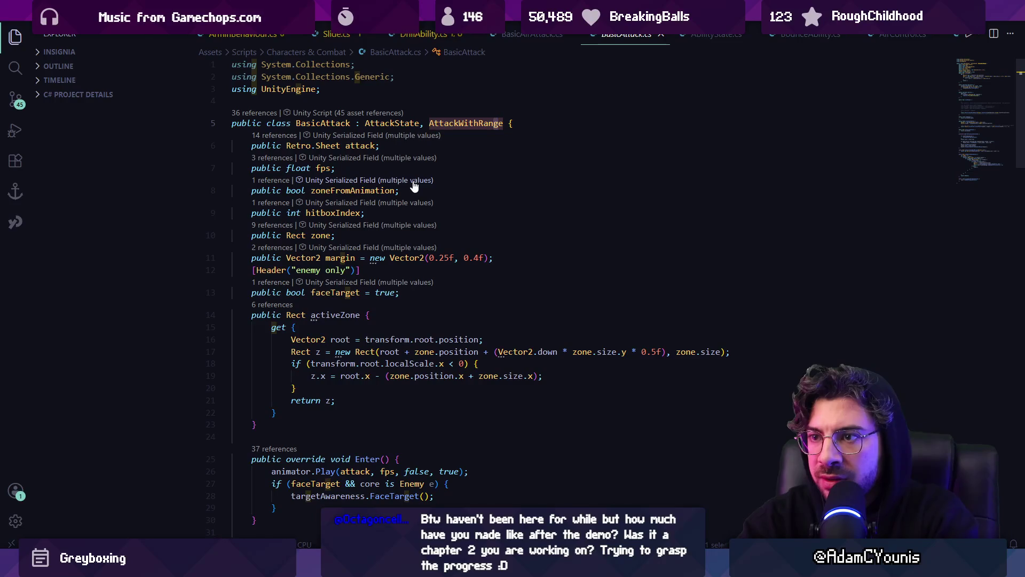
pyautogui.hotkey('ctrl', 'Tab')
pyautogui.hotkey('alt', 'Left')
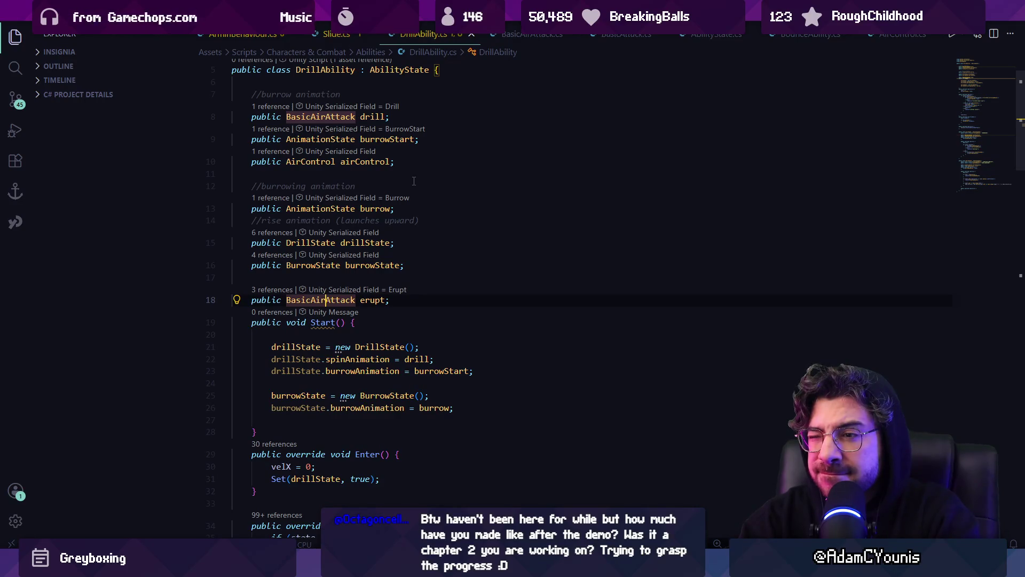
pyautogui.hotkey('ctrl', 'Left')
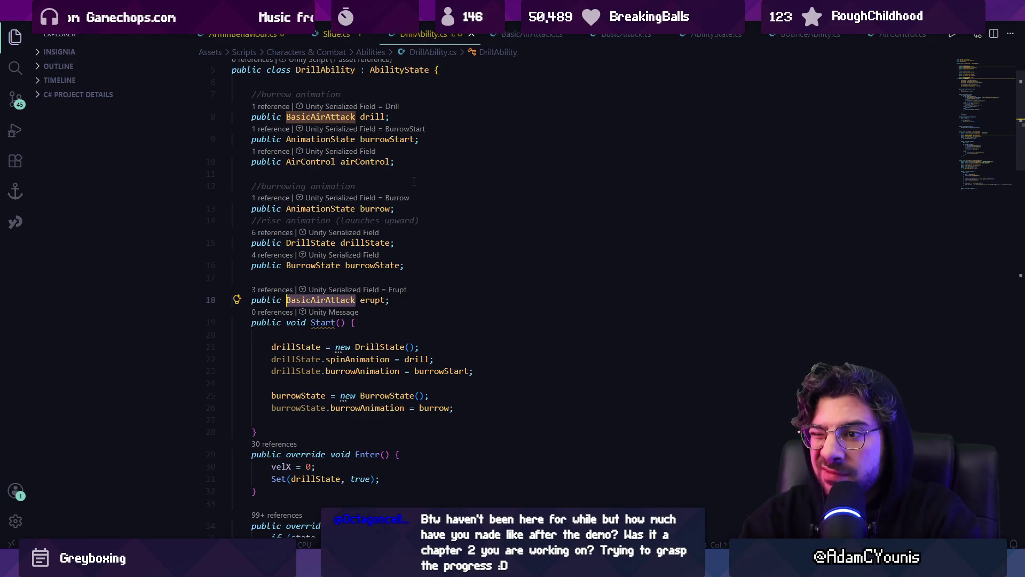
pyautogui.scroll(-6, 456, 282)
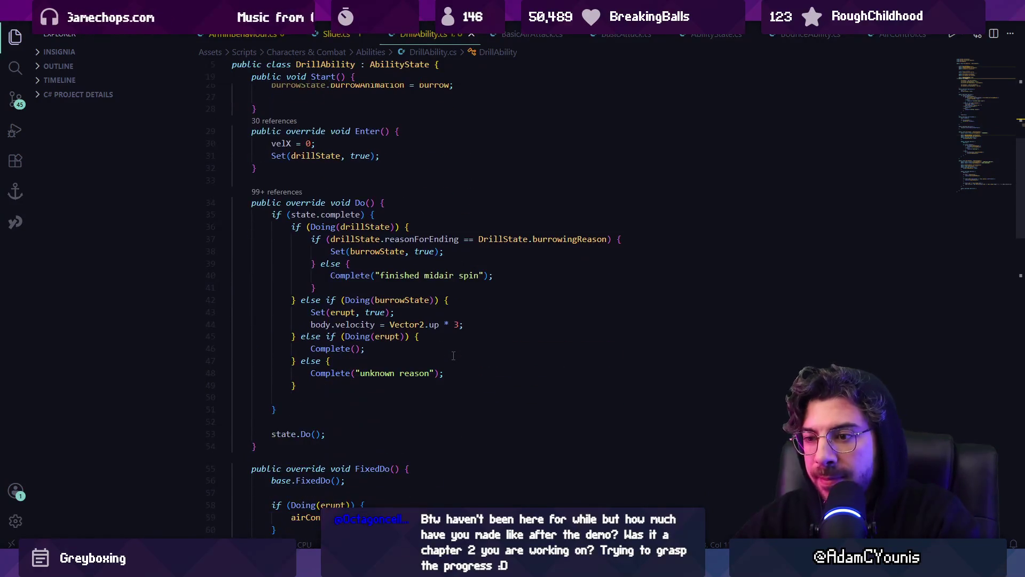
# - Stop the game, open Armin's prefab and inspect the Erupt child's Basic Air Attack component
pyautogui.hotkey('alt', 'Tab')
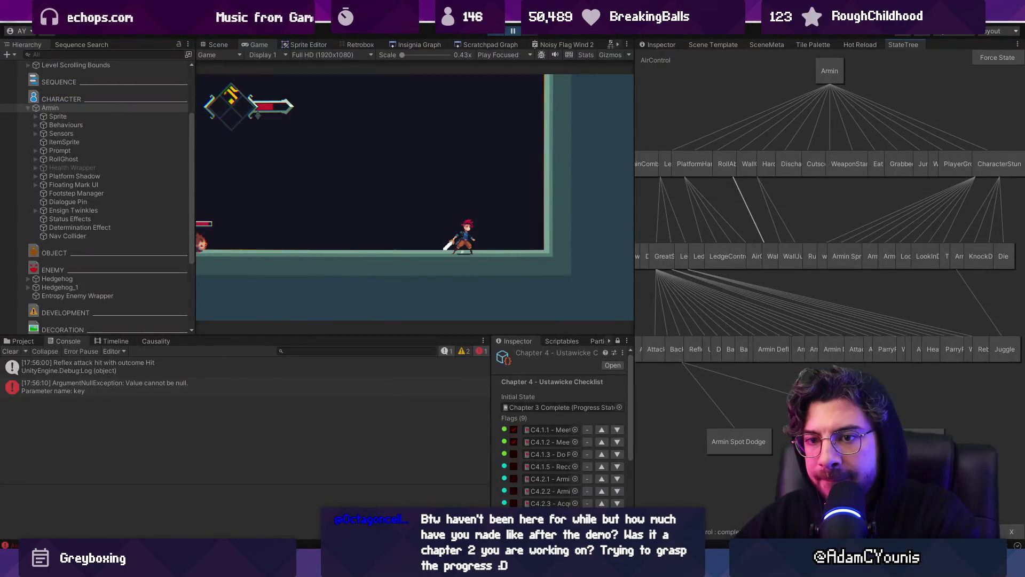
pyautogui.hotkey('alt', 'Tab')
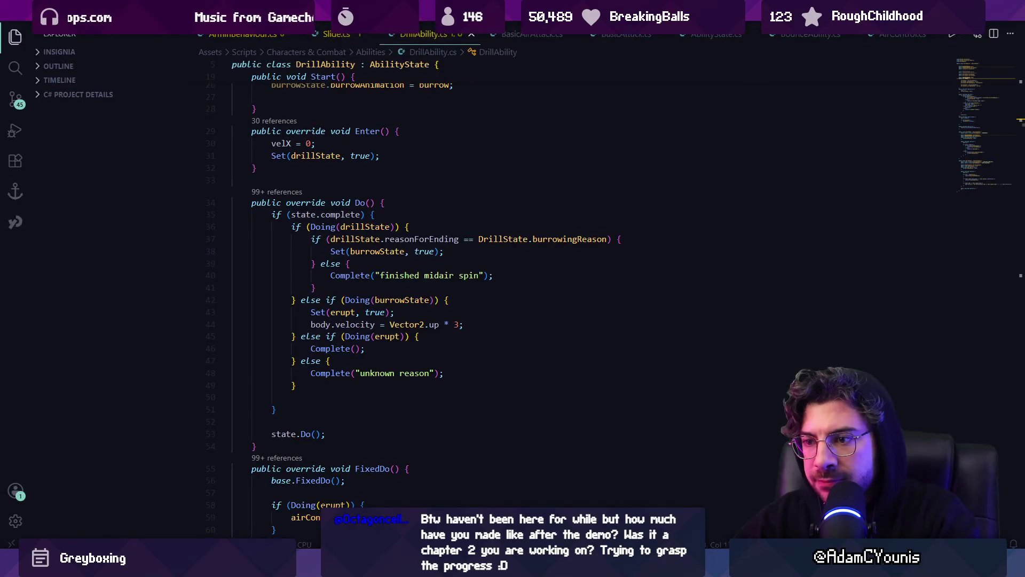
pyautogui.hotkey('alt', 'Tab')
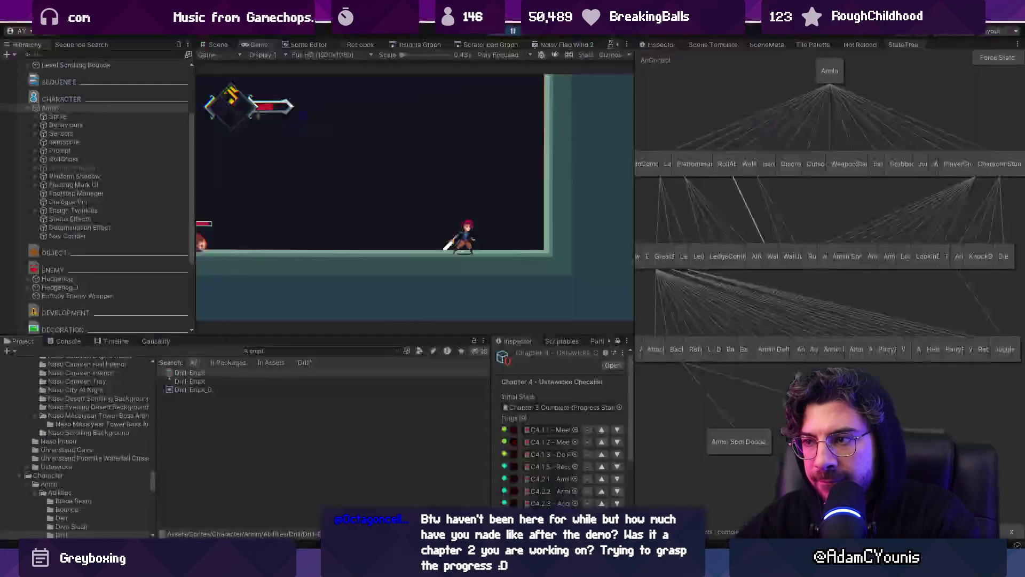
pyautogui.click(662, 46)
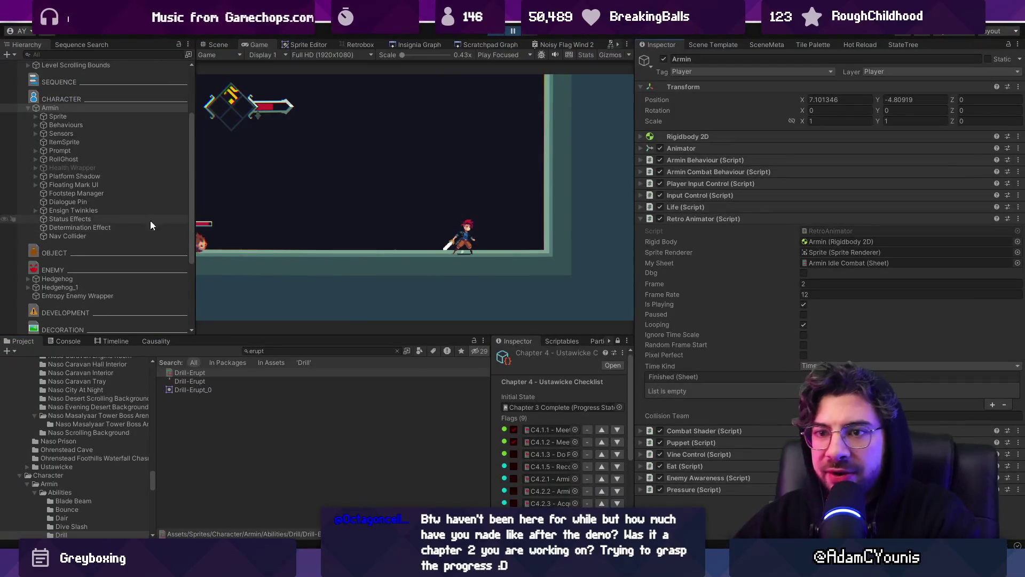
pyautogui.click(493, 31)
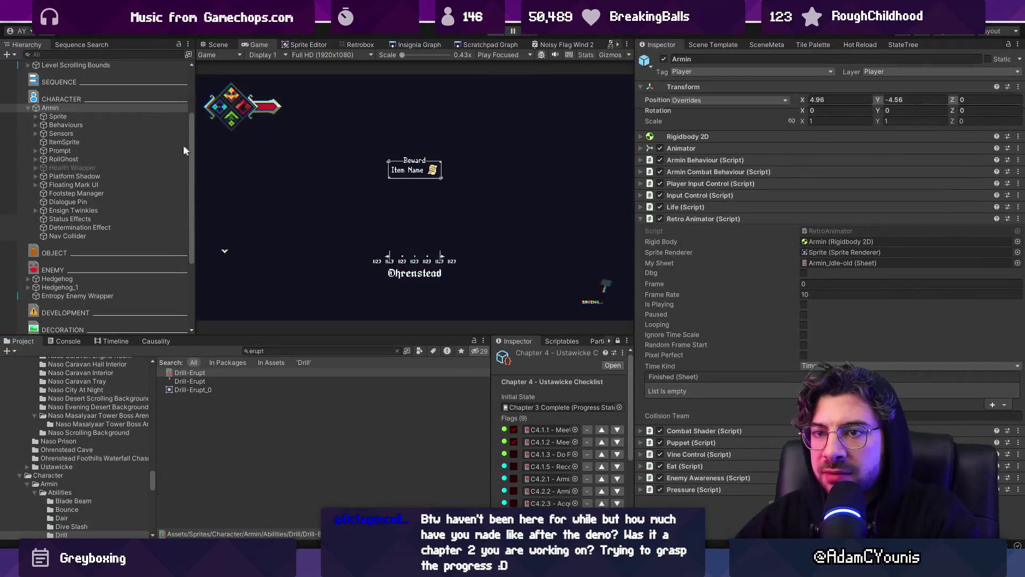
pyautogui.click(184, 115)
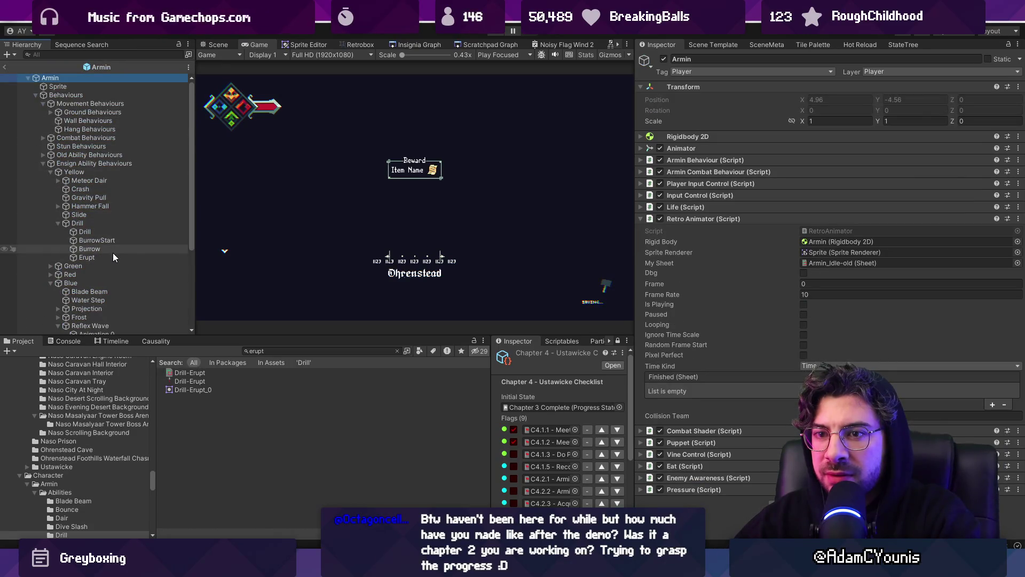
pyautogui.click(116, 257)
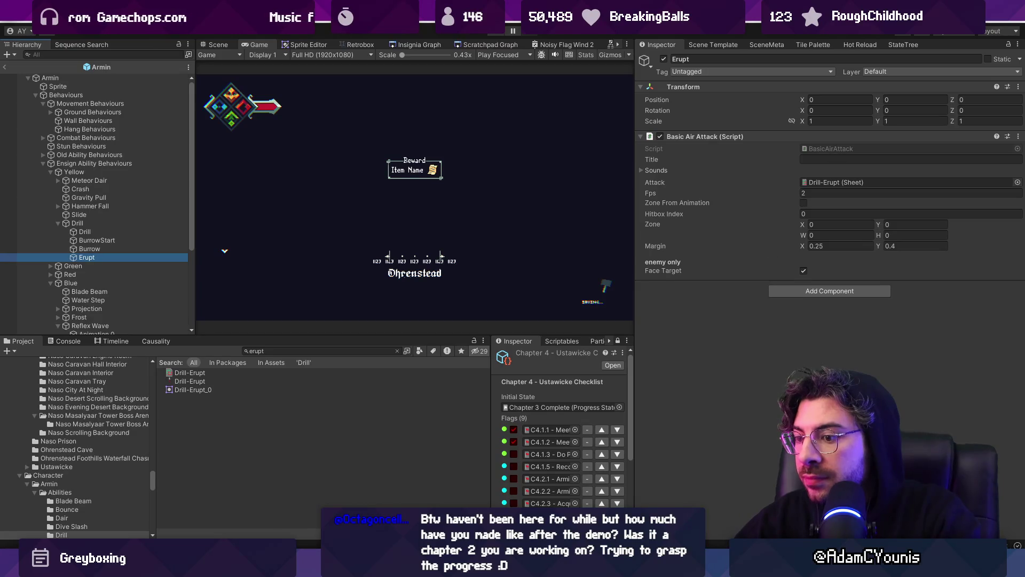
pyautogui.hotkey('alt', 'Tab')
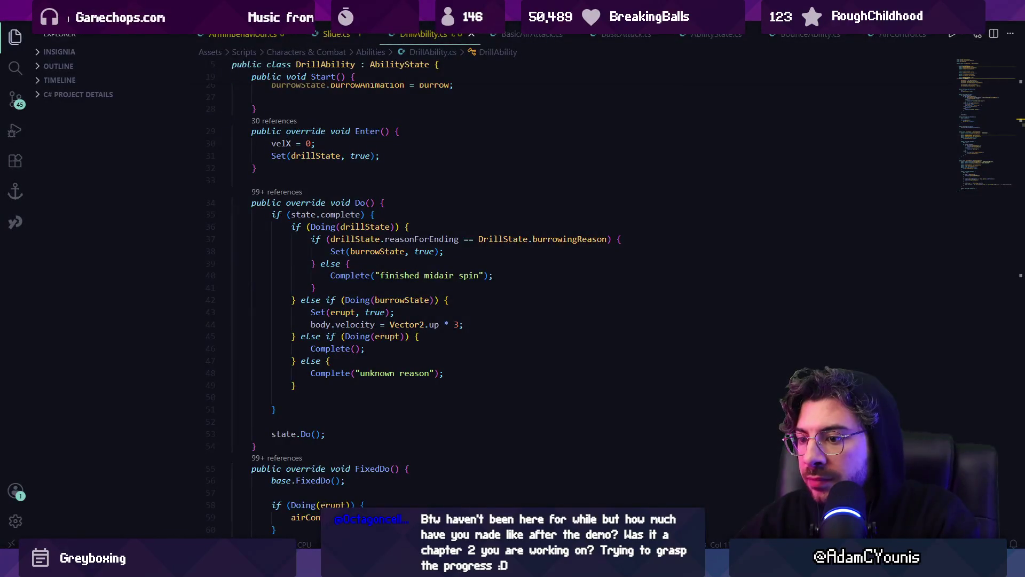
# - Try quick-open searches for 'arminbv' and 'air', then show Unity's StateTree panel
pyautogui.click(475, 213)
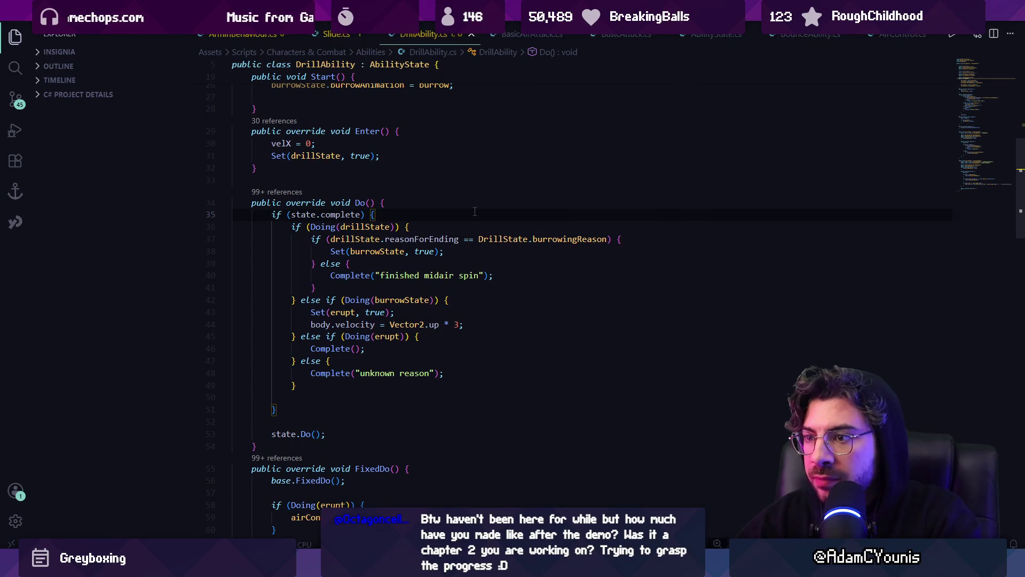
pyautogui.hotkey('ctrl', 'p')
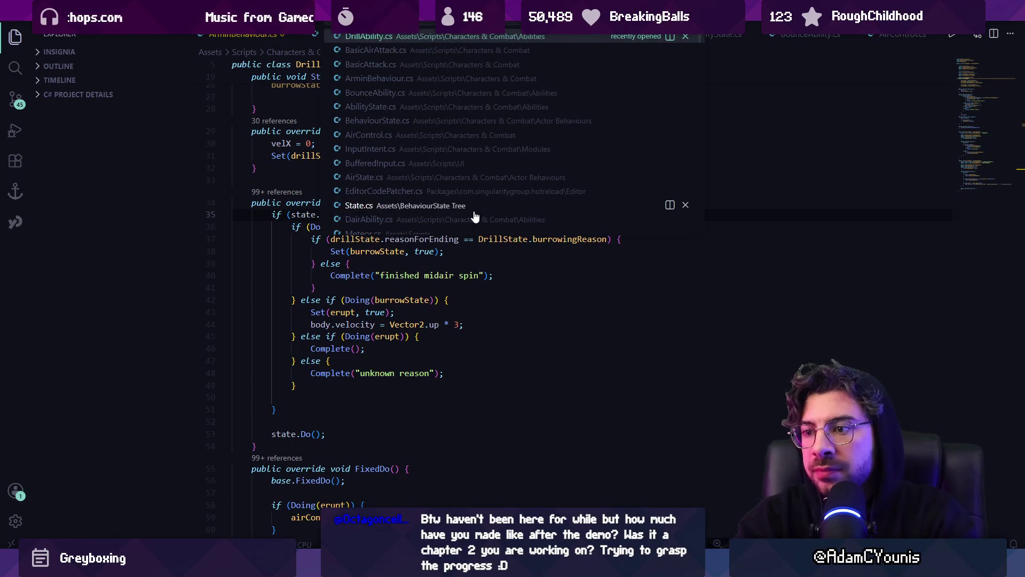
pyautogui.write('arminbv')
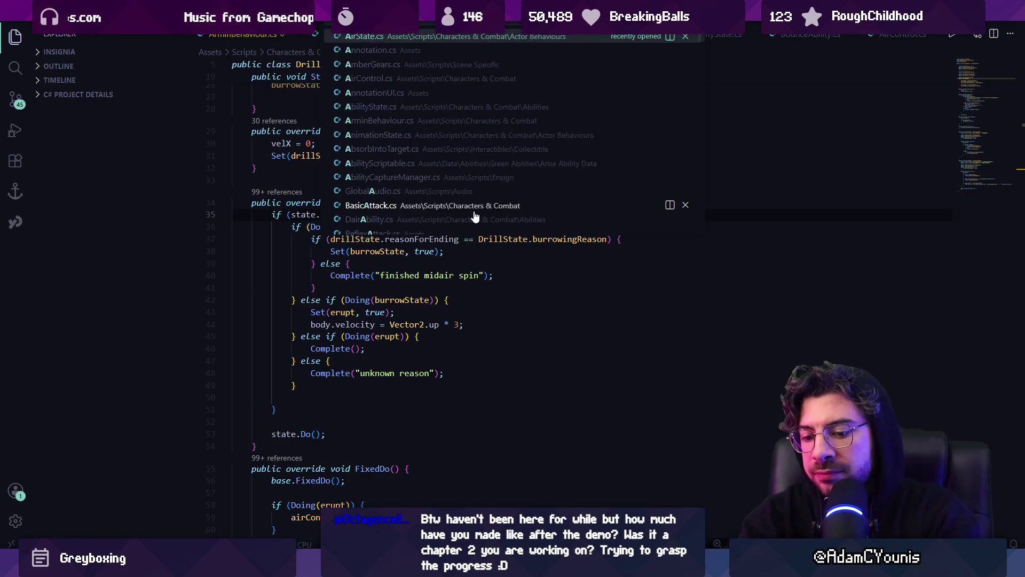
pyautogui.press('Escape')
pyautogui.hotkey('ctrl', 'p')
pyautogui.write('air')
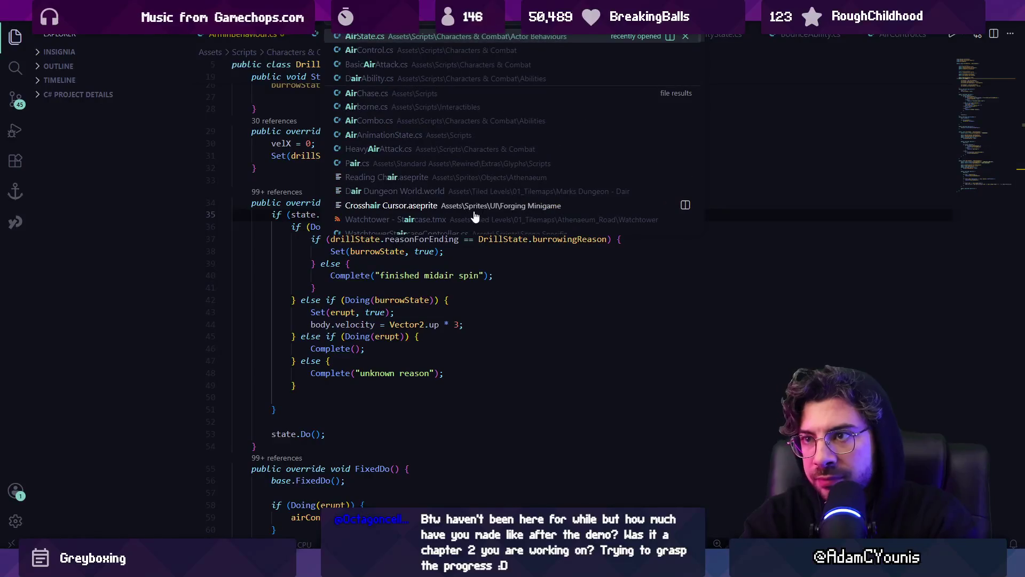
pyautogui.press('Escape')
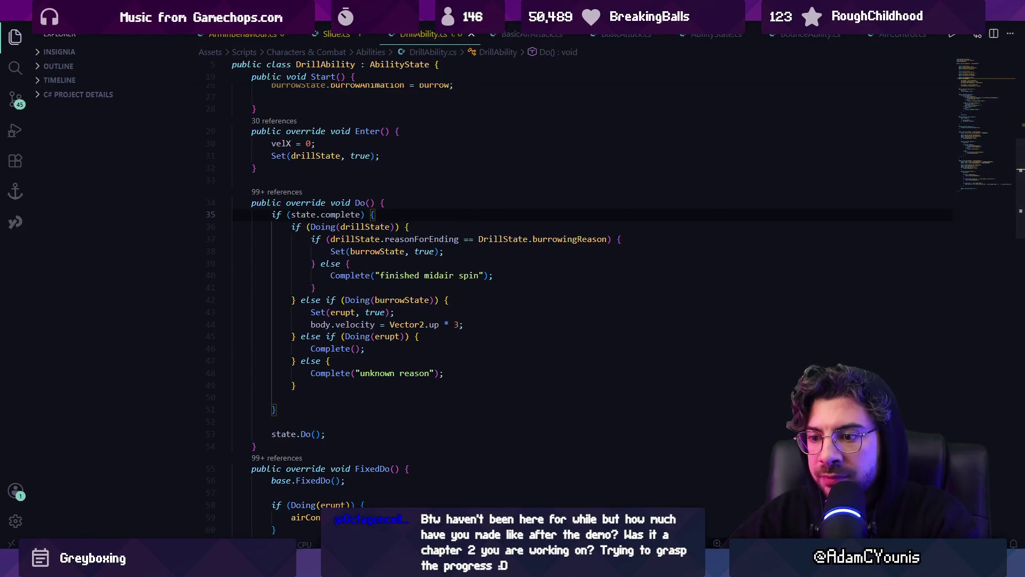
pyautogui.hotkey('alt', 'Tab')
pyautogui.click(902, 45)
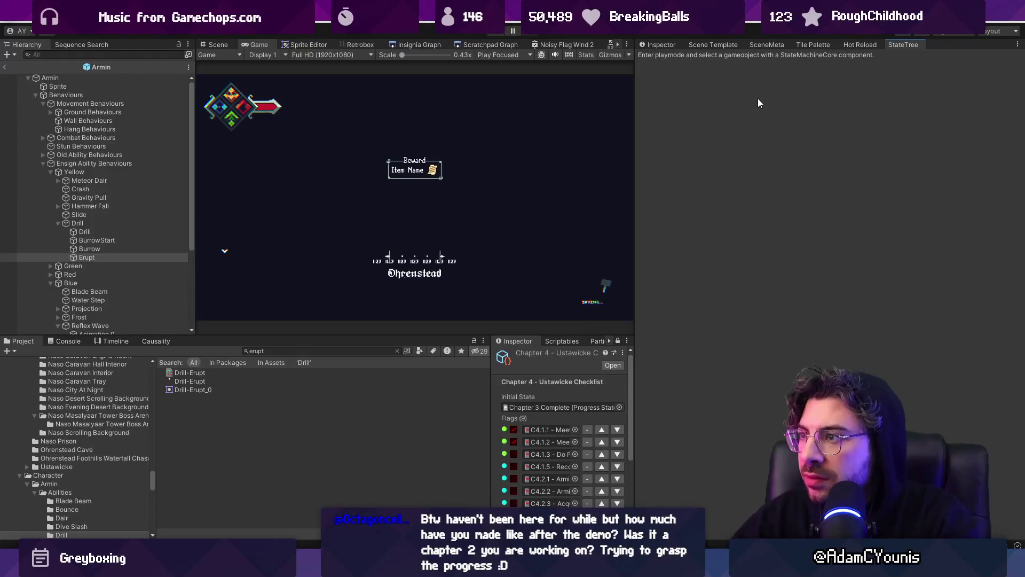
# - Play the game with Armin's state graph in the StateTree panel and test the drill
pyautogui.click(661, 44)
pyautogui.click(502, 34)
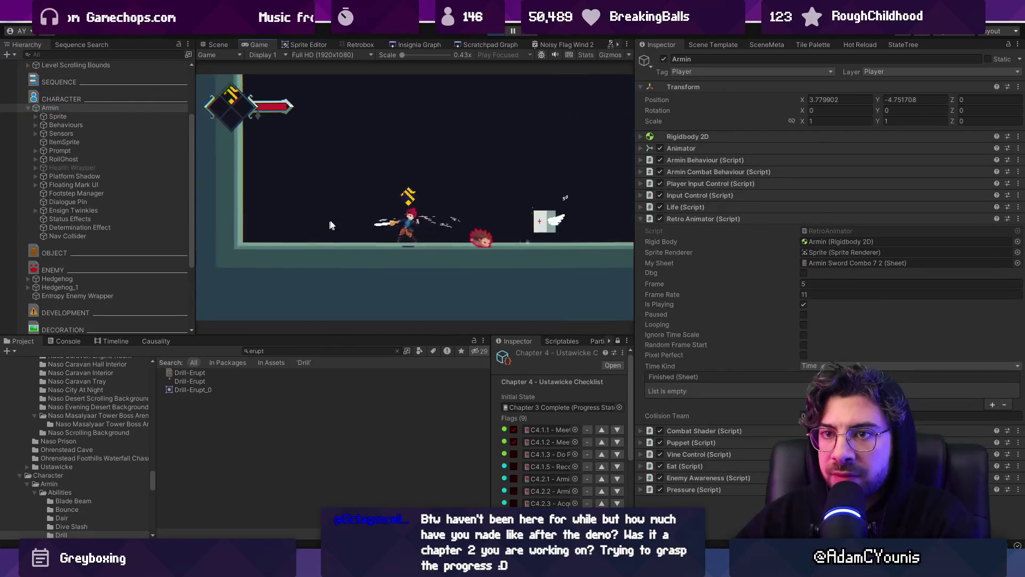
pyautogui.click(892, 44)
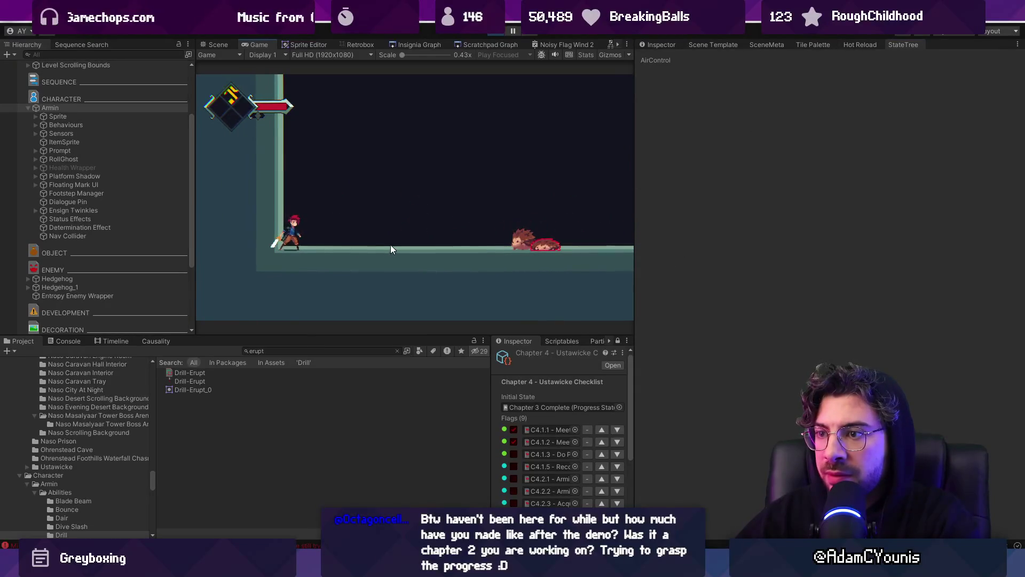
pyautogui.click(87, 117)
pyautogui.click(88, 108)
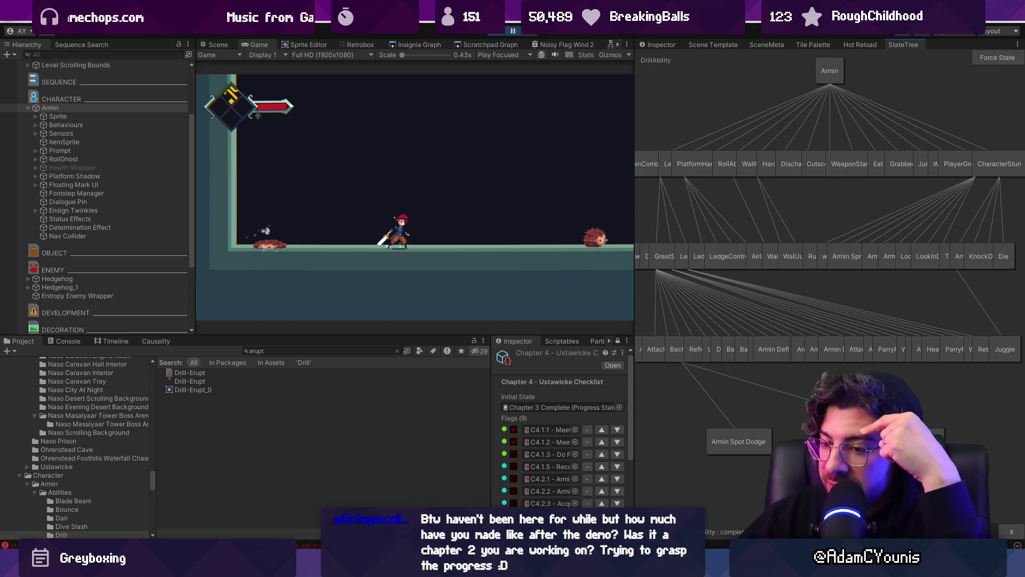
pyautogui.click(321, 502)
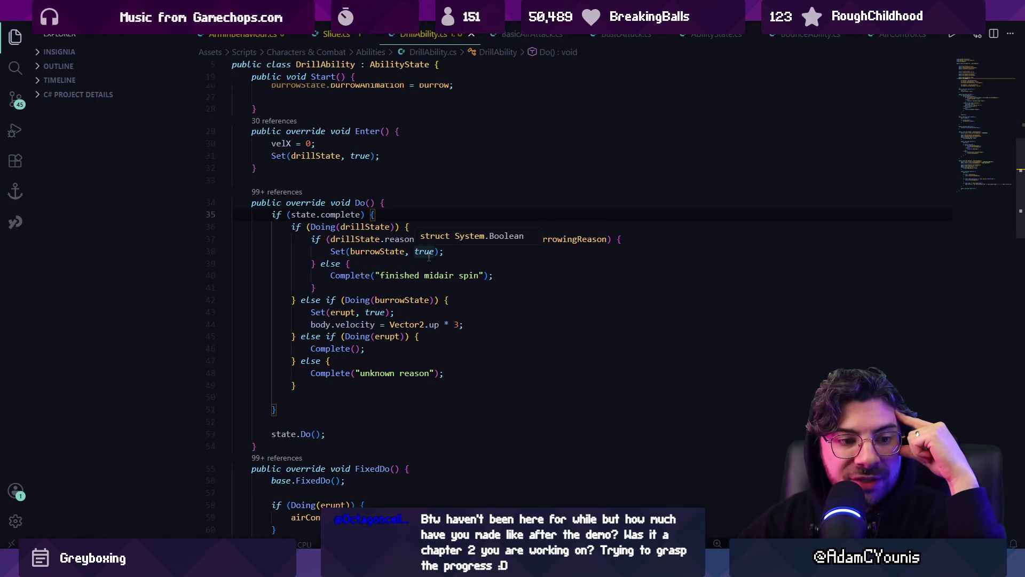
pyautogui.click(367, 506)
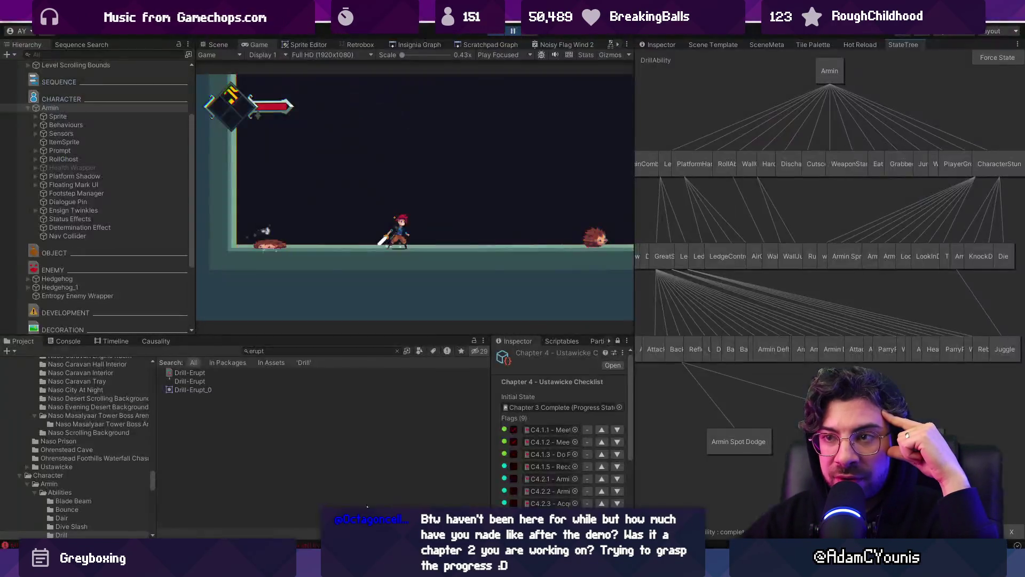
# - Maximise the Insignia Graph, zoom around the level map, then restore the normal layout
pyautogui.doubleClick(410, 44)
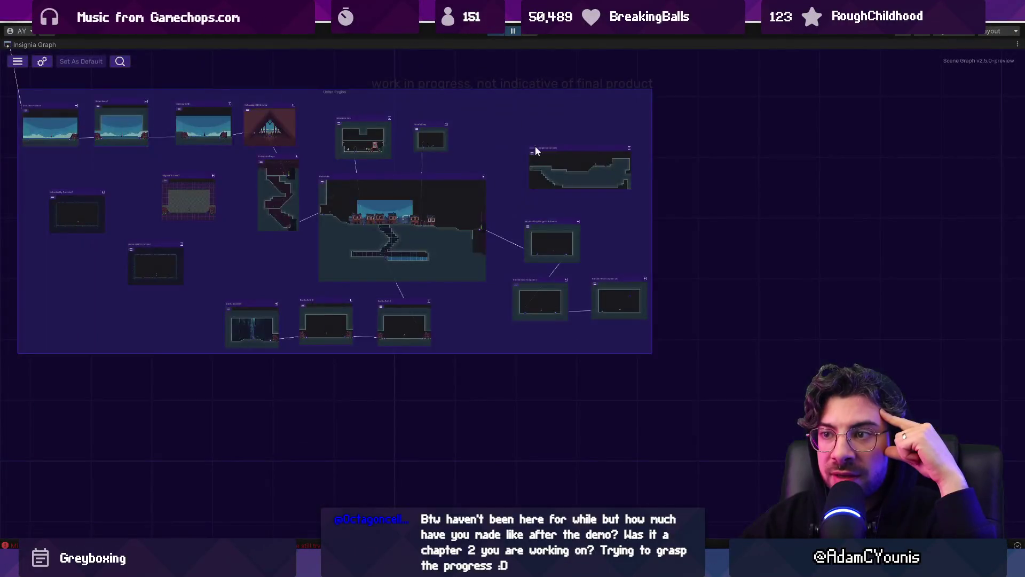
pyautogui.scroll(-5, 646, 278)
pyautogui.scroll(5, 642, 237)
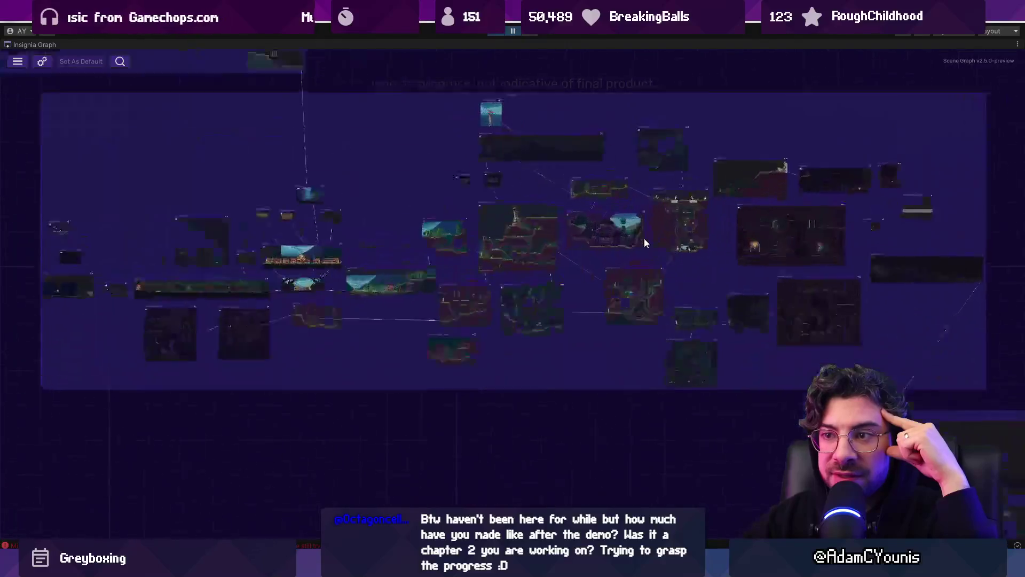
pyautogui.scroll(-5, 648, 239)
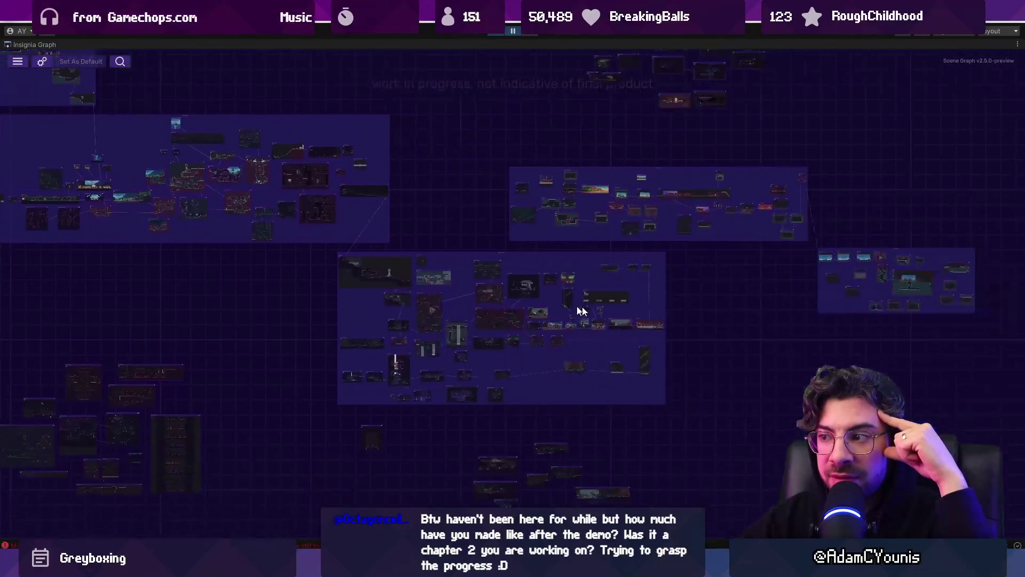
pyautogui.scroll(5, 470, 325)
pyautogui.scroll(-5, 723, 295)
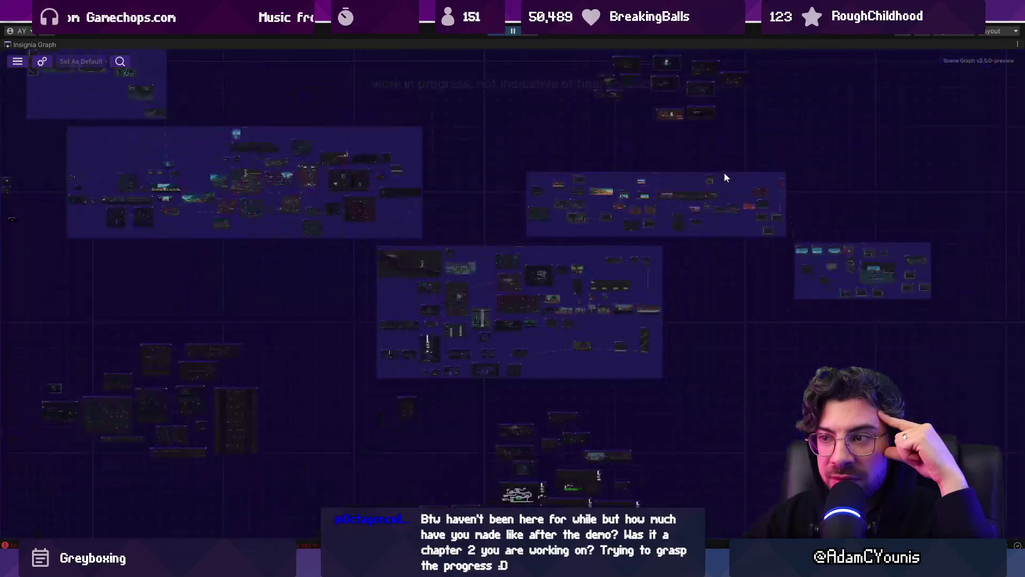
pyautogui.scroll(5, 607, 245)
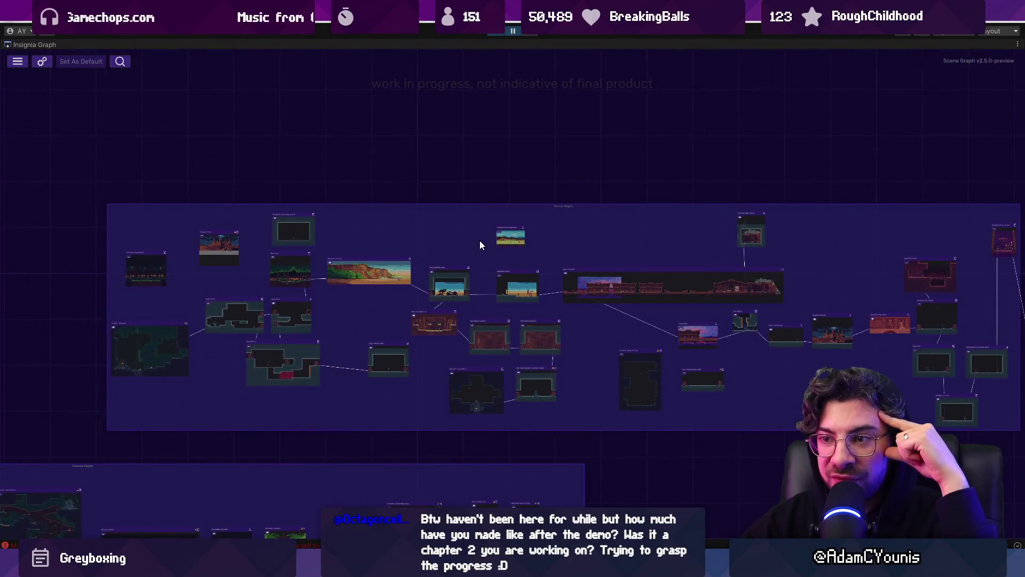
pyautogui.scroll(-5, 479, 241)
pyautogui.scroll(5, 610, 243)
pyautogui.scroll(2, 611, 241)
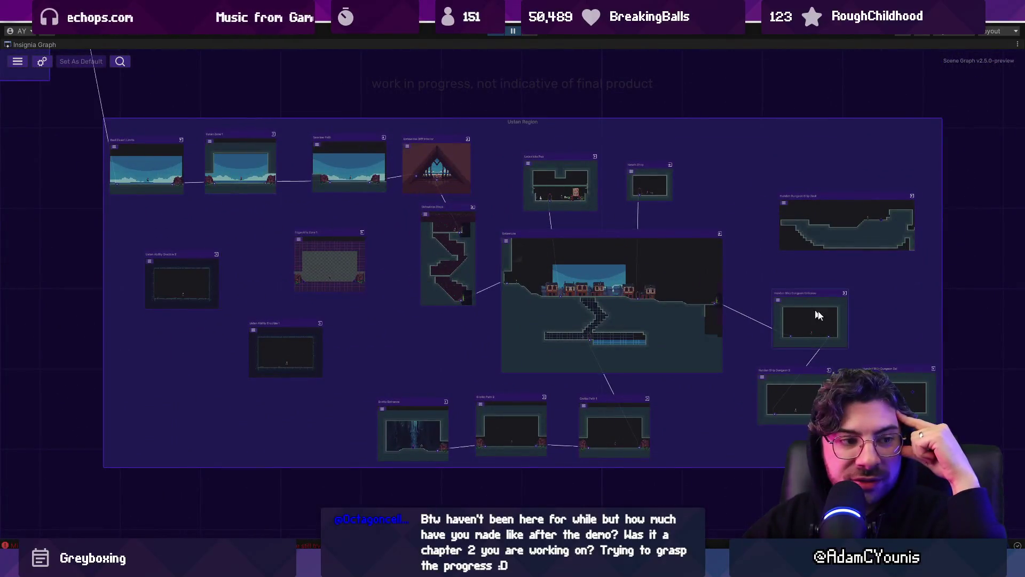
pyautogui.scroll(-5, 823, 320)
pyautogui.scroll(5, 118, 140)
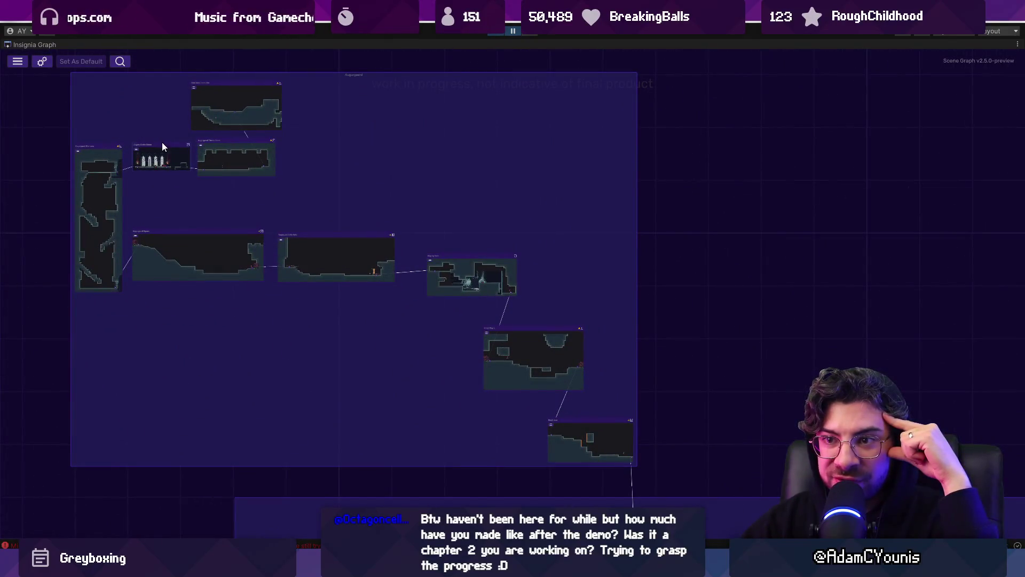
pyautogui.scroll(-5, 163, 146)
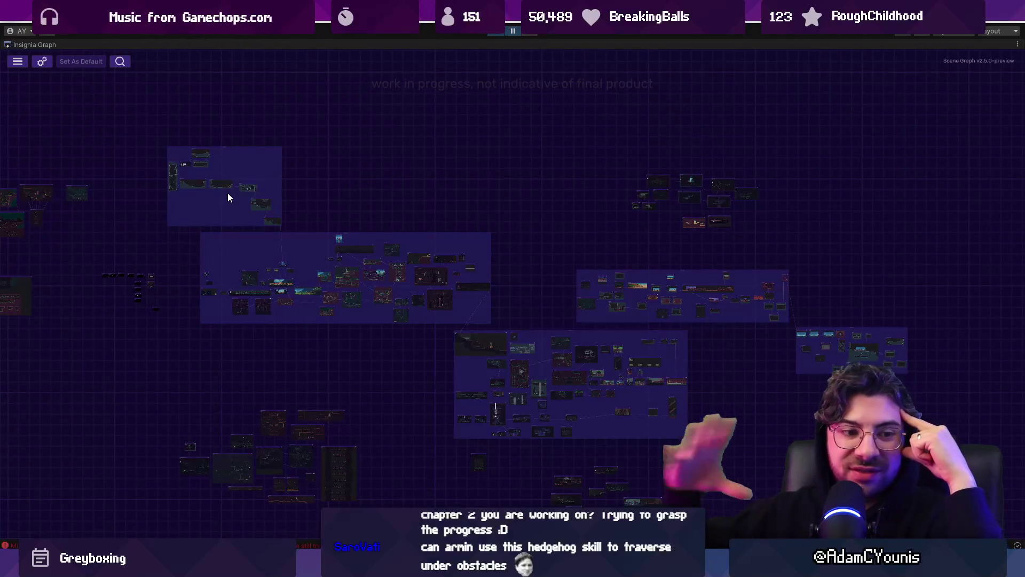
pyautogui.doubleClick(34, 44)
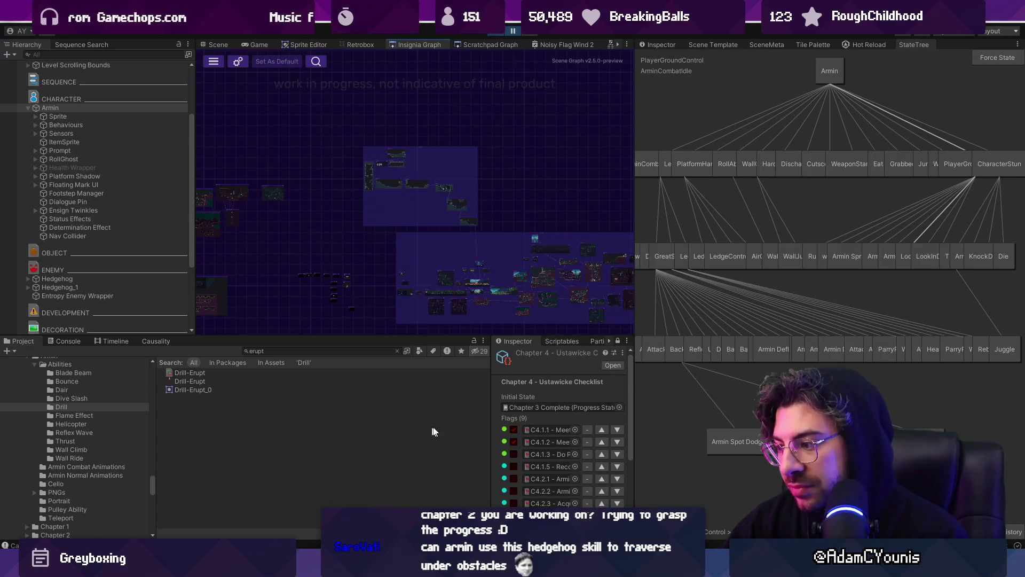
pyautogui.hotkey('alt', 'Tab')
# - Make the erupt branch call Complete("finished erupting"), save DrillAbility.cs, and switch to Unity
pyautogui.write('Complete();')
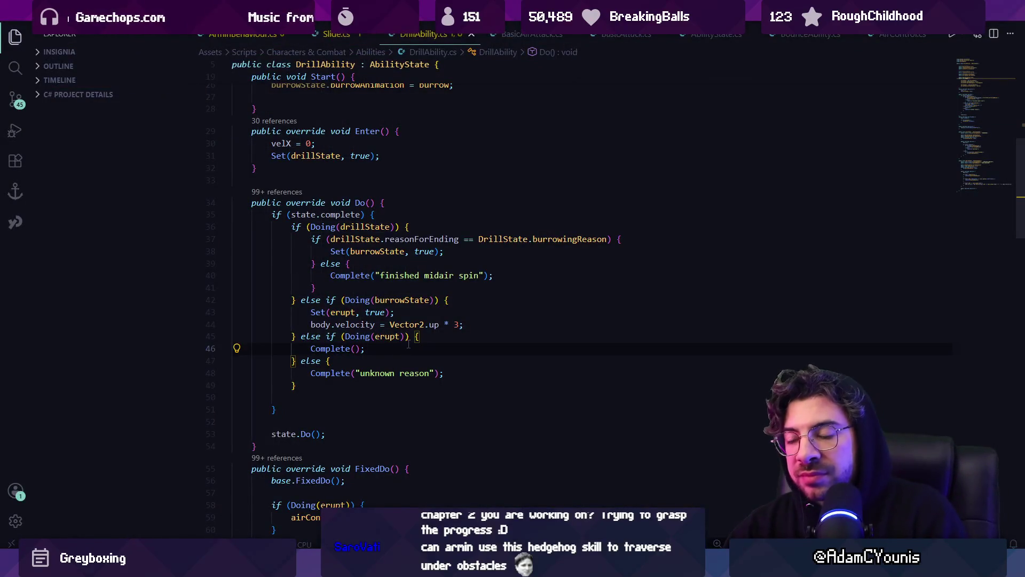
pyautogui.press('Down')
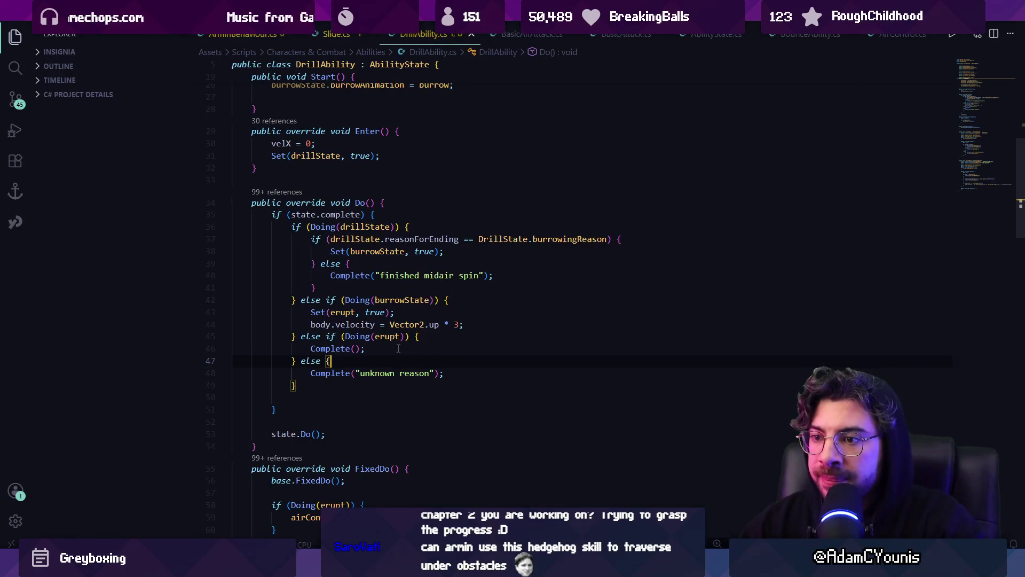
pyautogui.press('Up')
pyautogui.press('Left')
pyautogui.press('Left')
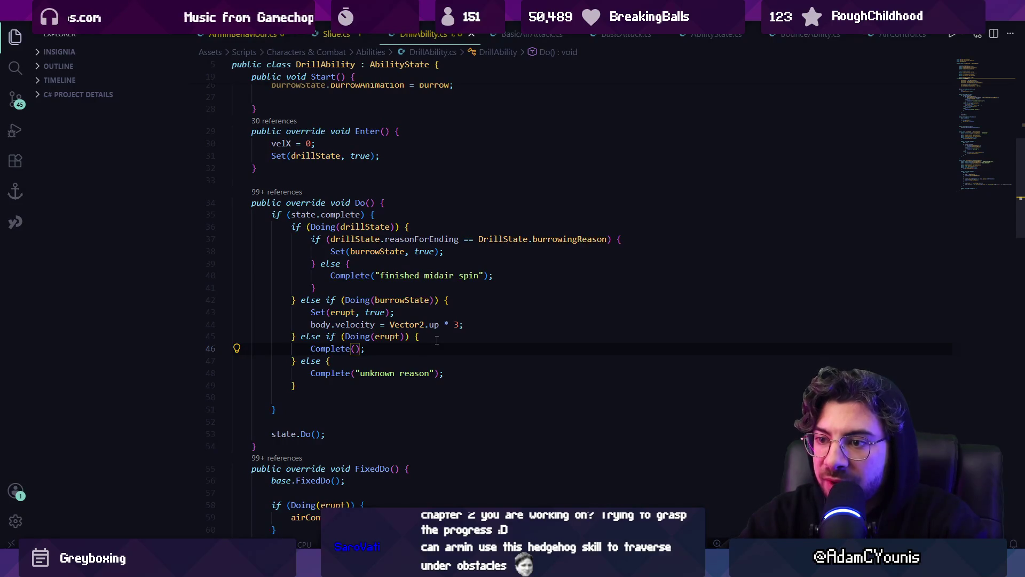
pyautogui.write('"finished erupting"')
pyautogui.press('Tab')
pyautogui.hotkey('ctrl', 's')
pyautogui.hotkey('alt', 'Tab')
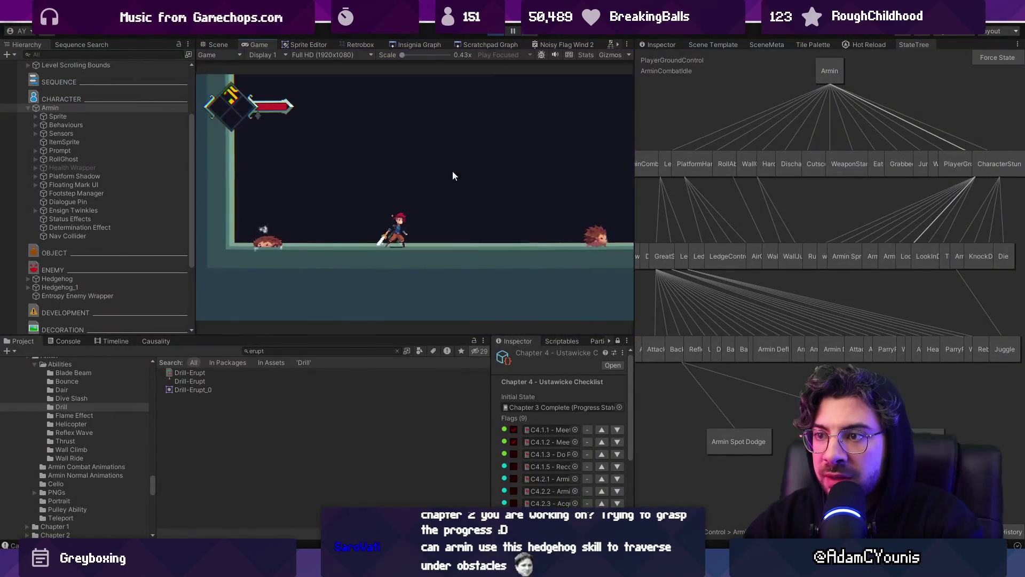
# - Clear the Console, playtest Armin's drill burrow twice with X, and return to the erupt code
pyautogui.click(61, 342)
pyautogui.click(12, 351)
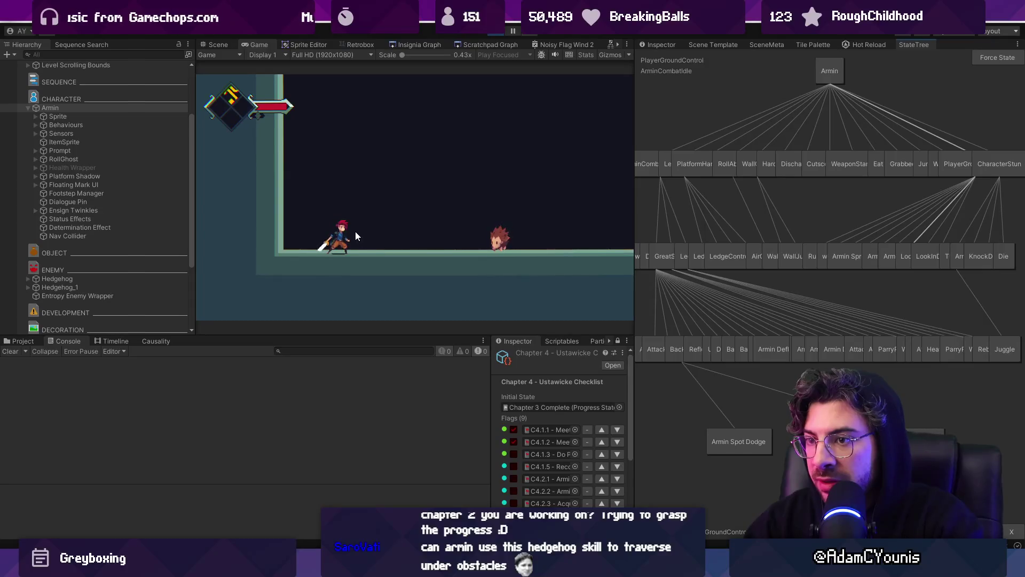
pyautogui.press('x')
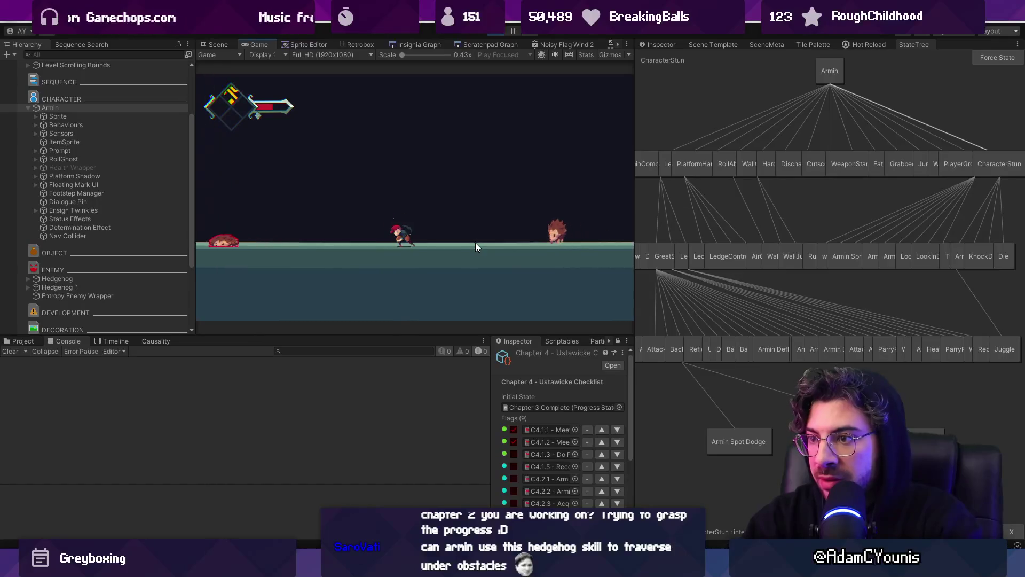
pyautogui.press('x')
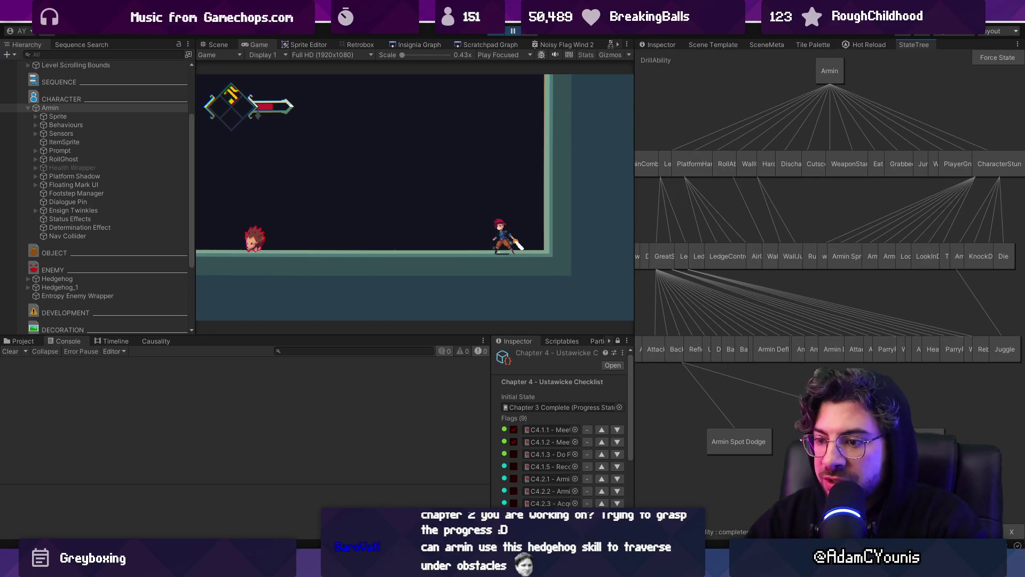
pyautogui.hotkey('alt', 'Tab')
pyautogui.click(375, 335)
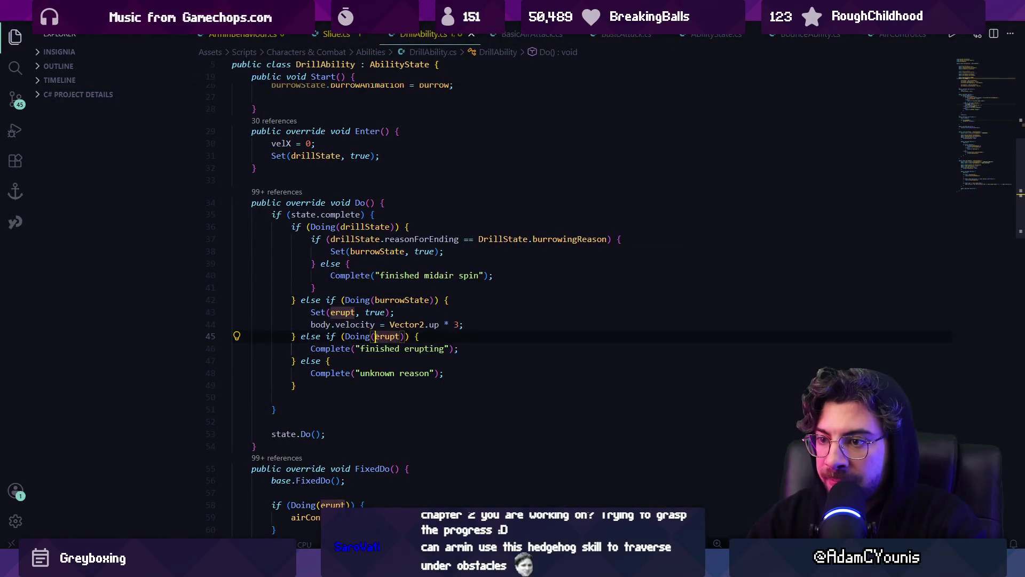
# - Follow erupt's definition through BasicAirAttack to the BasicAttack class
pyautogui.press('F12')
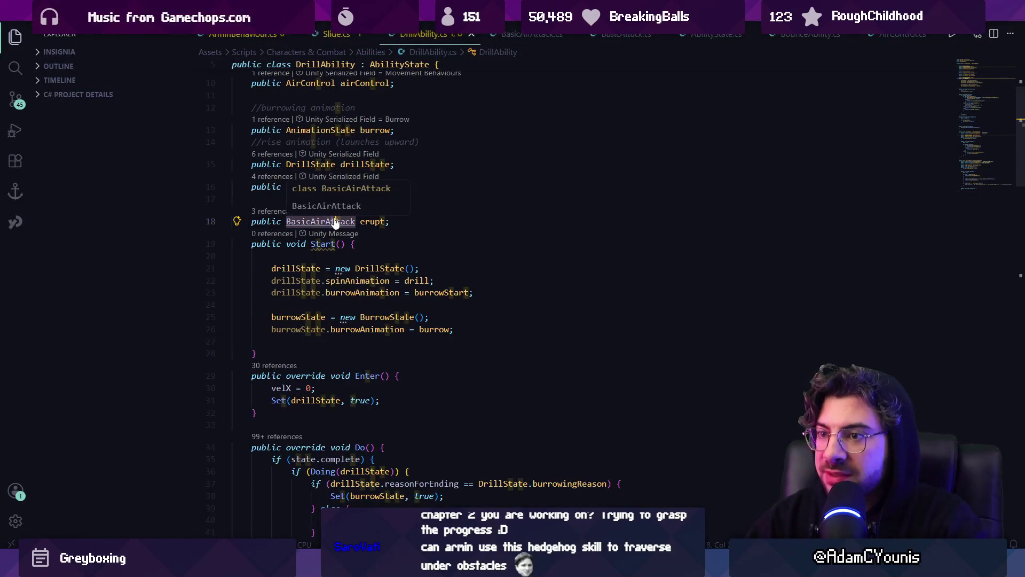
pyautogui.keyDown('ctrl'); pyautogui.click(331, 221); pyautogui.keyUp('ctrl')
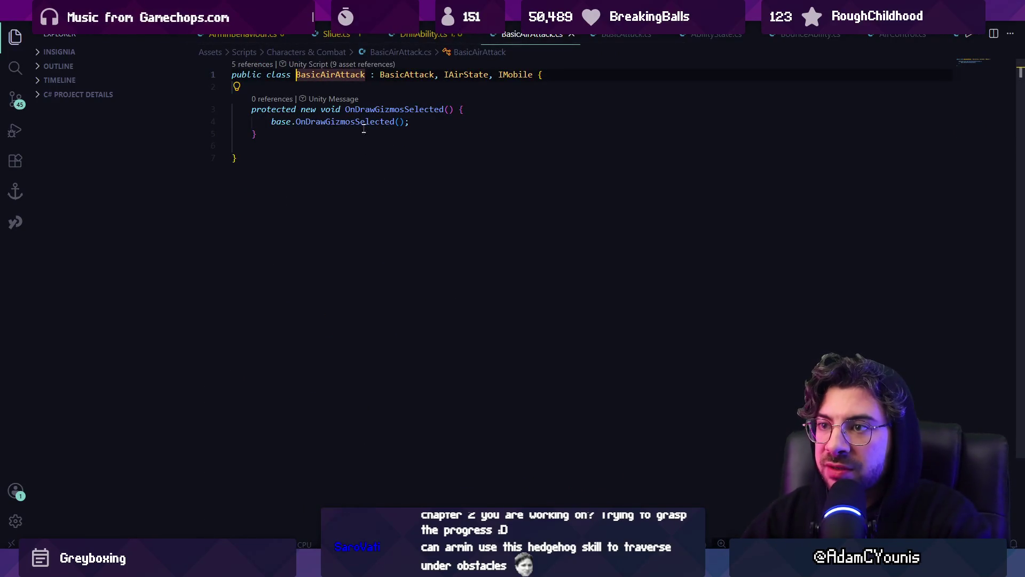
pyautogui.keyDown('ctrl'); pyautogui.click(394, 76); pyautogui.keyUp('ctrl')
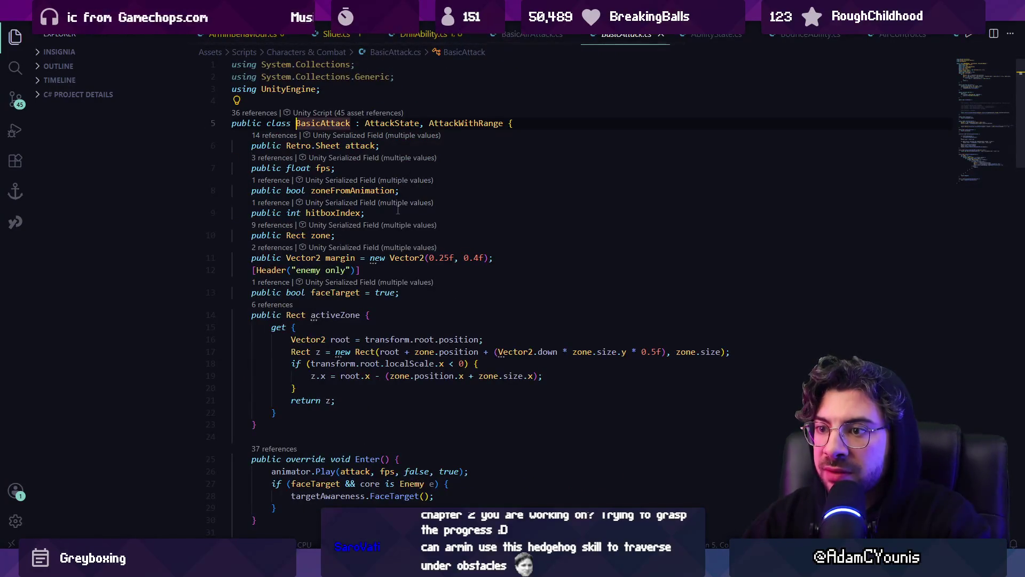
pyautogui.scroll(-3, 397, 302)
# - Search BasicAttack.cs for 'complete(' calls
pyautogui.hotkey('ctrl', 'f')
pyautogui.write('complete')
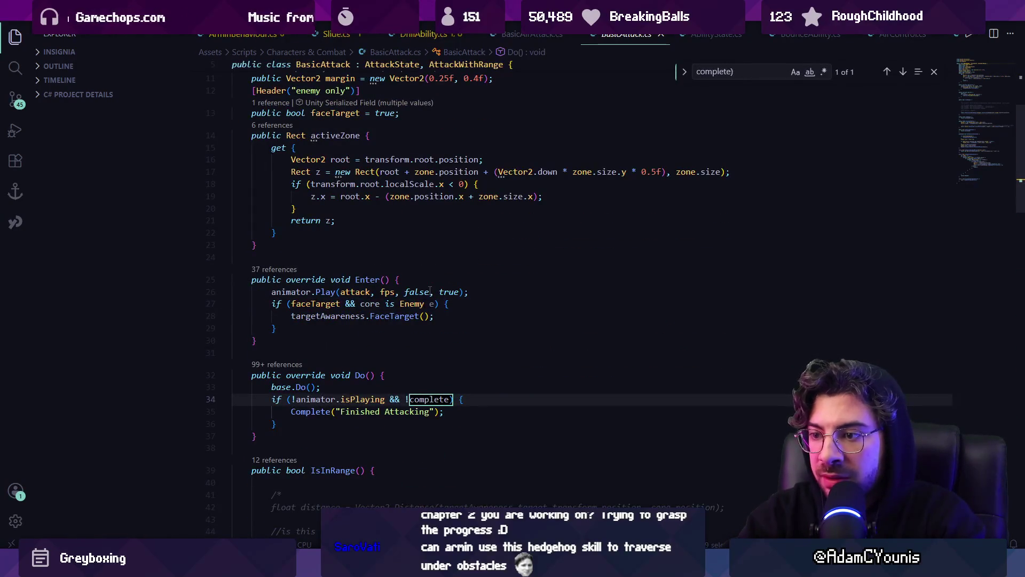
pyautogui.press('BackSpace')
pyautogui.write('(')
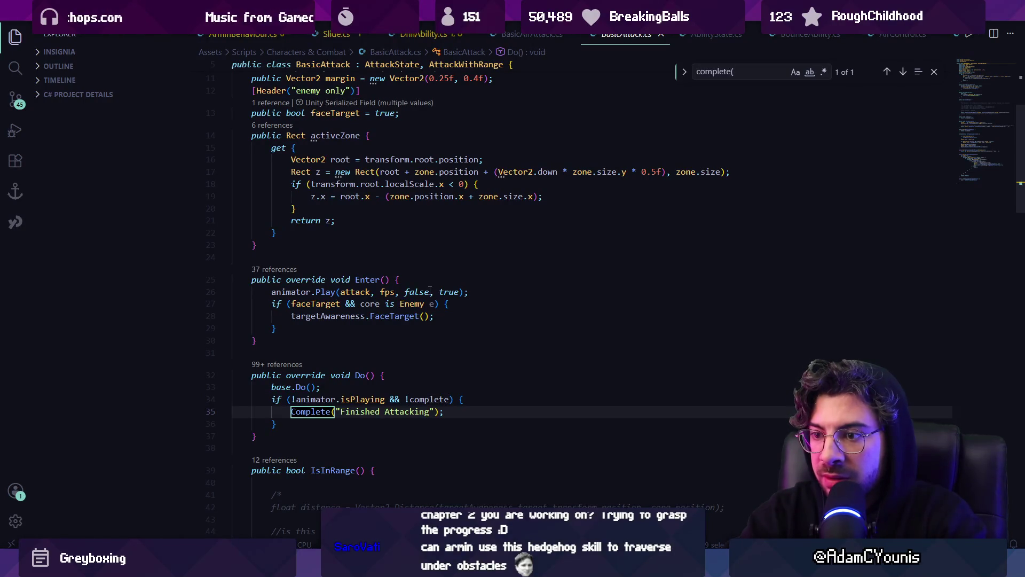
pyautogui.scroll(-3, 357, 379)
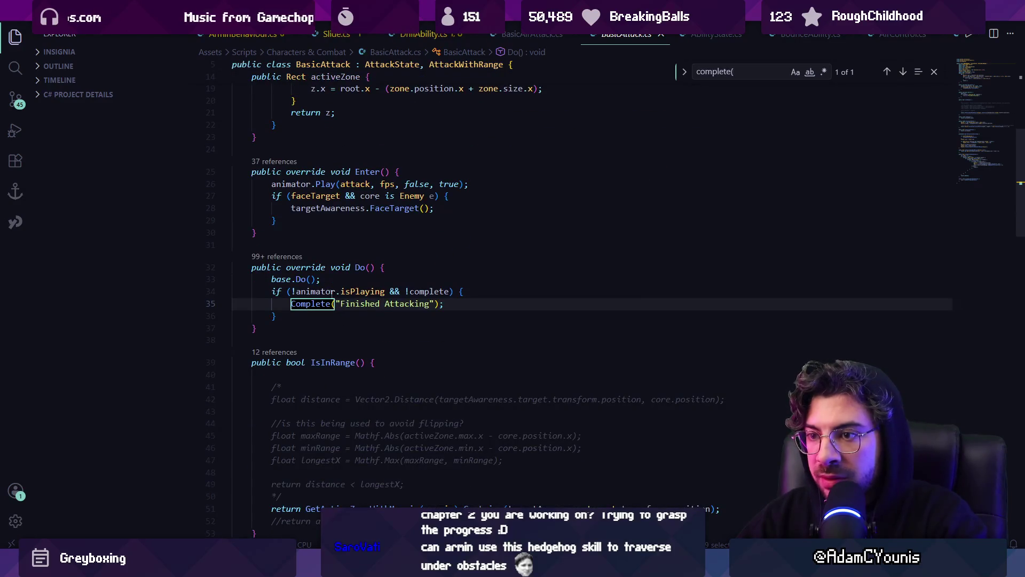
# - Inspect Do()'s animator isPlaying condition on line 34 and its Complete call on line 35
pyautogui.click(276, 291)
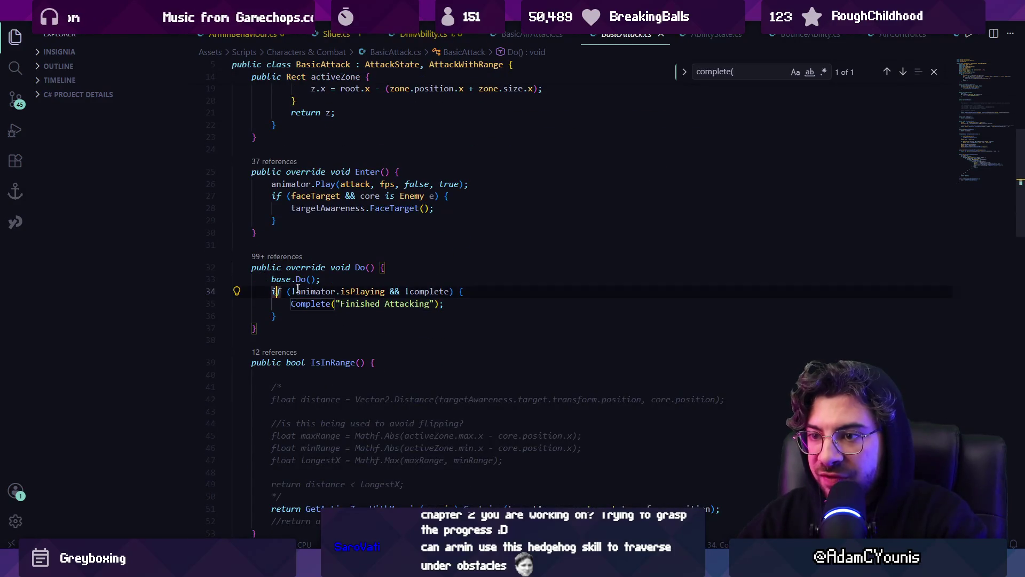
pyautogui.click(309, 291)
pyautogui.click(360, 291)
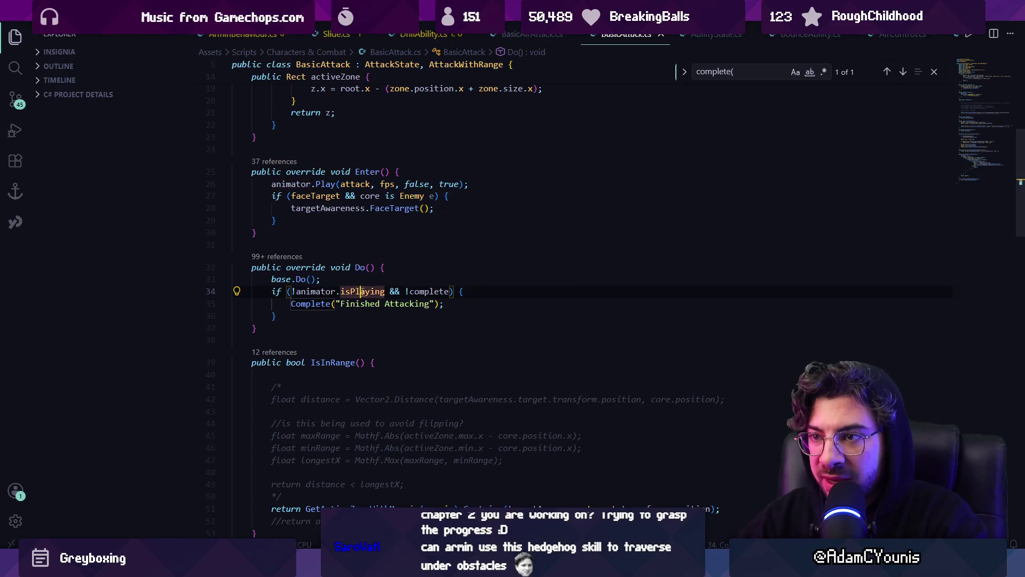
pyautogui.click(427, 291)
pyautogui.click(293, 303)
pyautogui.moveTo(293, 303); pyautogui.dragTo(431, 303)
# - Scroll the file, search 'exitcomplete(', and glance at Unity before returning to line 34
pyautogui.scroll(-5, 436, 313)
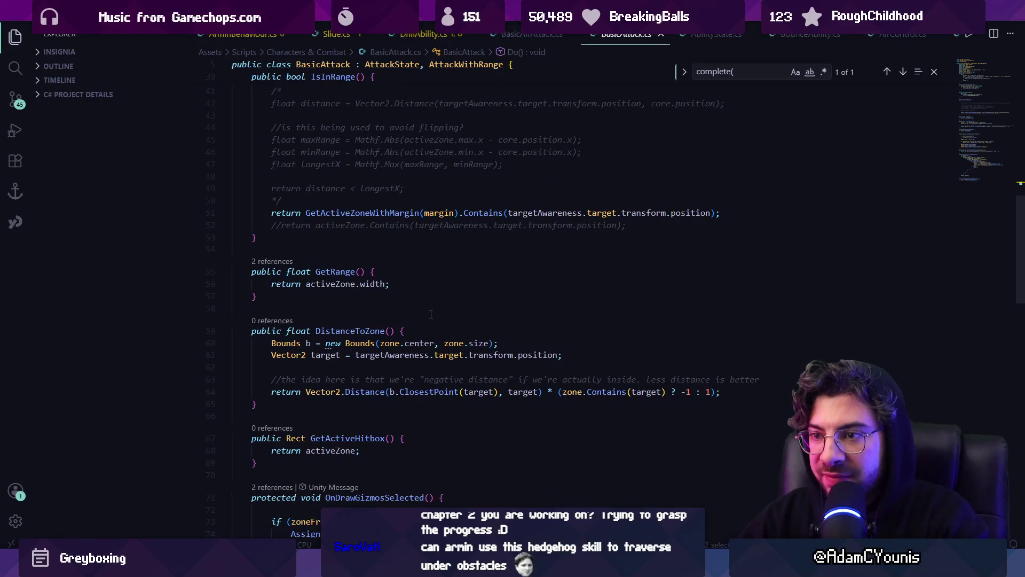
pyautogui.scroll(-7, 431, 314)
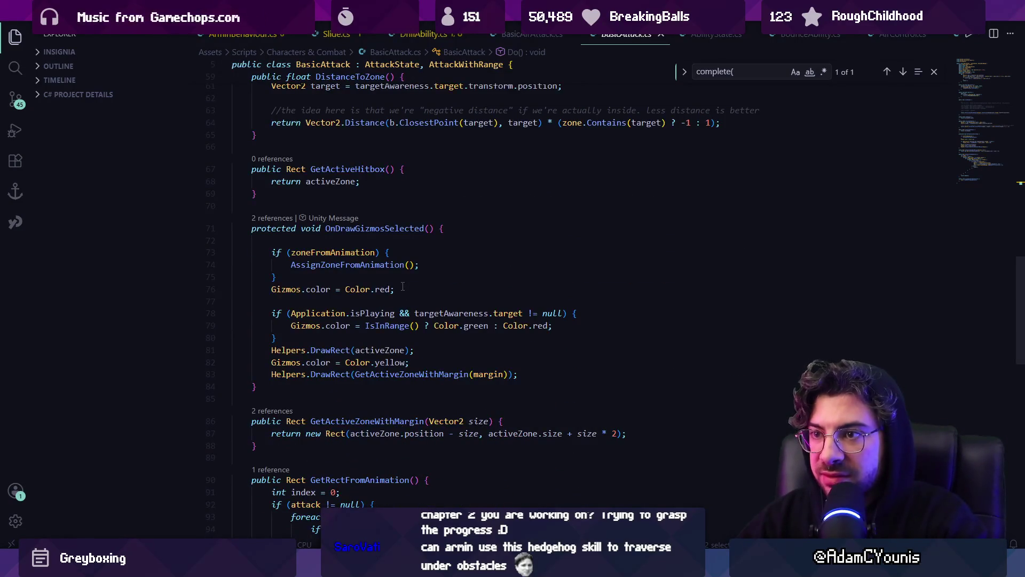
pyautogui.scroll(-10, 404, 287)
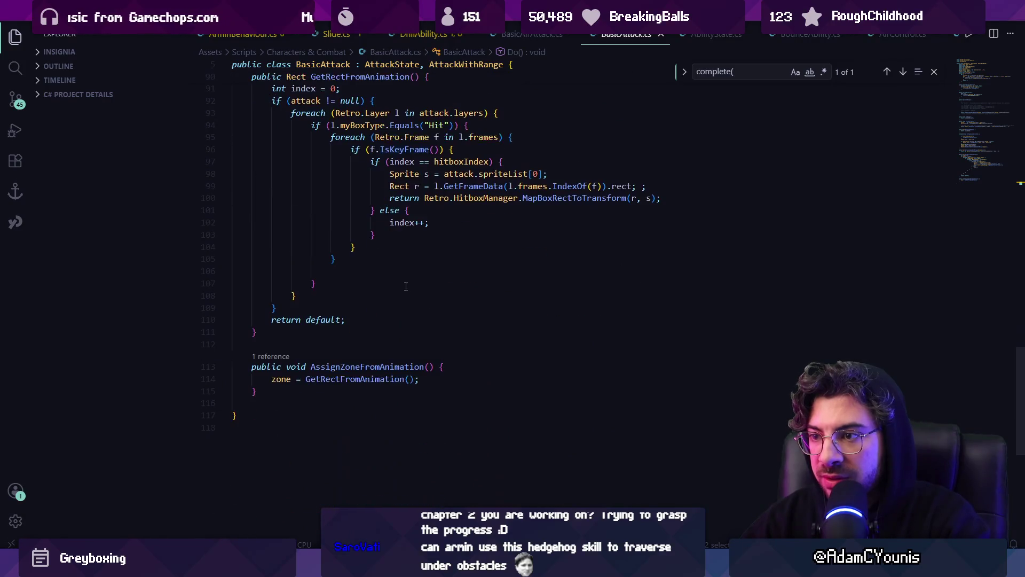
pyautogui.scroll(4, 404, 284)
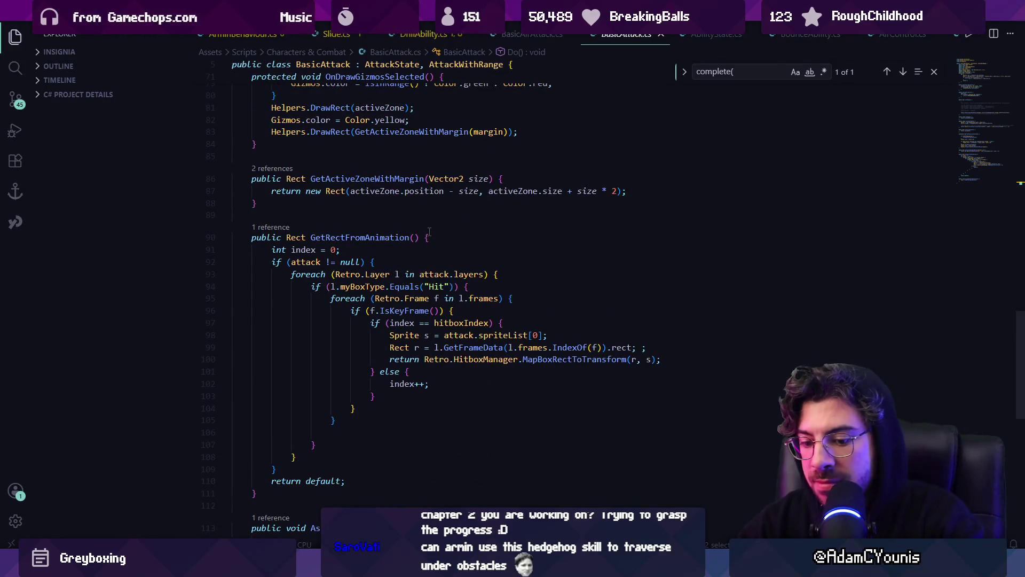
pyautogui.write('exitcomplete(')
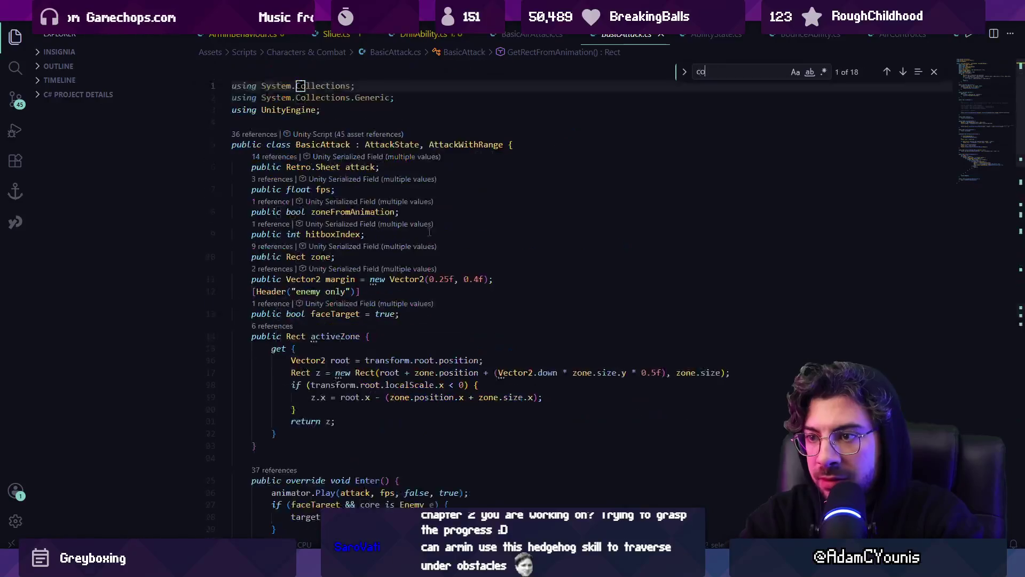
pyautogui.press('Escape')
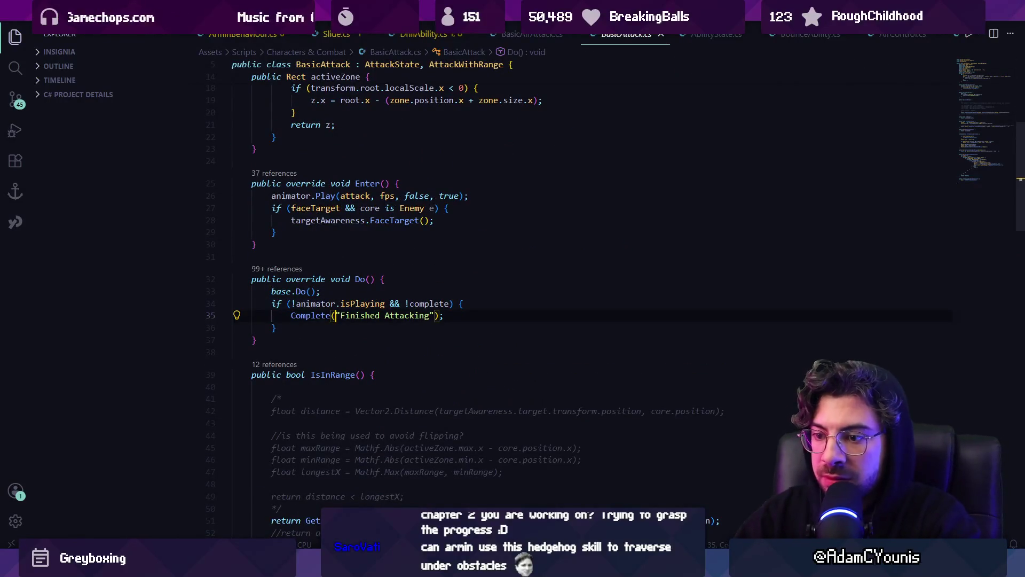
pyautogui.hotkey('alt', 'Tab')
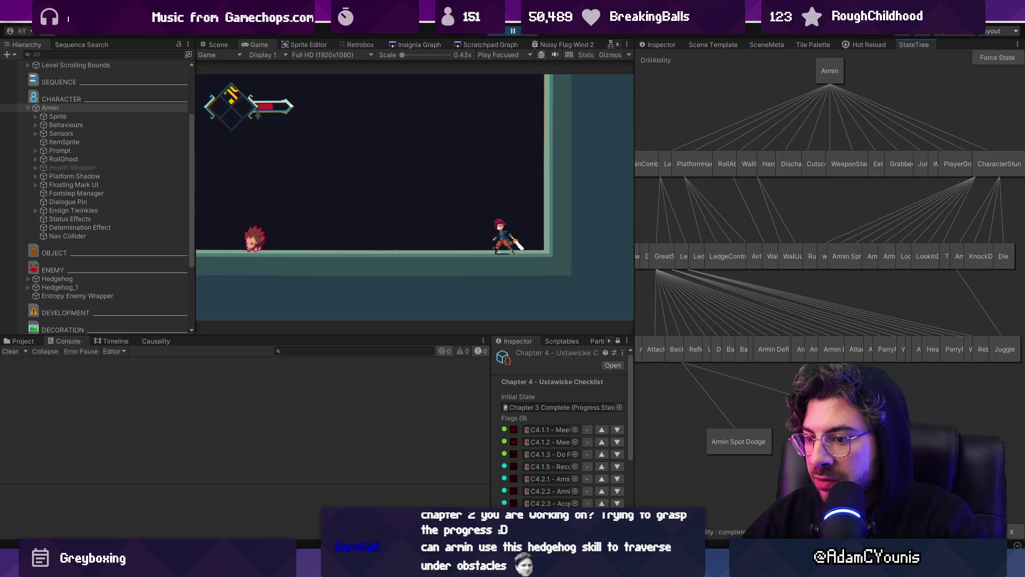
pyautogui.hotkey('alt', 'Tab')
pyautogui.click(492, 303)
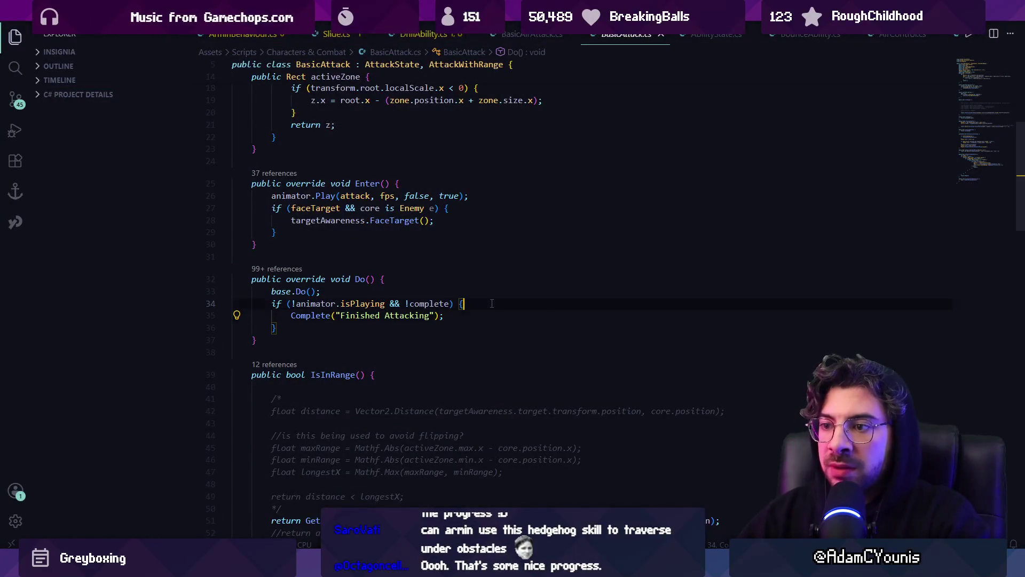
# - Try adding a Debug.Log line after line 34 in BasicAttack's Do(), then undo it
pyautogui.hotkey('alt', 'Left')
pyautogui.hotkey('alt', 'Left')
pyautogui.hotkey('alt', 'Left')
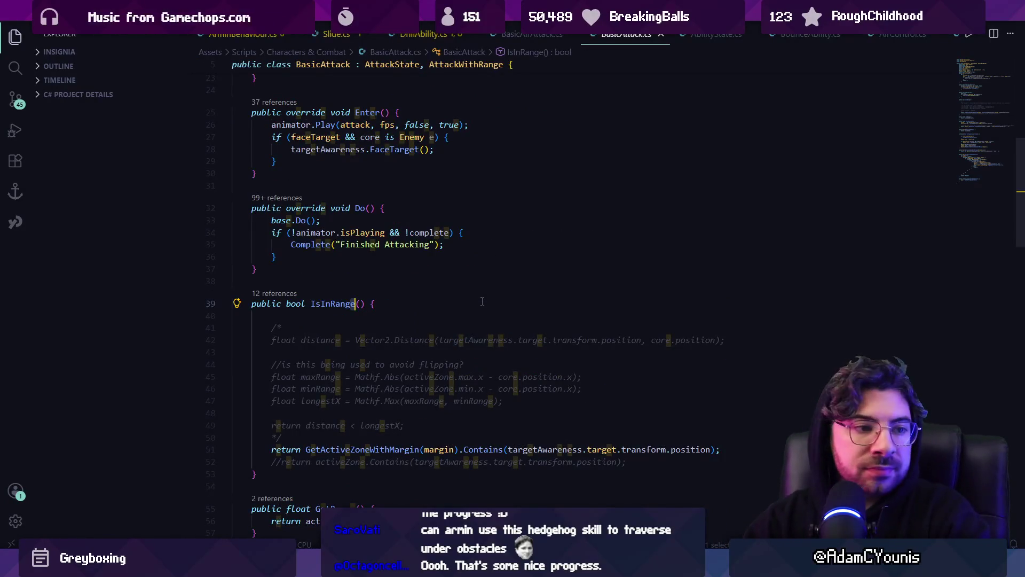
pyautogui.scroll(2, 435, 285)
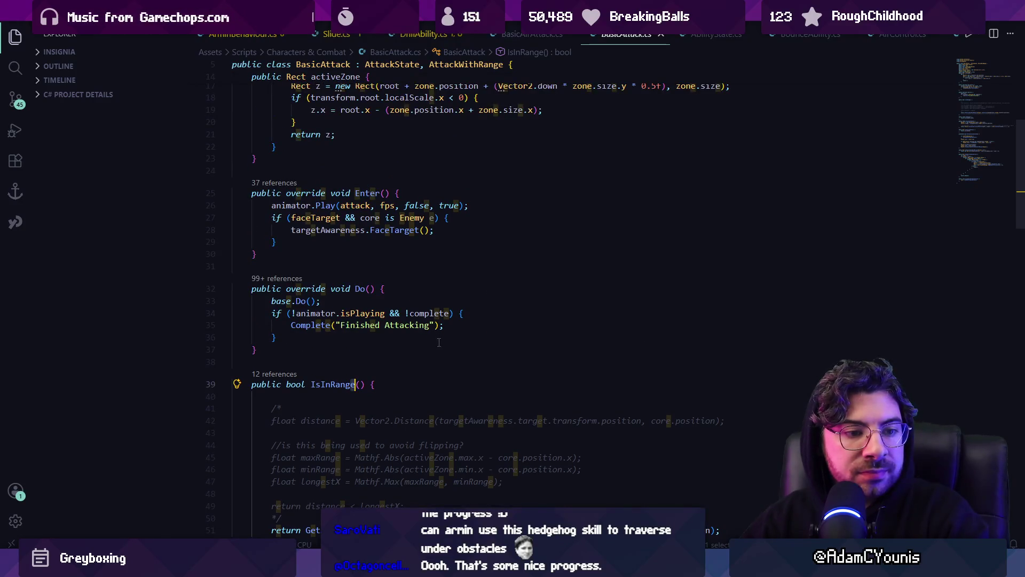
pyautogui.click(535, 315)
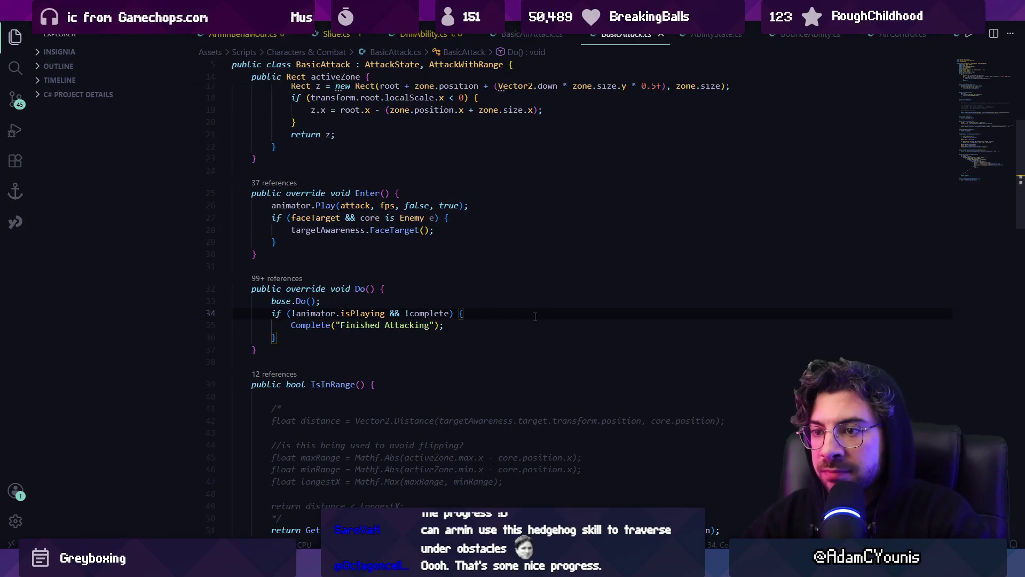
pyautogui.press('Return')
pyautogui.write('Debug.Log')
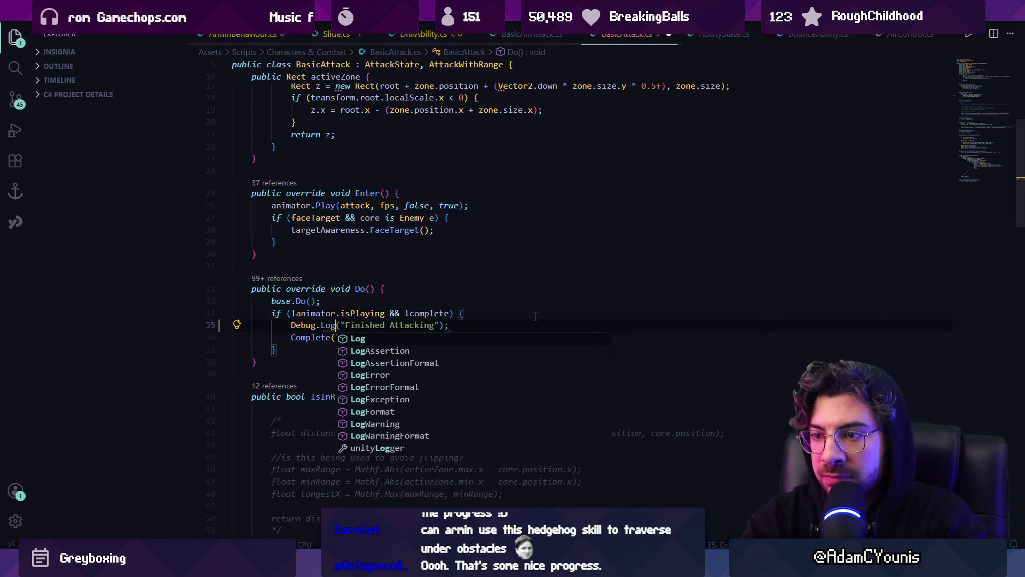
pyautogui.press('Escape')
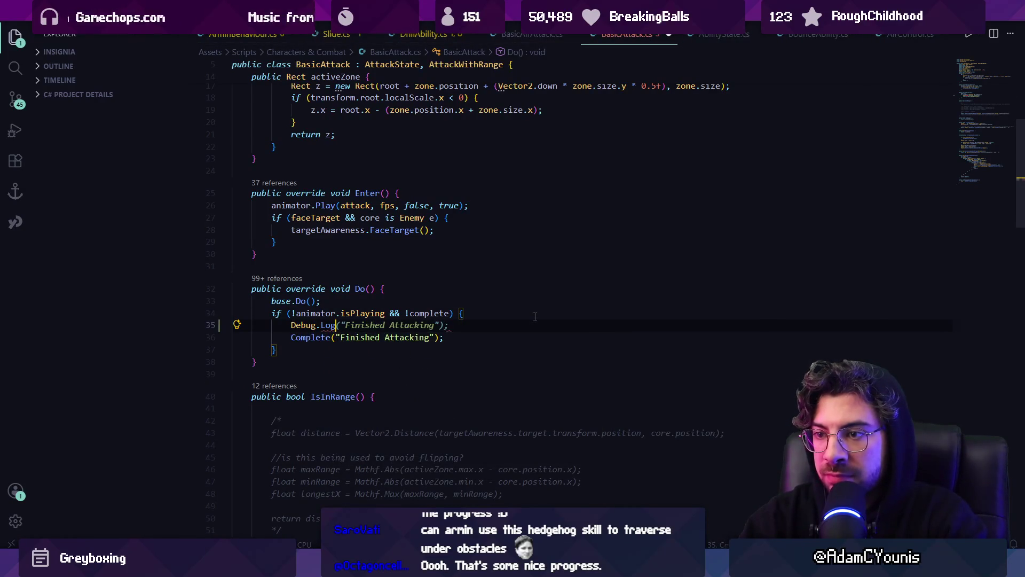
pyautogui.hotkey('ctrl', 'z')
pyautogui.hotkey('ctrl', 'z')
pyautogui.hotkey('ctrl', 'z')
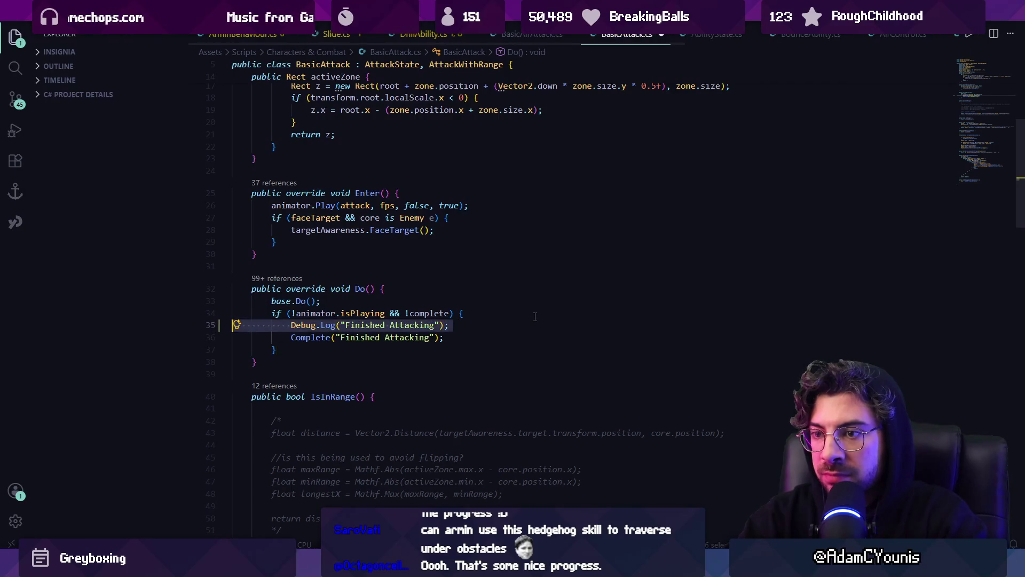
# - Switch to DrillAbility.cs and locate the erupt branch's finished erupting Complete call
pyautogui.press('super')
pyautogui.press('super')
pyautogui.hotkey('ctrl', 'Tab')
pyautogui.hotkey('ctrl', 'Tab')
pyautogui.hotkey('ctrl', 'Tab')
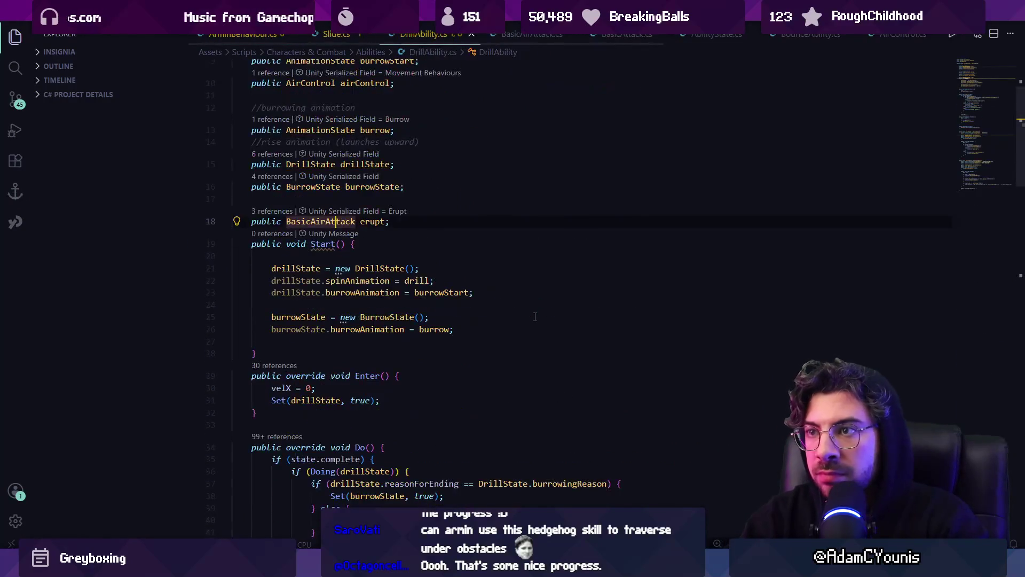
pyautogui.hotkey('ctrl', 'f')
pyautogui.write('iffinished edup')
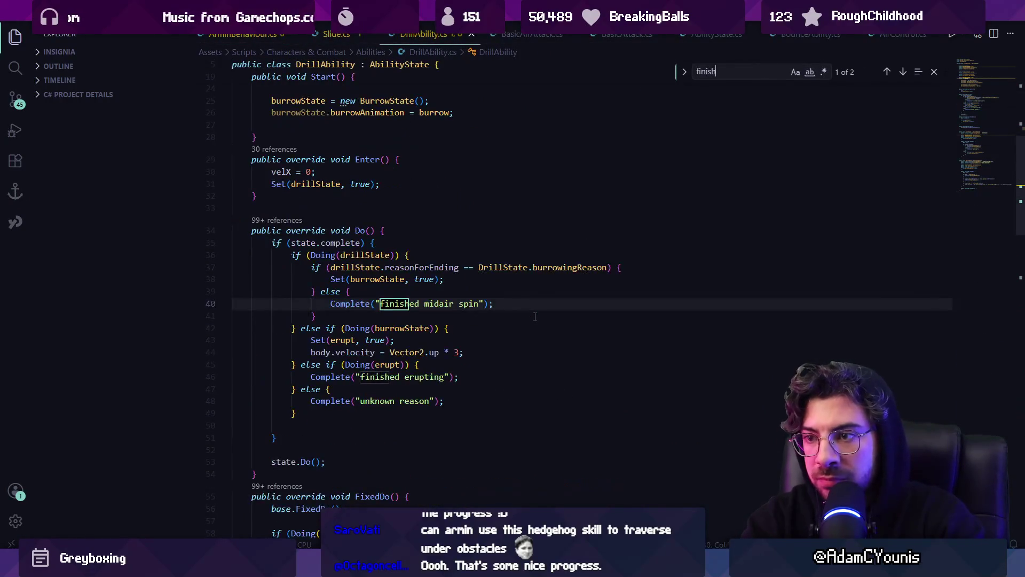
pyautogui.press('Escape')
pyautogui.press('Home')
pyautogui.press('Home')
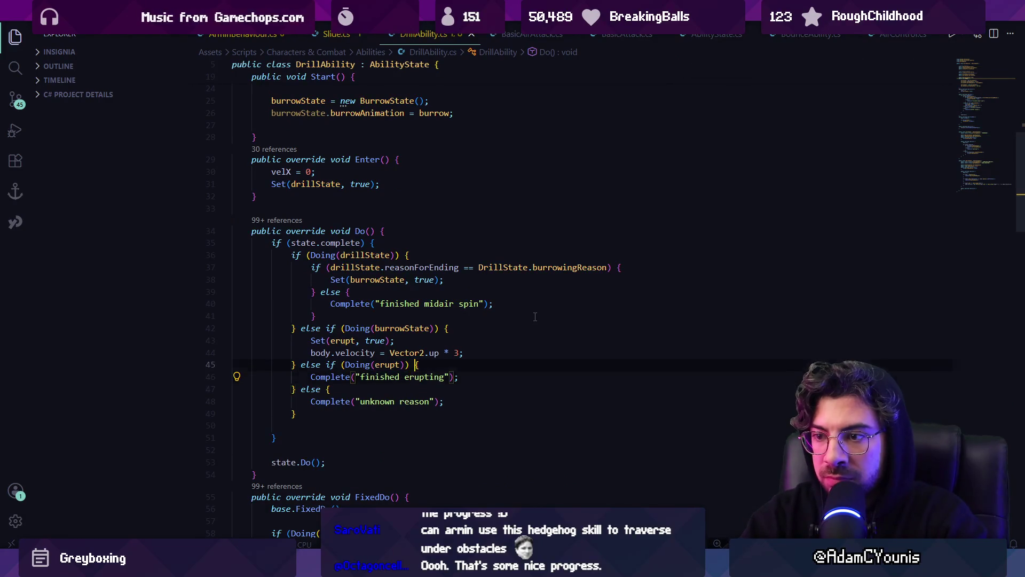
# - Insert Debug.Log(erupt.reasonForEnding) before that Complete call and resume the game in Unity
pyautogui.hotkey('ctrl', 'v')
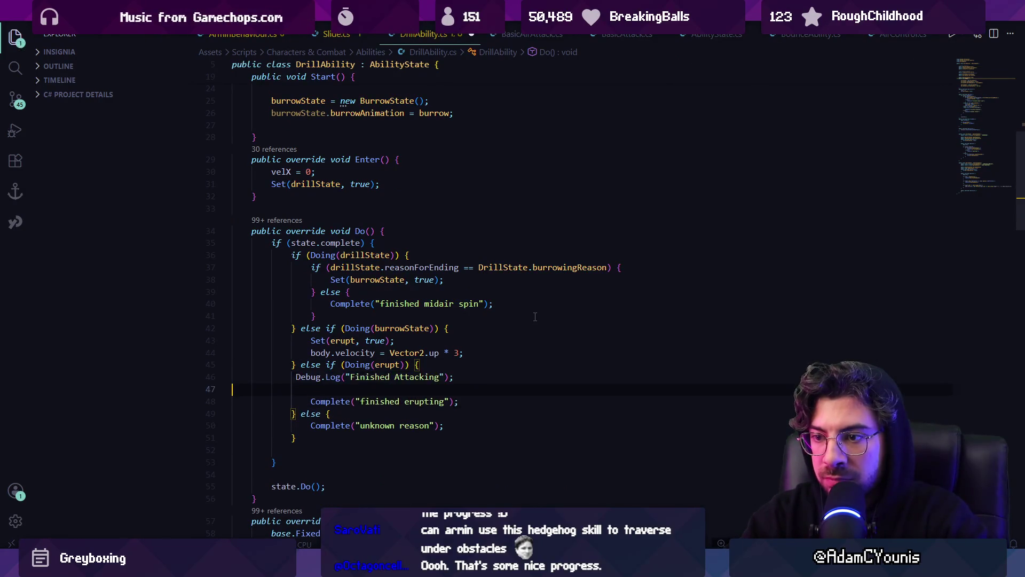
pyautogui.press('Left')
pyautogui.press('Left')
pyautogui.hotkey('ctrl', 'shift', 'Left')
pyautogui.hotkey('ctrl', 'shift', 'Left')
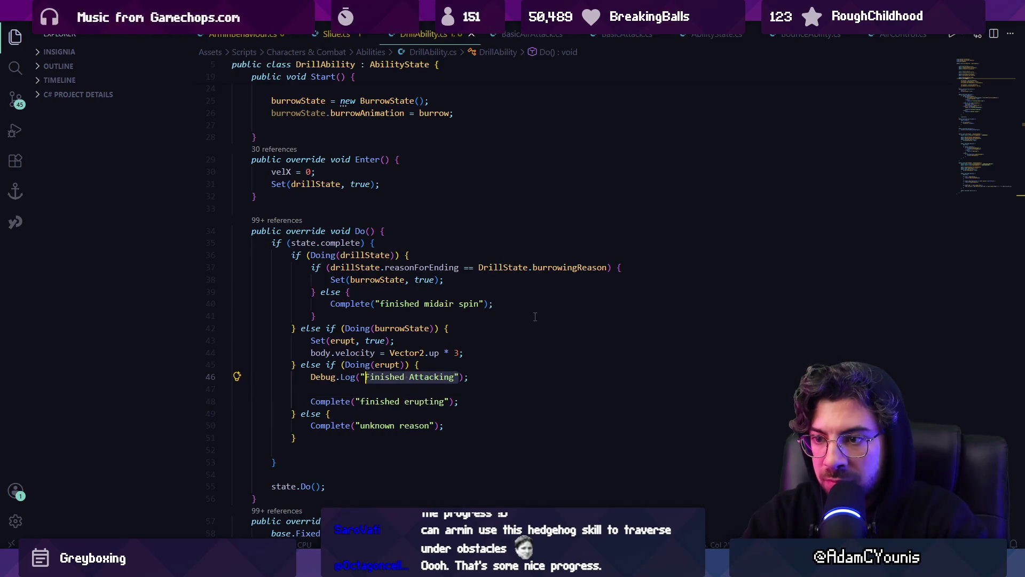
pyautogui.press('BackSpace')
pyautogui.press('BackSpace')
pyautogui.write('erupt.reasonForEnding')
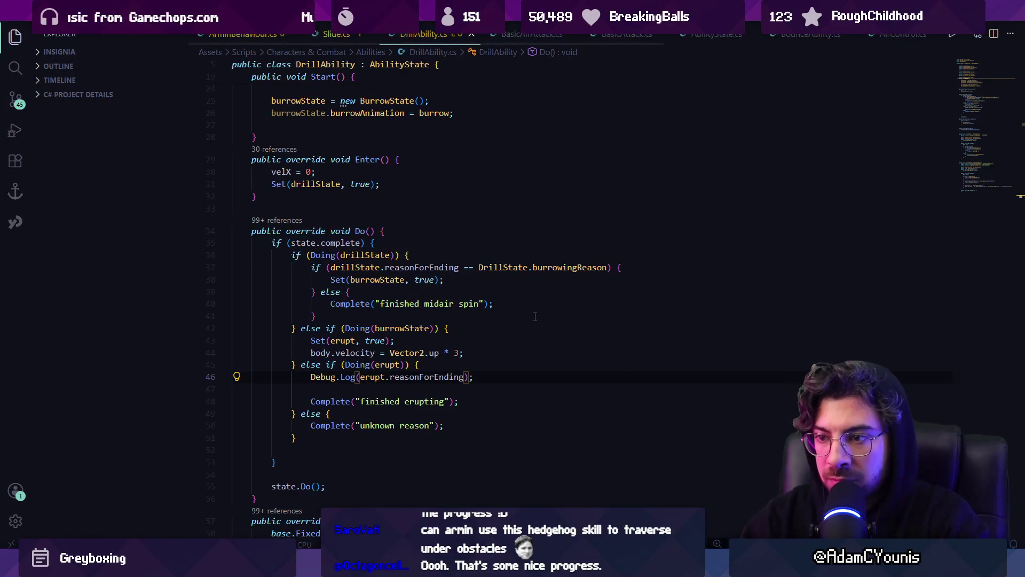
pyautogui.hotkey('alt', 'Tab')
pyautogui.click(512, 31)
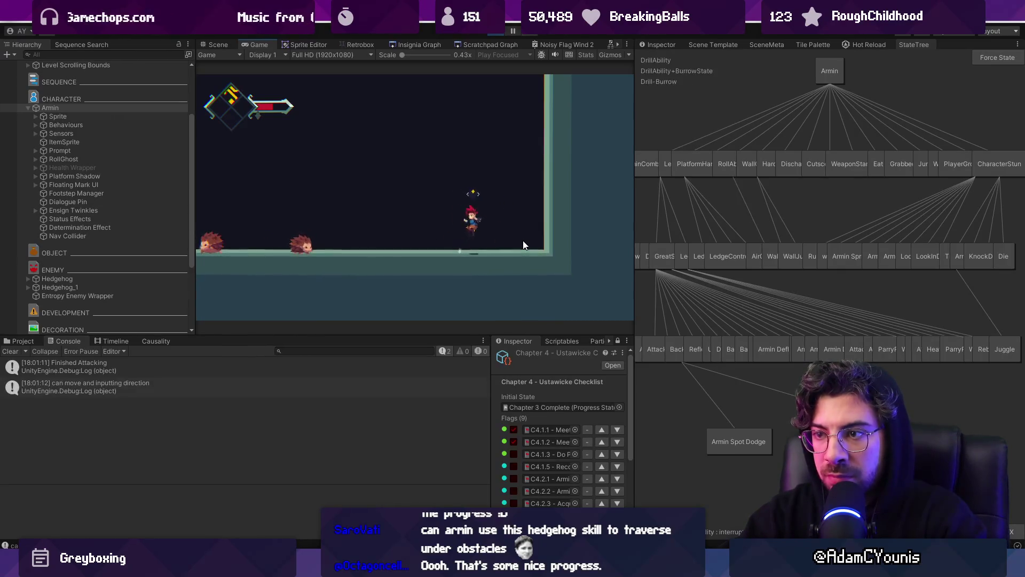
# - Open the 'can move and inputting direction' log's stack trace and jump to DrillAbility.cs line 46
pyautogui.click(186, 387)
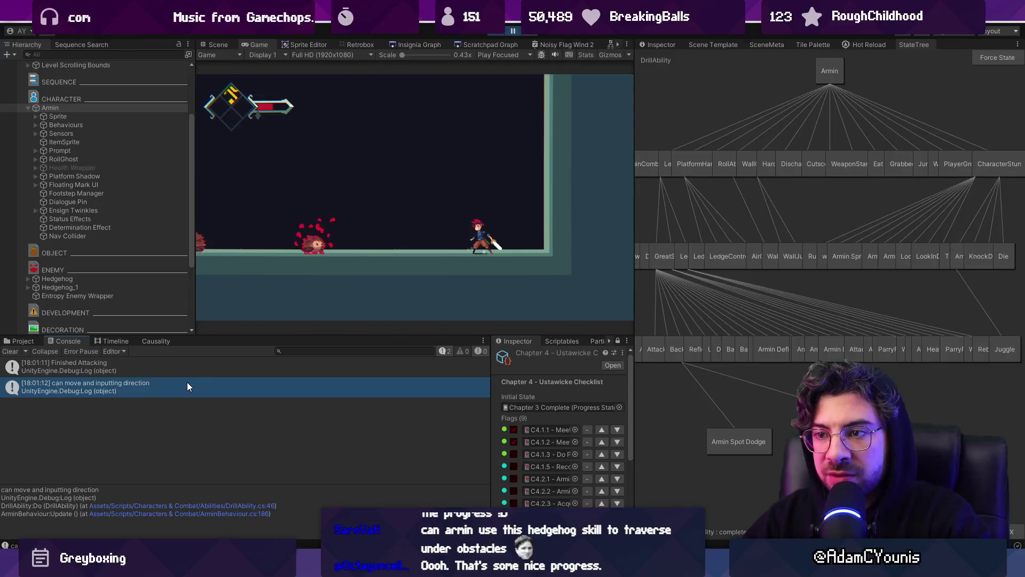
pyautogui.doubleClick(187, 383)
pyautogui.doubleClick(396, 303)
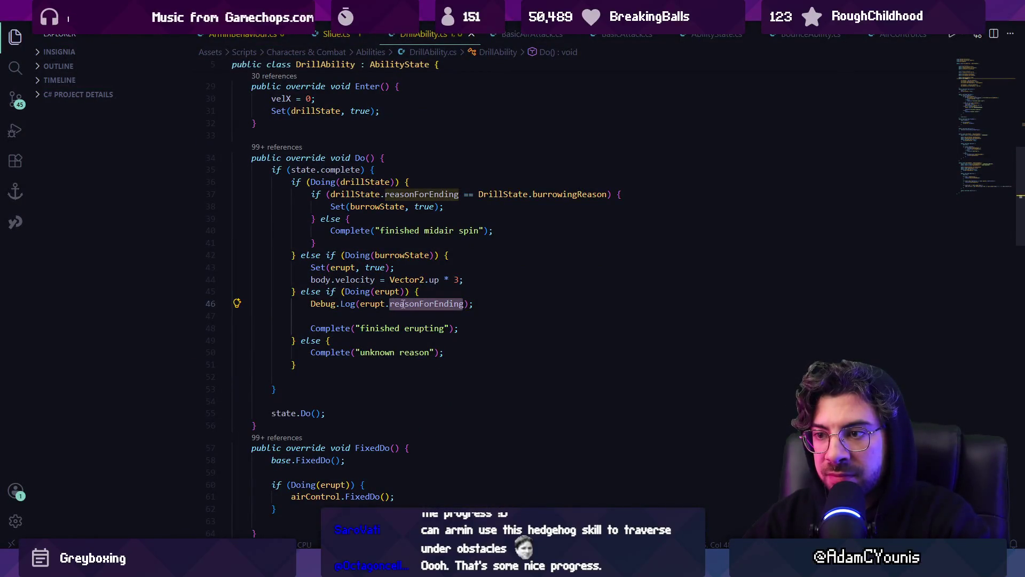
# - Search the project for the 'can move and' message and open its BehaviourState.cs match
pyautogui.click(405, 303)
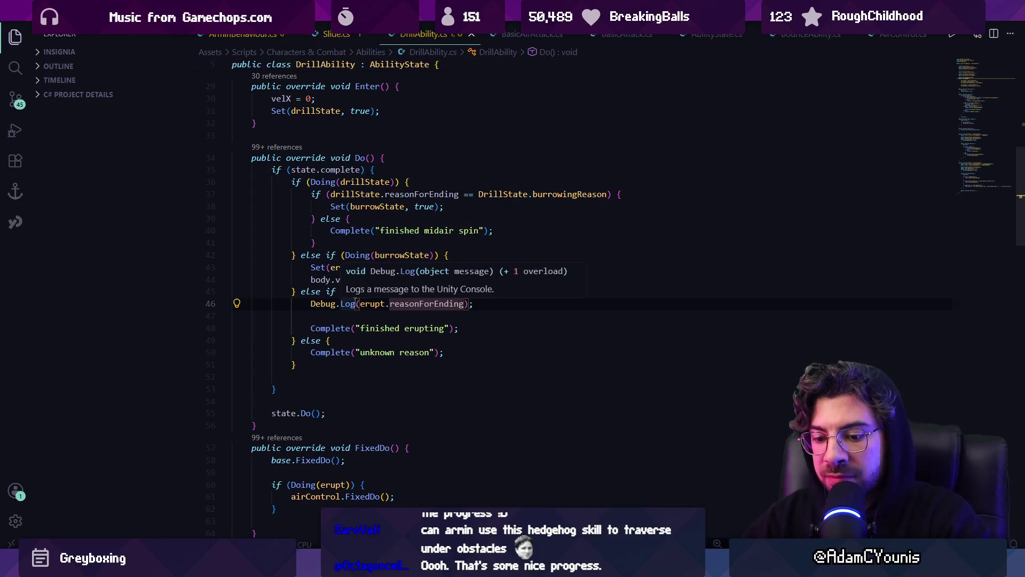
pyautogui.hotkey('ctrl', 'shift', 'f')
pyautogui.write('can move an')
pyautogui.write('d')
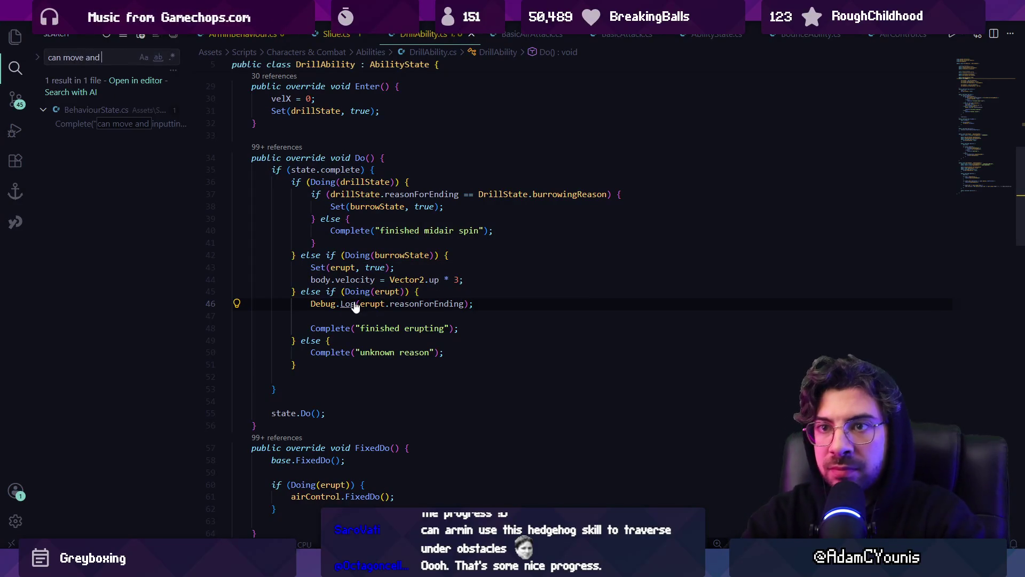
pyautogui.click(118, 130)
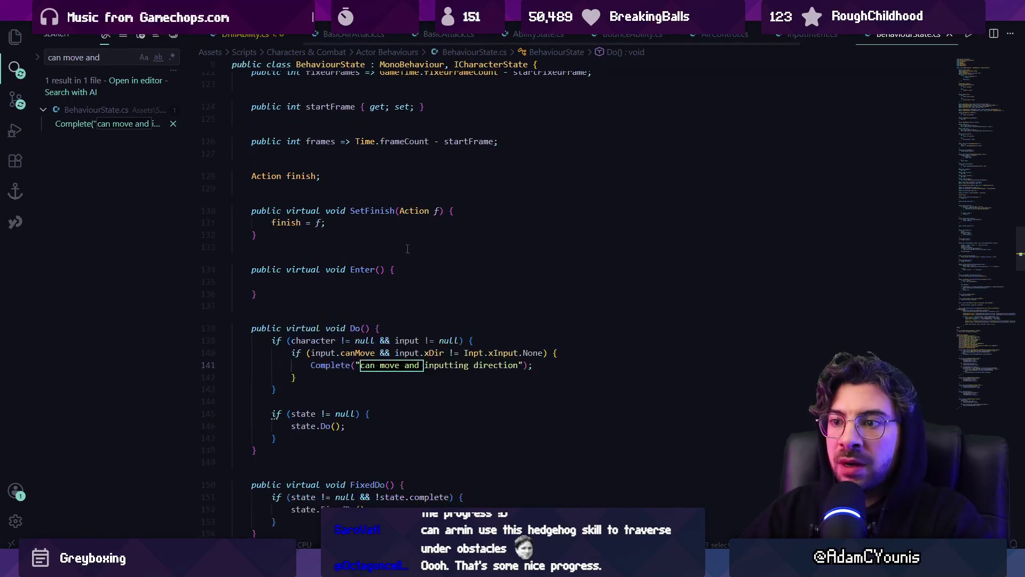
# - Review Do()'s movement check: the character null check, xInput direction test, and Complete call
pyautogui.click(331, 365)
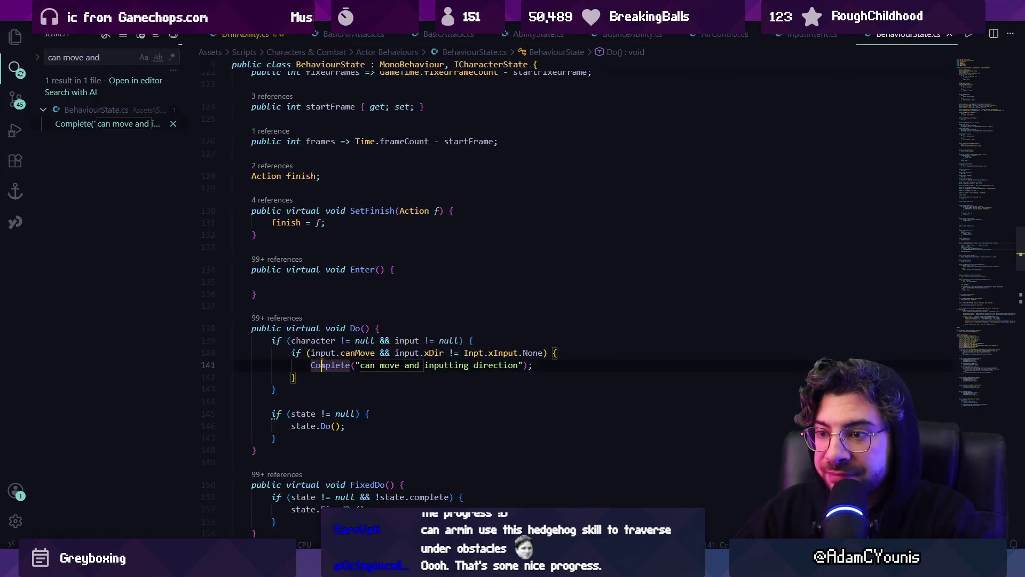
pyautogui.click(488, 352)
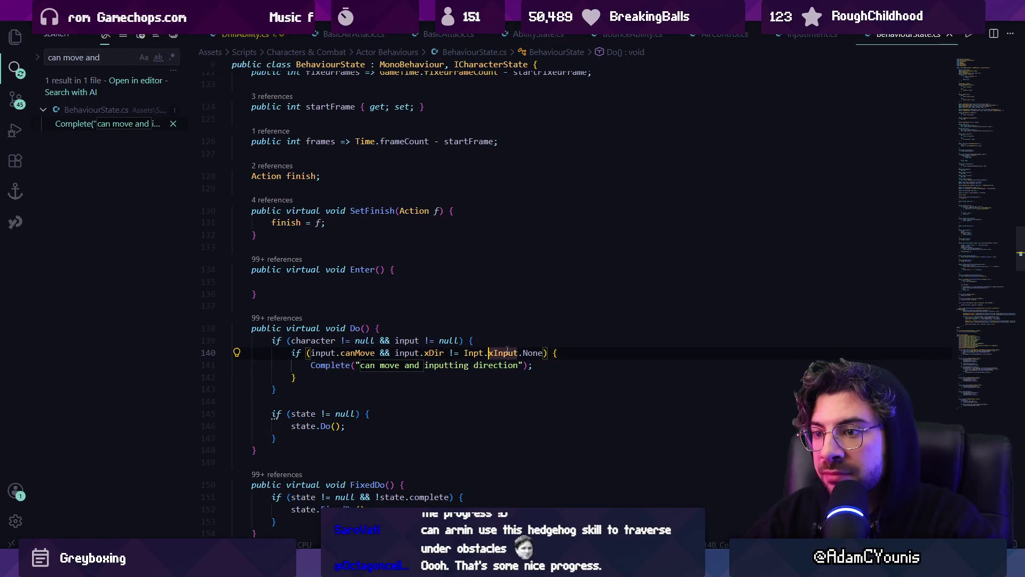
pyautogui.click(326, 340)
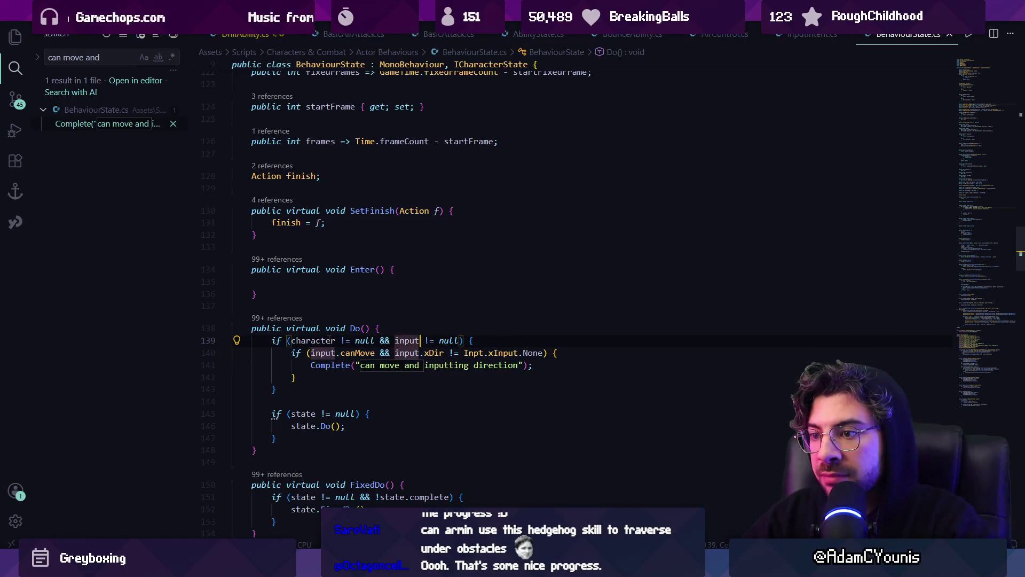
pyautogui.moveTo(295, 377); pyautogui.dragTo(287, 354)
pyautogui.click(323, 377)
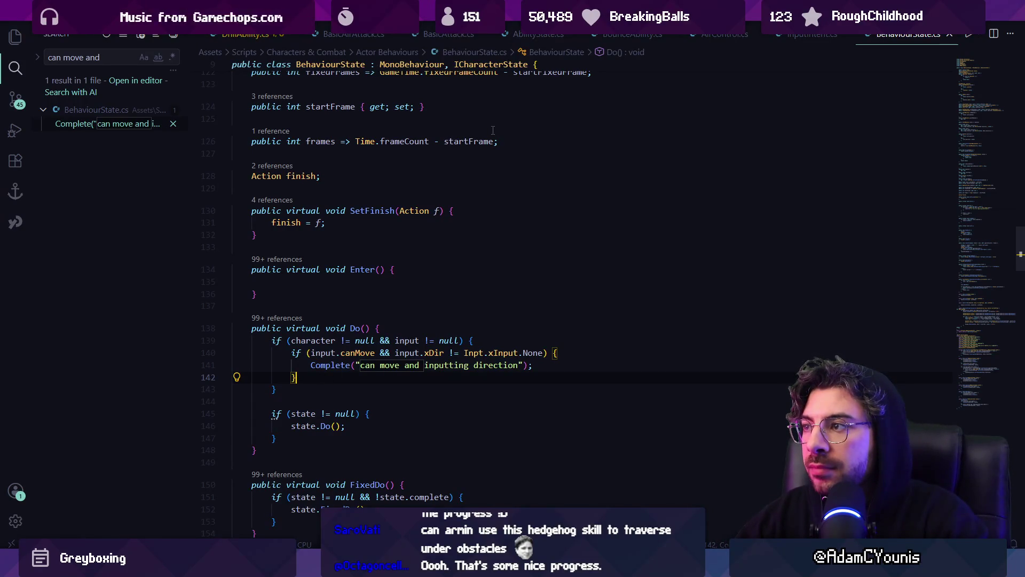
# - Close BehaviourState.cs and quick-open files matching 'bounceabi'
pyautogui.hotkey('ctrl', 'w')
pyautogui.hotkey('ctrl', 'p')
pyautogui.write('bounceabi')
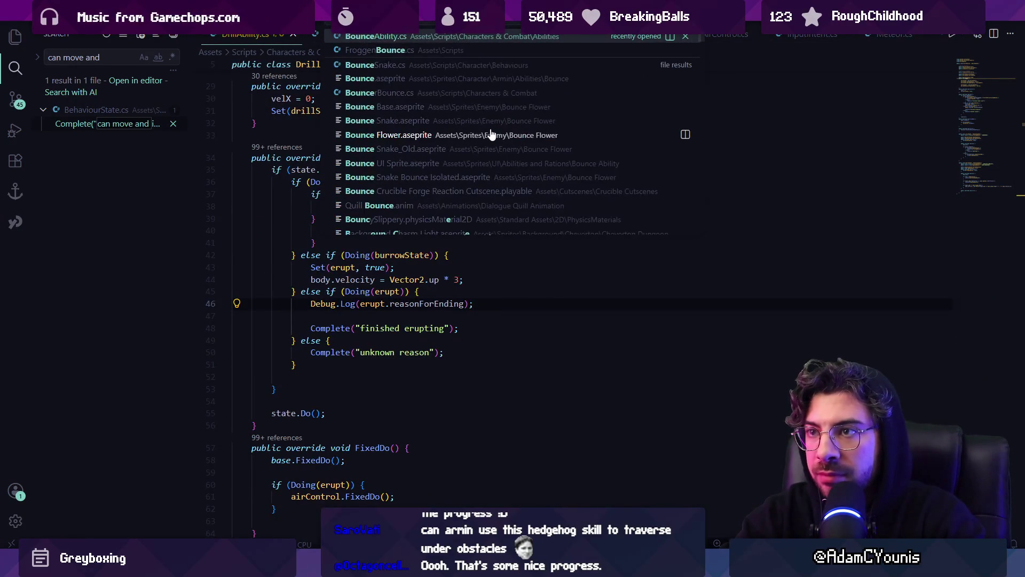
# - Open BounceAbility.cs and search it for 'canmove'
pyautogui.press('Return')
pyautogui.hotkey('ctrl', 'f')
pyautogui.write('canmnoiv')
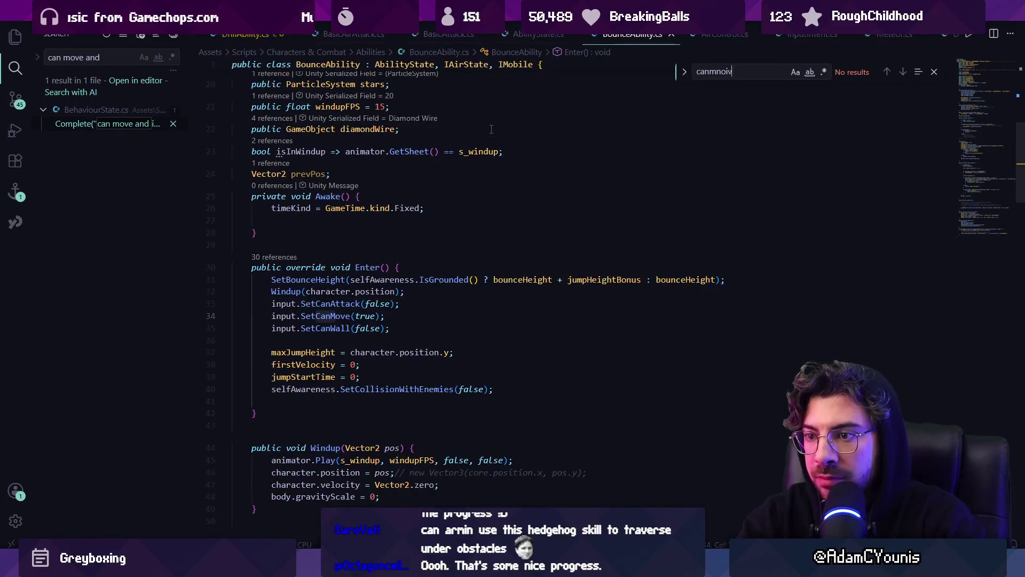
pyautogui.press('BackSpace')
pyautogui.press('BackSpace')
pyautogui.press('BackSpace')
pyautogui.press('BackSpace')
pyautogui.write('ove=')
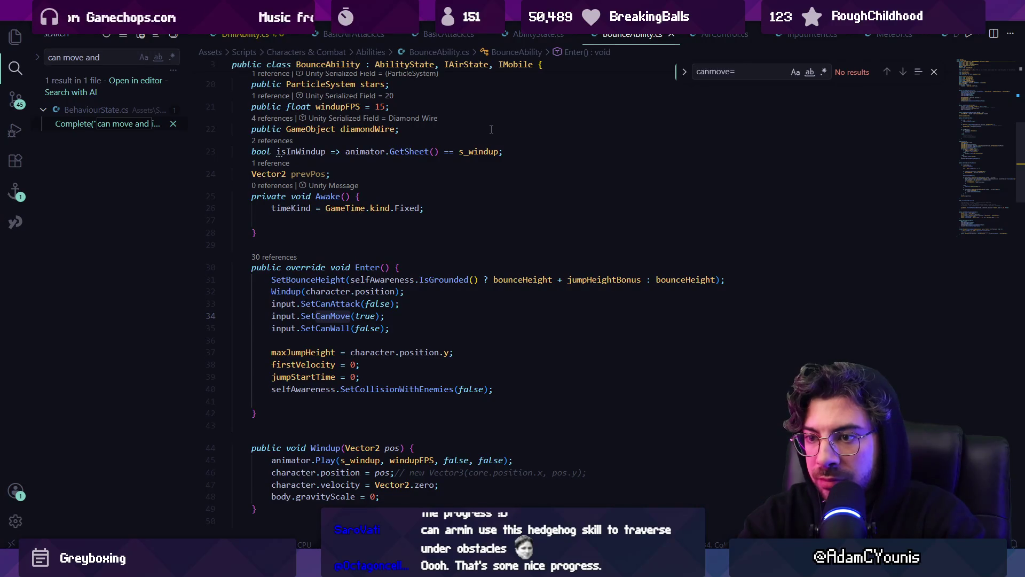
pyautogui.press('BackSpace')
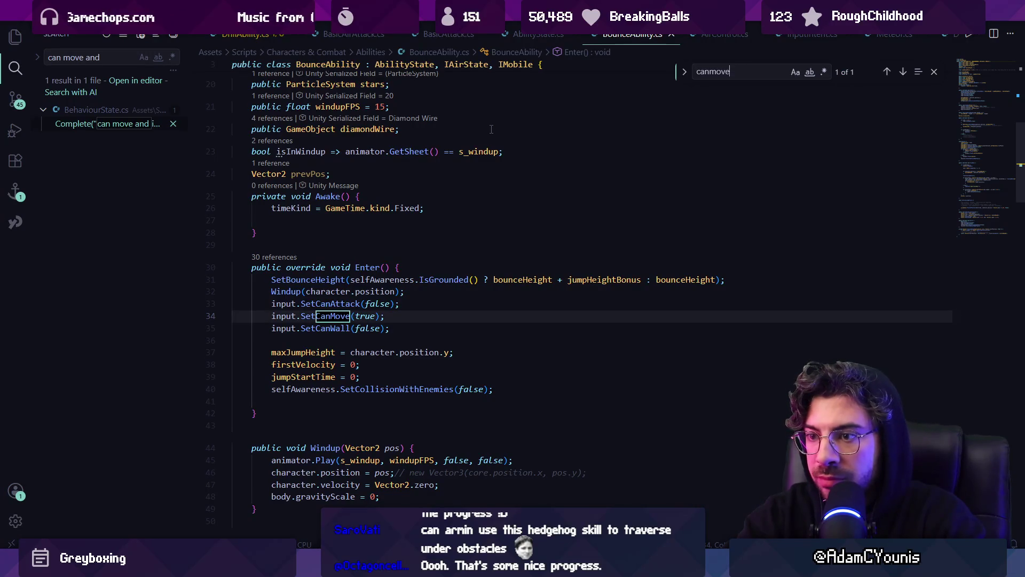
# - Refine the search to input.SetCanMove to find Enter's SetCanMove(true) call
pyautogui.hotkey('ctrl', 'a')
pyautogui.write('input.setvca')
pyautogui.press('BackSpace')
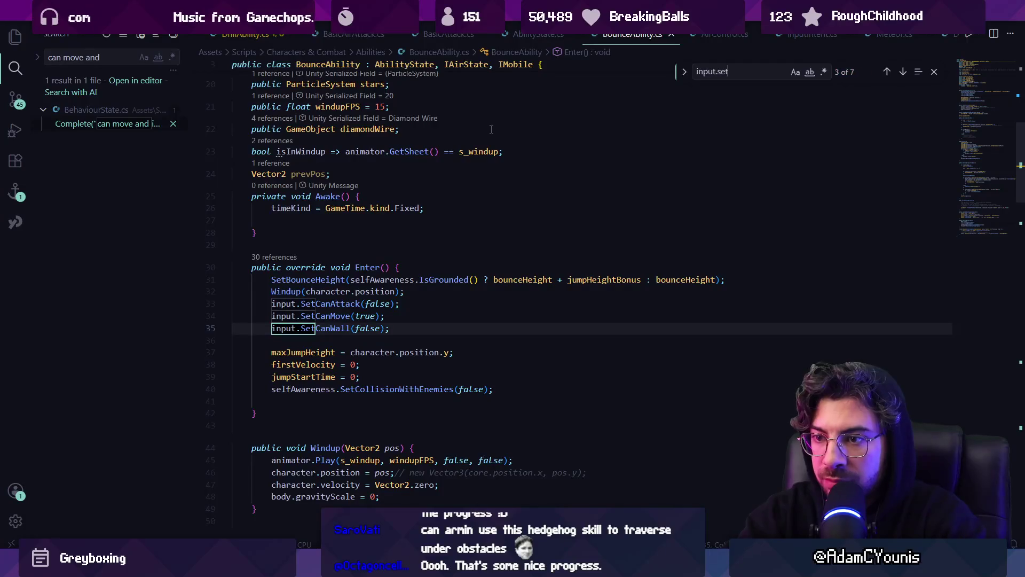
pyautogui.write('canmor')
pyautogui.press('BackSpace')
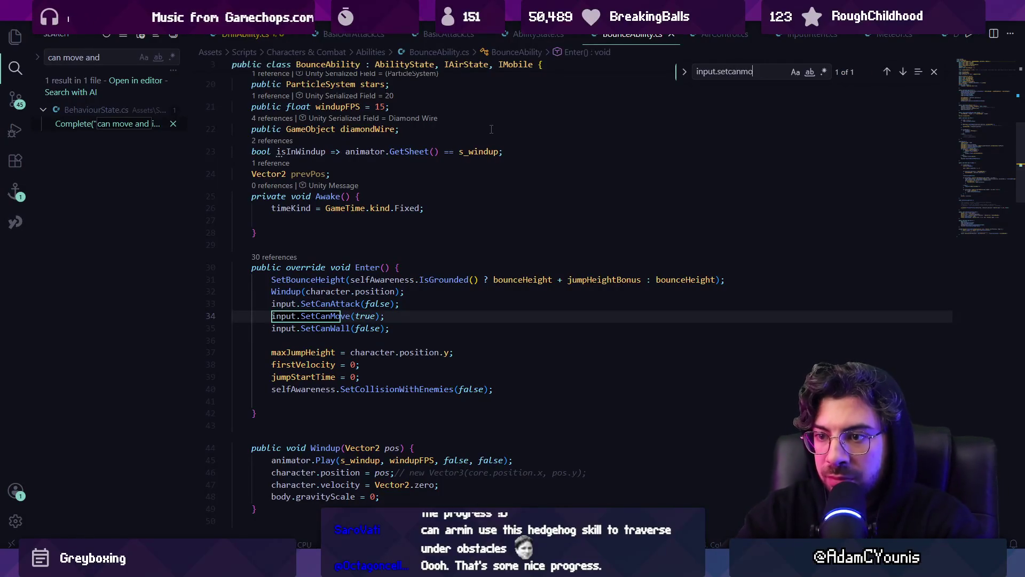
pyautogui.press('Escape')
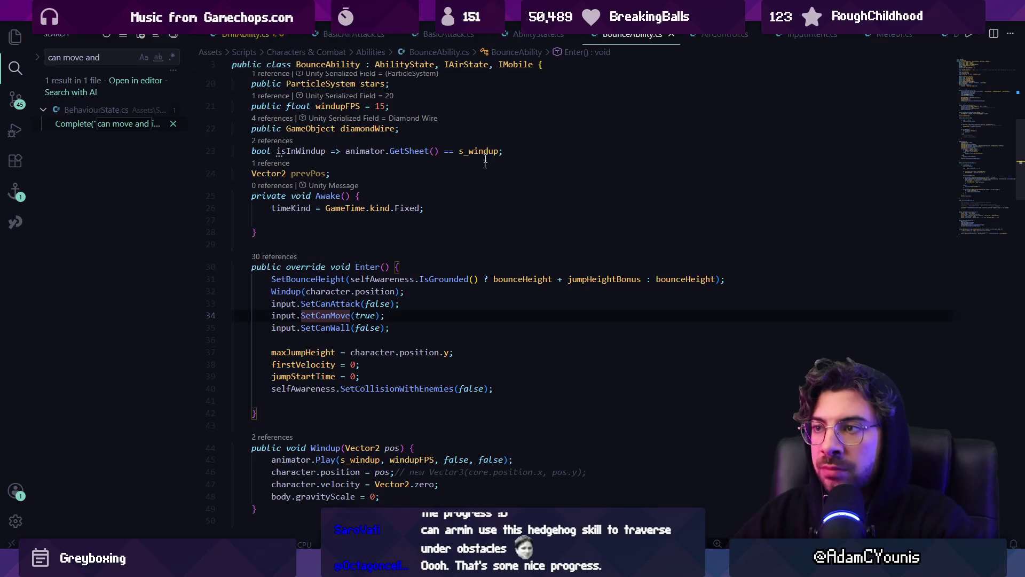
pyautogui.scroll(-3, 461, 268)
# - Search for 'complete(' to find FixedDo's "jump finished~!" call, then return to the file top
pyautogui.hotkey('ctrl', 'f')
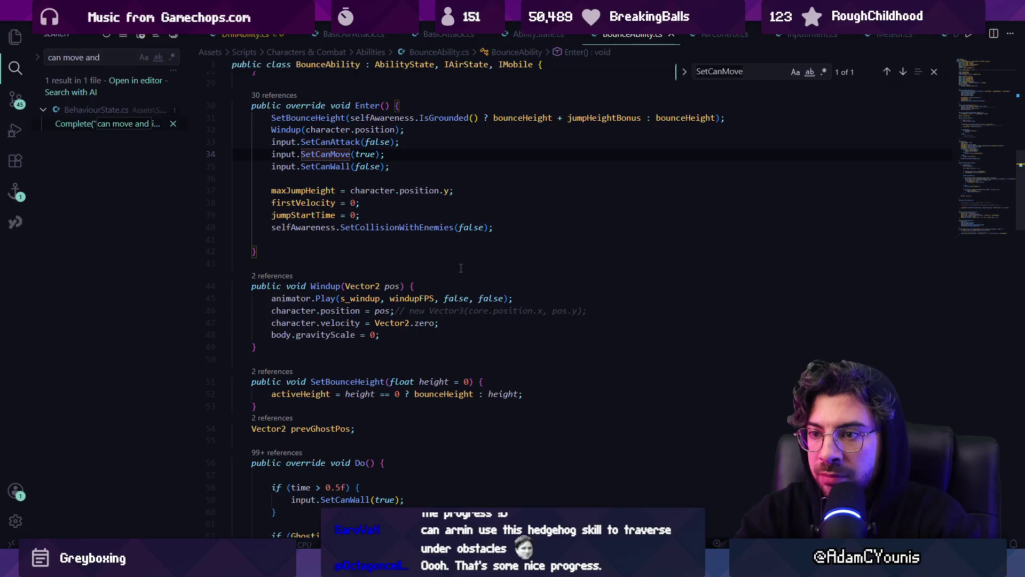
pyautogui.write('complete(')
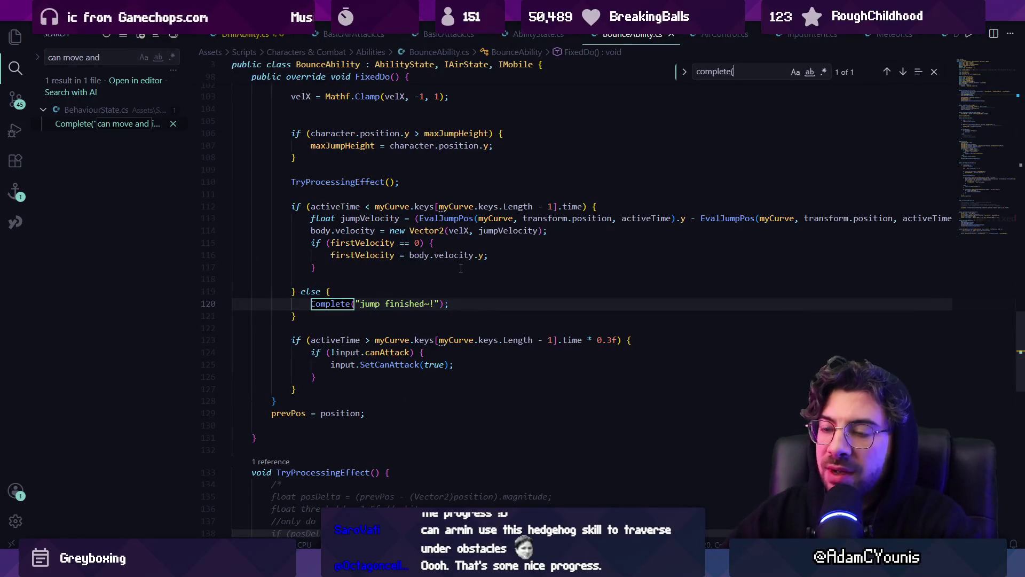
pyautogui.click(982, 71)
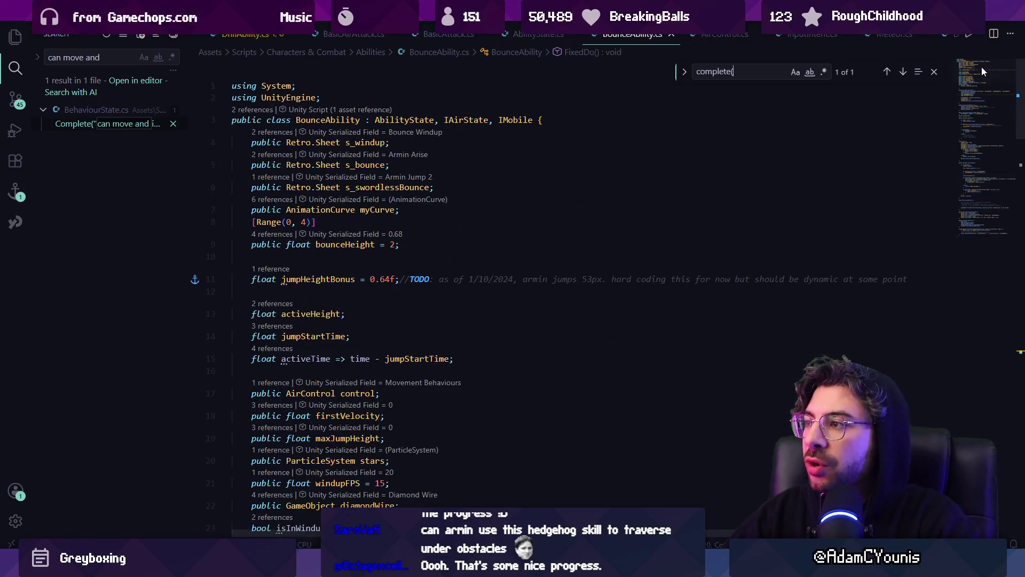
# - Peek BounceAbility's references, then follow AbilityState up to the BehaviourState base class
pyautogui.keyDown('ctrl'); pyautogui.click(356, 119); pyautogui.keyUp('ctrl')
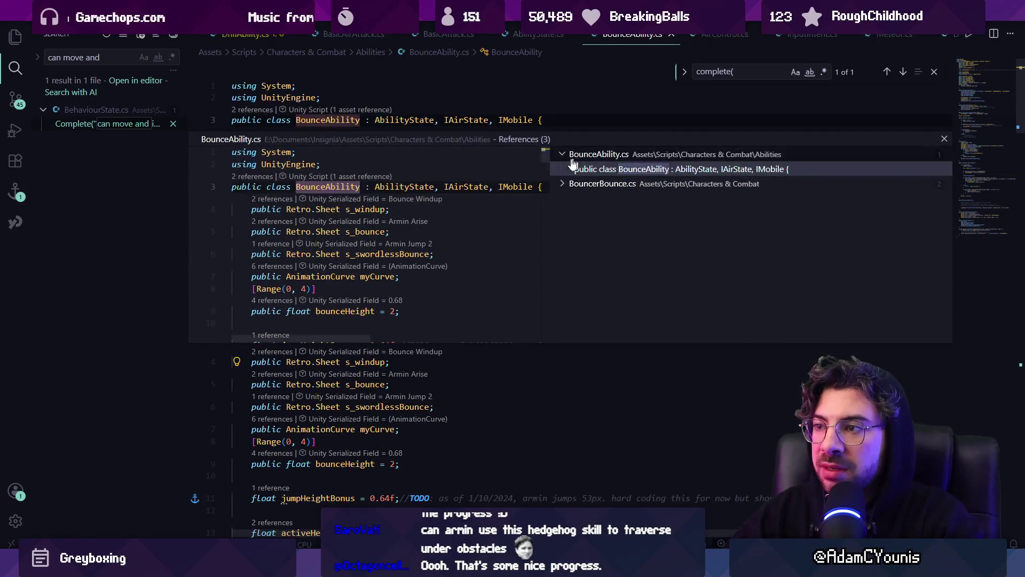
pyautogui.press('Escape')
pyautogui.keyDown('ctrl'); pyautogui.click(406, 119); pyautogui.keyUp('ctrl')
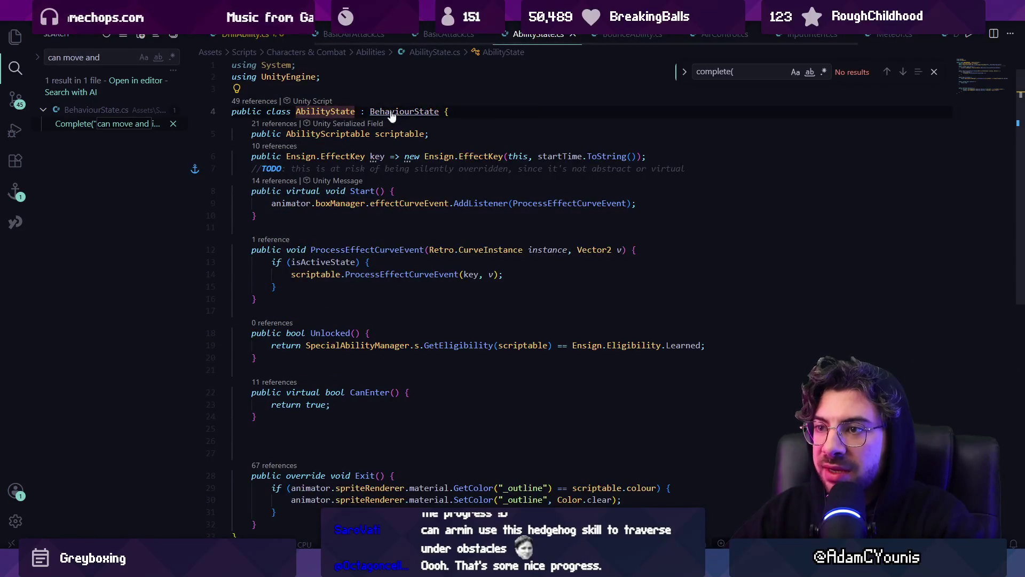
pyautogui.keyDown('ctrl'); pyautogui.click(392, 116); pyautogui.keyUp('ctrl')
# - Examine BehaviourState's Do() movement check on lines 139–142, then navigate back
pyautogui.scroll(-20, 346, 202)
pyautogui.scroll(-13, 320, 228)
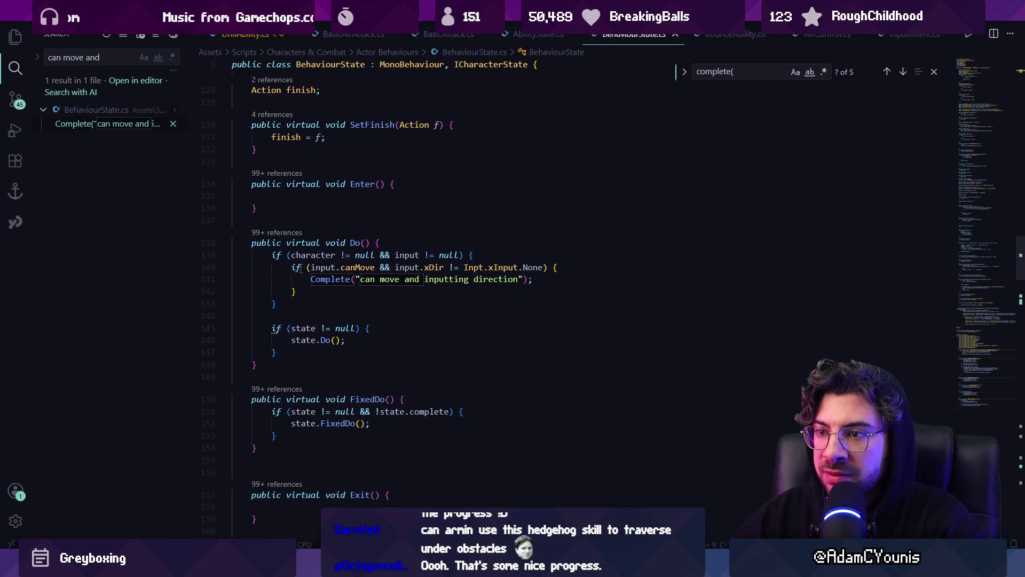
pyautogui.moveTo(297, 267); pyautogui.dragTo(295, 290)
pyautogui.click(334, 295)
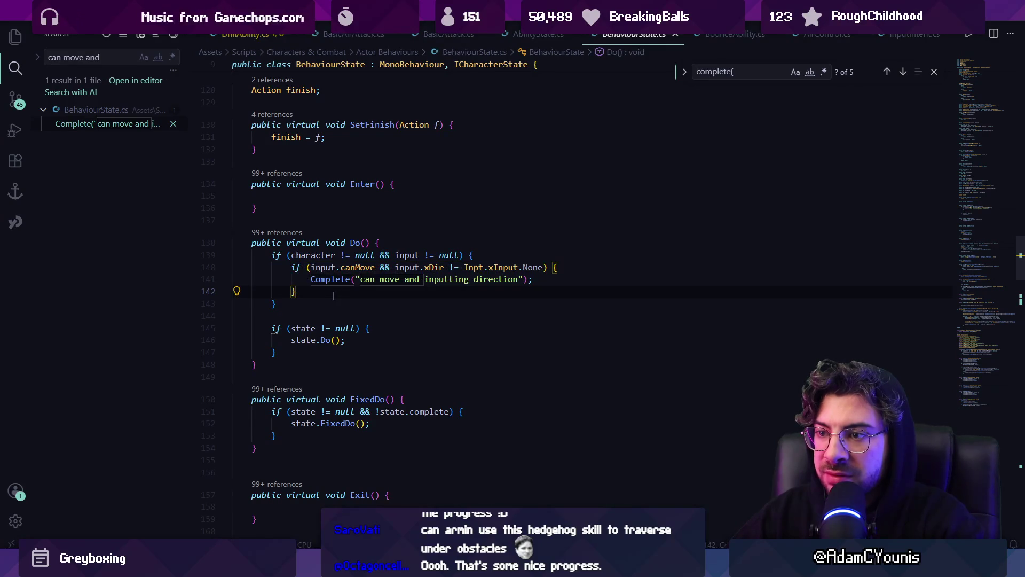
pyautogui.moveTo(290, 255); pyautogui.dragTo(452, 254)
pyautogui.click(320, 267)
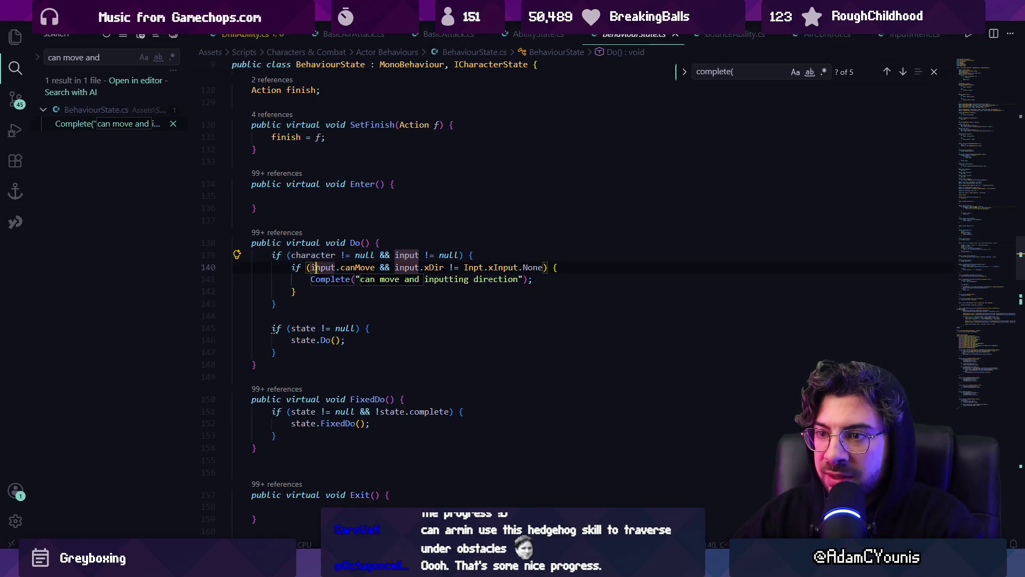
pyautogui.click(316, 235)
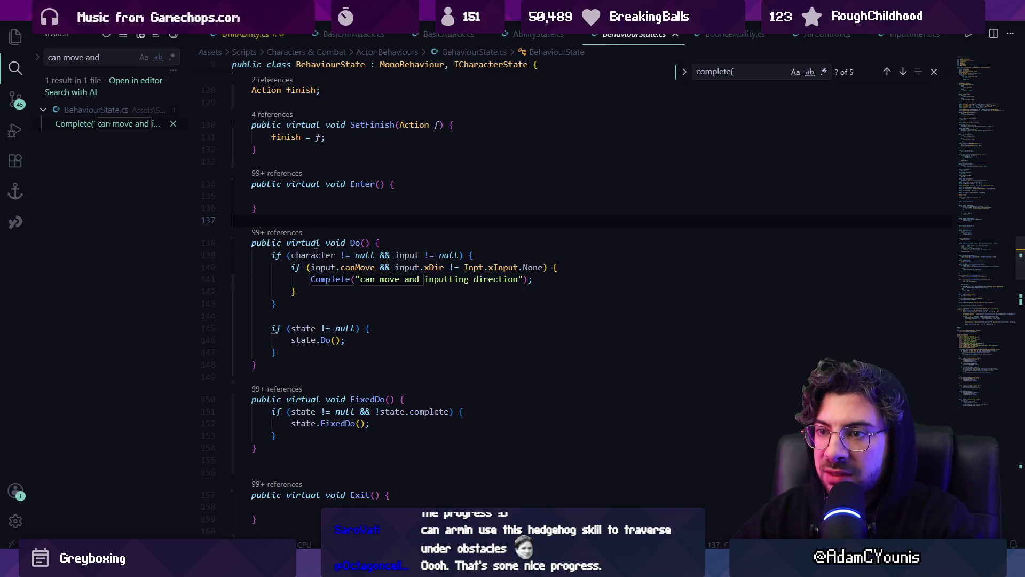
pyautogui.click(367, 300)
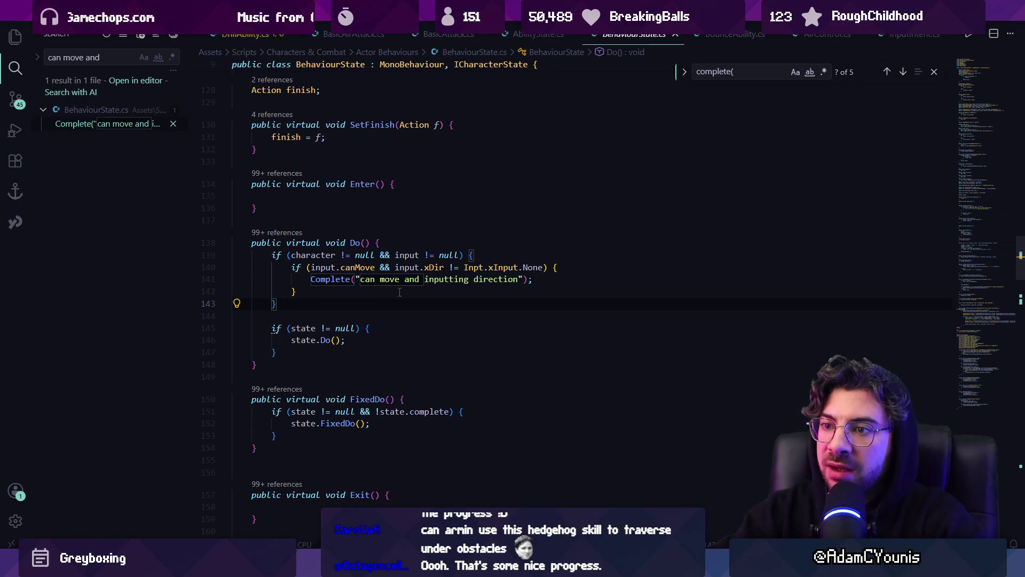
pyautogui.hotkey('alt', 'Left')
pyautogui.hotkey('alt', 'Left')
pyautogui.hotkey('alt', 'Left')
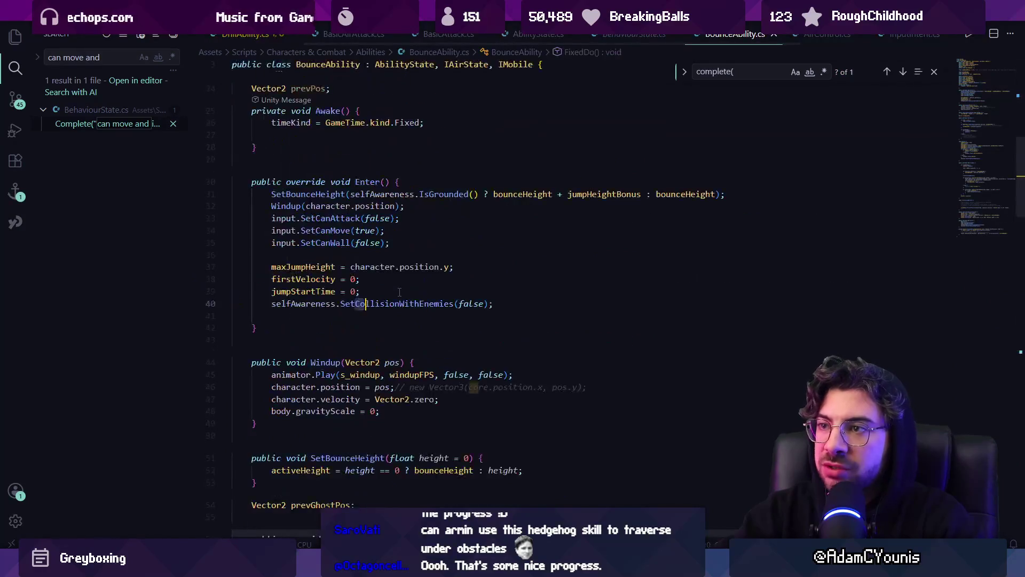
# - Navigate back through Slide.cs to BasicAirAttack.cs, then forward again to Slide.cs
pyautogui.hotkey('alt', 'Left')
pyautogui.hotkey('alt', 'Left')
pyautogui.hotkey('alt', 'Left')
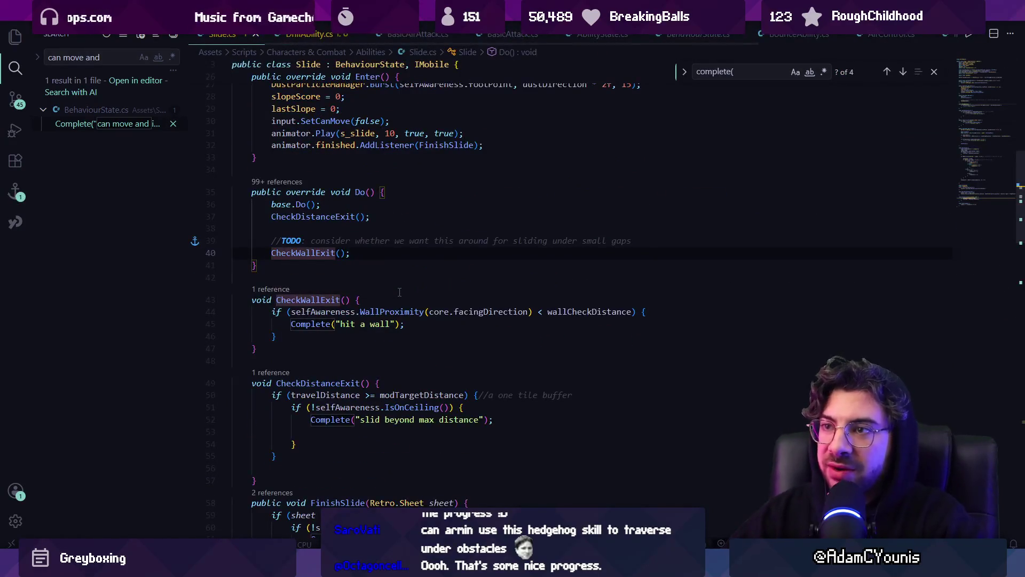
pyautogui.hotkey('alt', 'Left')
pyautogui.hotkey('alt', 'Left')
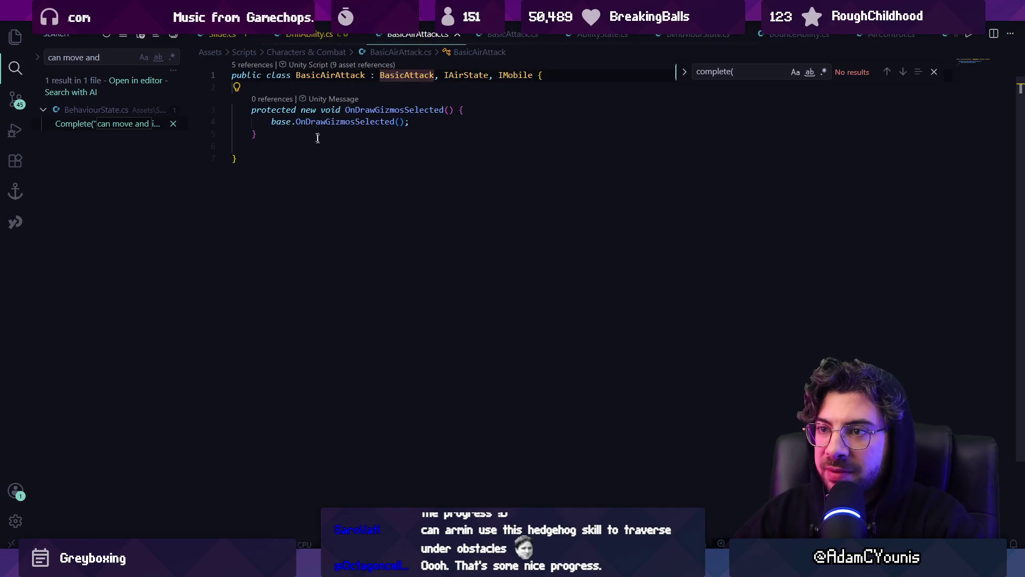
pyautogui.scroll(1, 318, 139)
pyautogui.hotkey('alt', 'Right')
pyautogui.hotkey('alt', 'Right')
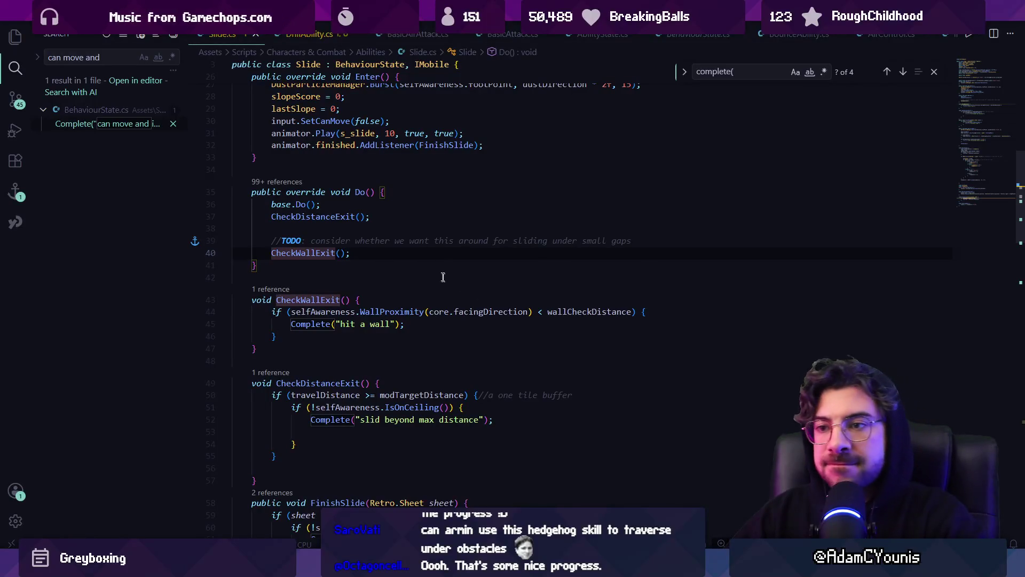
# - Review Slide.cs's CheckWallExit call in Do() and its FinishSlide method
pyautogui.click(401, 254)
pyautogui.click(373, 228)
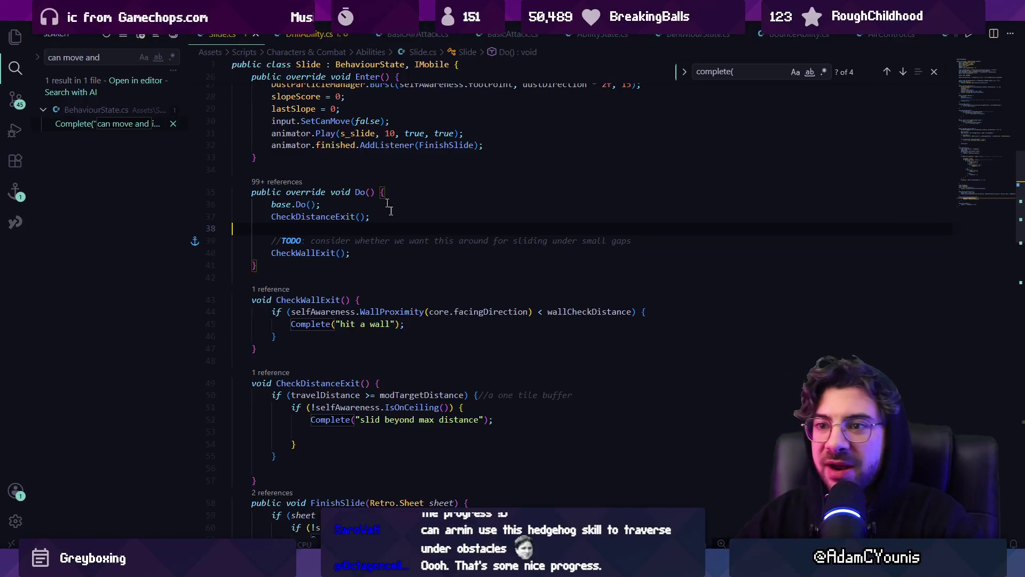
pyautogui.scroll(-10, 425, 280)
pyautogui.scroll(5, 424, 278)
pyautogui.click(368, 333)
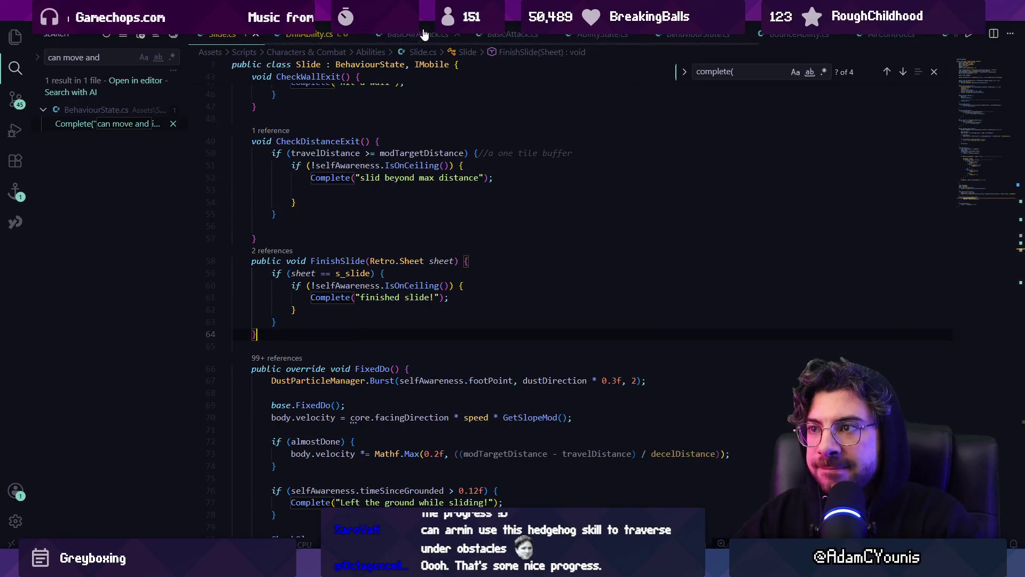
# - Bring up DrillAbility.cs at its fields and Start method
pyautogui.click(344, 34)
pyautogui.scroll(-2, 422, 330)
pyautogui.scroll(3, 422, 330)
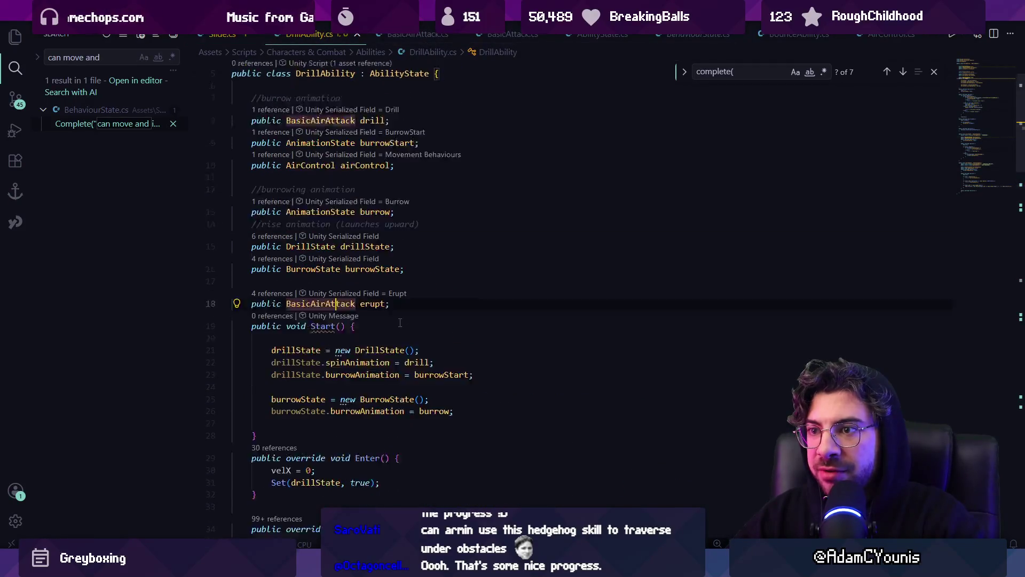
# - Start a new line below the burrowState field typing 'public EruptState'
pyautogui.click(447, 301)
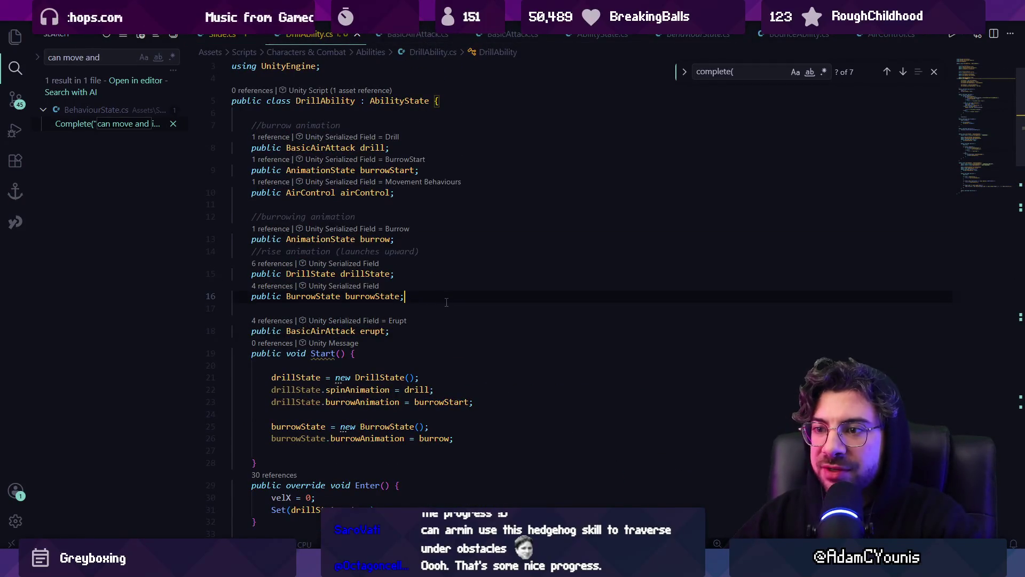
pyautogui.press('Return')
pyautogui.press('Return')
pyautogui.write('public Charac')
pyautogui.press('Escape')
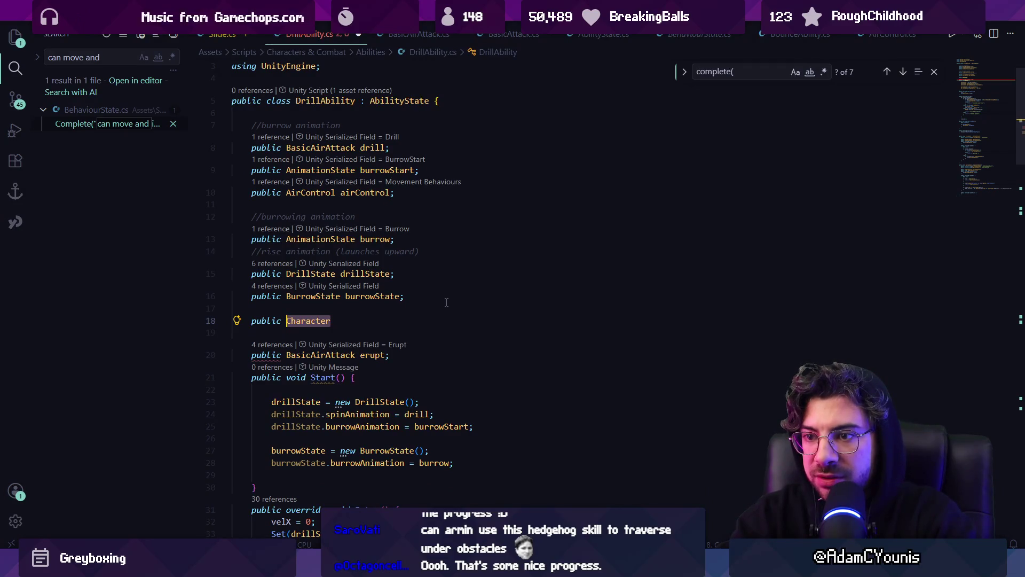
pyautogui.press('Delete')
pyautogui.write('Etup')
pyautogui.press('BackSpace')
pyautogui.press('BackSpace')
pyautogui.press('BackSpace')
pyautogui.write('rup')
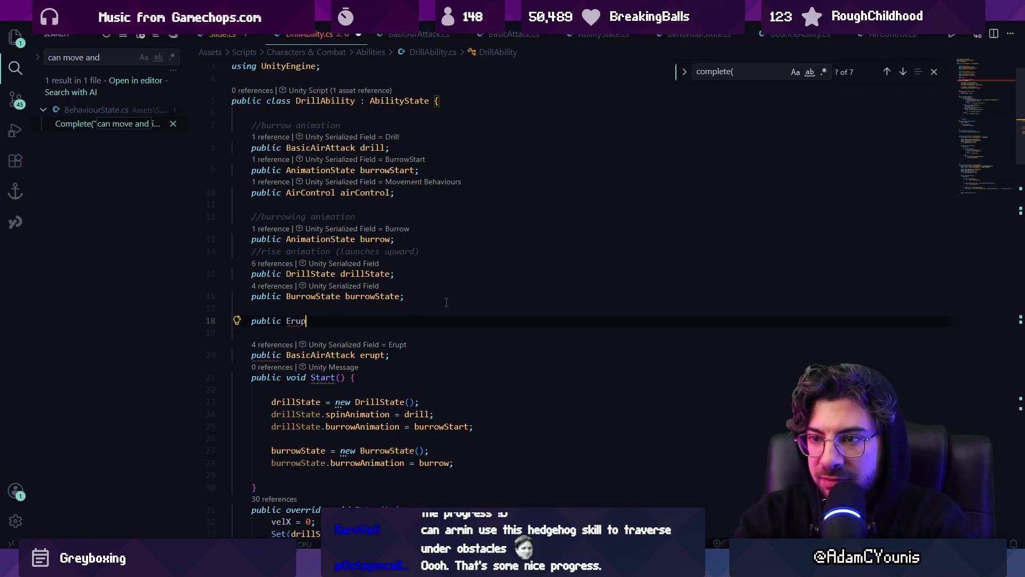
pyautogui.write('tState')
# - Accept the completion 'public EruptState eruptState' on line 18 and end it with a semicolon
pyautogui.press('Tab')
pyautogui.press('Down')
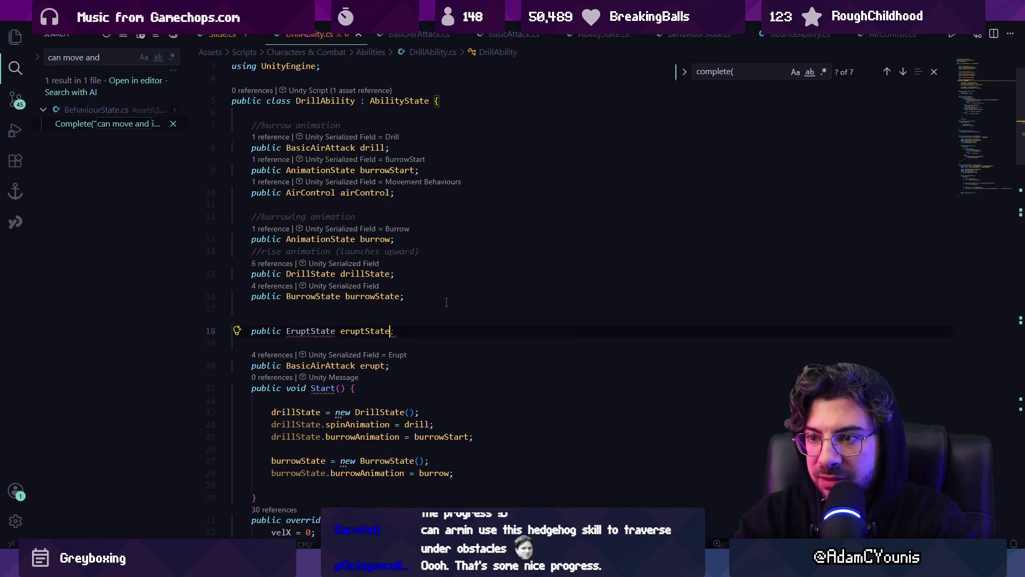
pyautogui.press('Down')
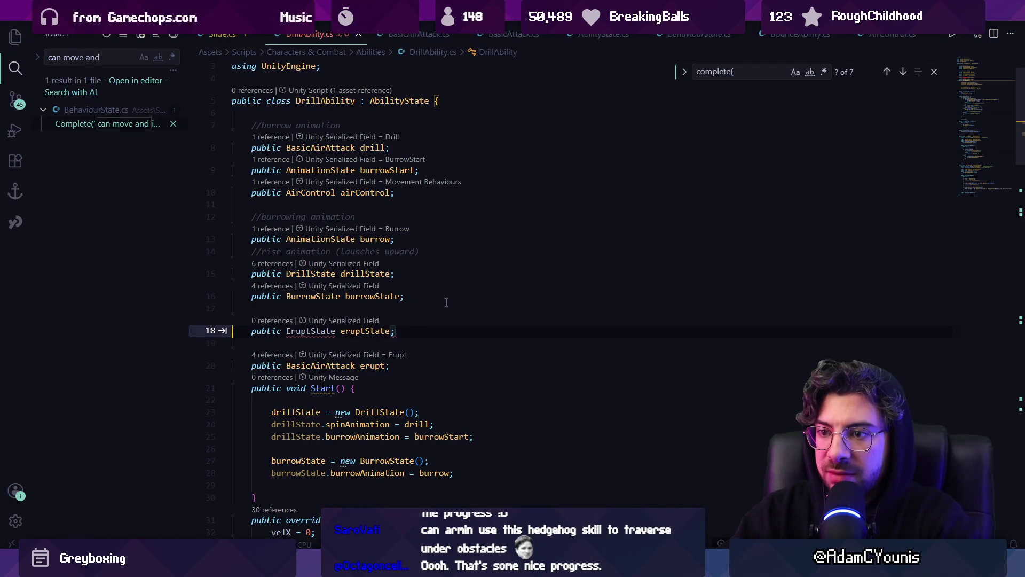
pyautogui.press('Tab')
pyautogui.write(';')
pyautogui.press('Escape')
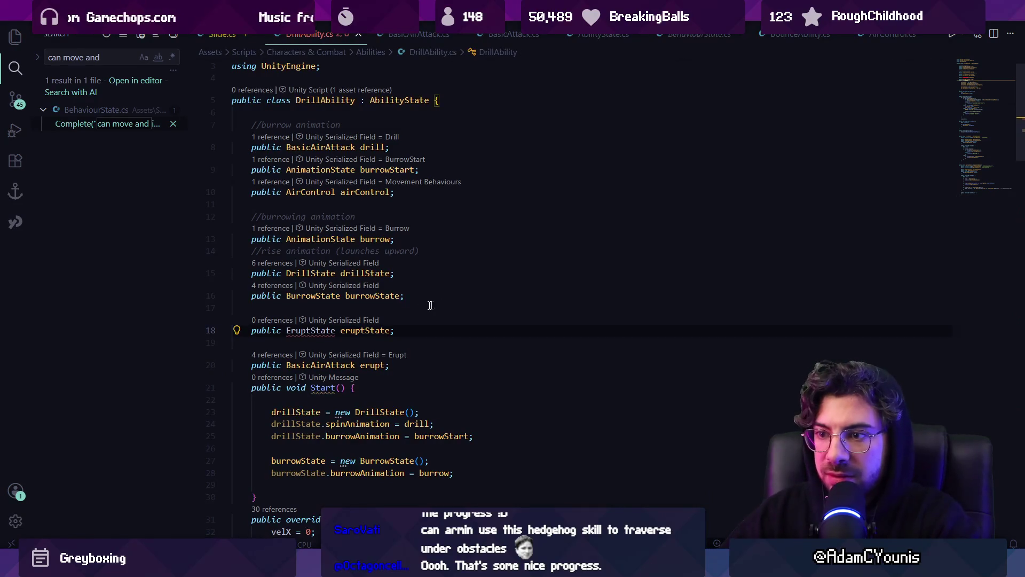
pyautogui.scroll(-3, 396, 307)
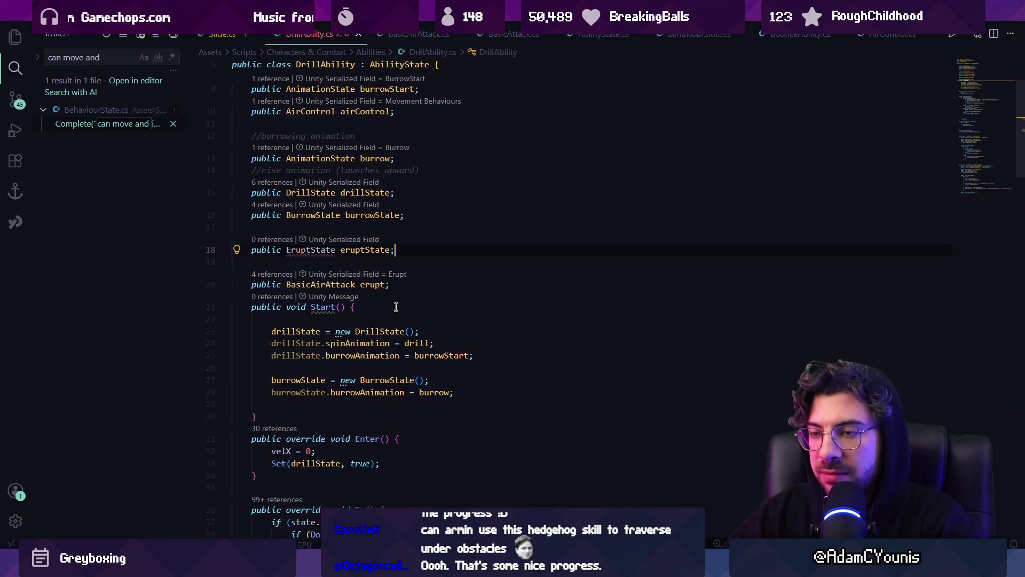
# - Add a new EruptState class below BurrowState by accepting the suggested class body
pyautogui.click(965, 182)
pyautogui.scroll(3, 299, 454)
pyautogui.scroll(-3, 299, 455)
pyautogui.click(321, 480)
pyautogui.press('Return')
pyautogui.press('Return')
pyautogui.write('public')
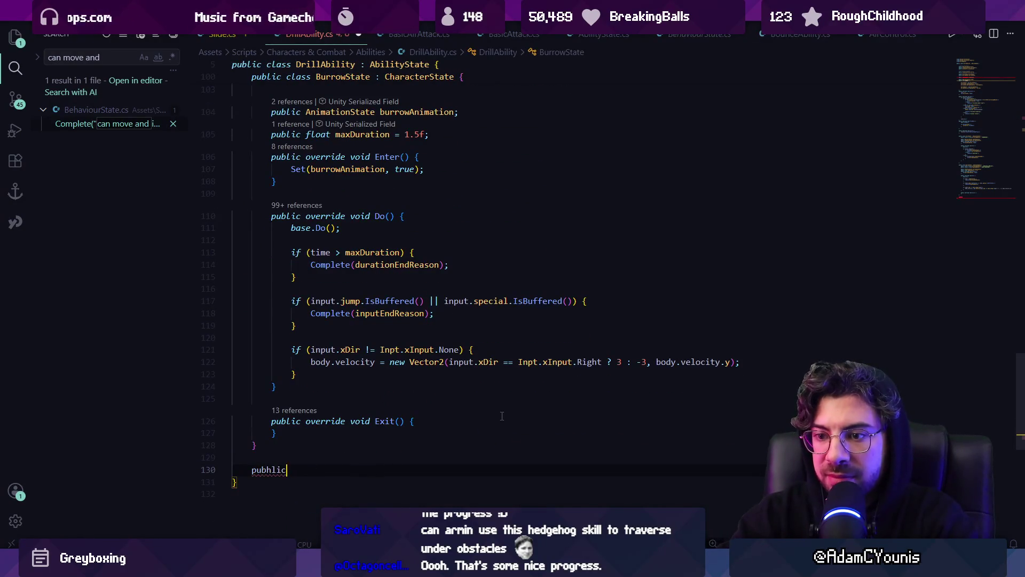
pyautogui.press('BackSpace')
pyautogui.press('BackSpace')
pyautogui.press('BackSpace')
pyautogui.write('lic class')
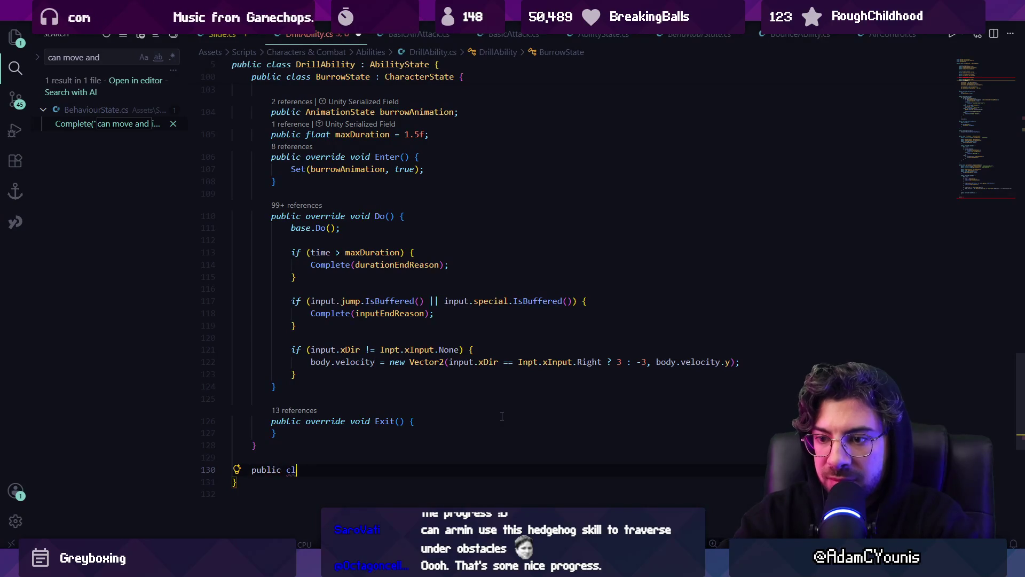
pyautogui.press('Tab')
# - Give EruptState a public eruptAnimation field and play it in Enter instead of ability.erupt
pyautogui.scroll(-5, 501, 416)
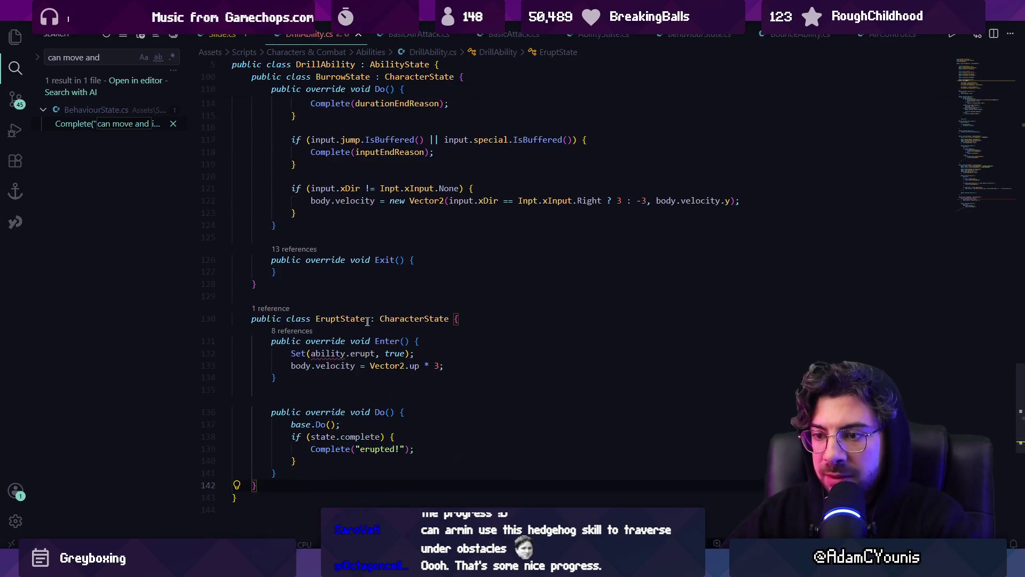
pyautogui.click(498, 318)
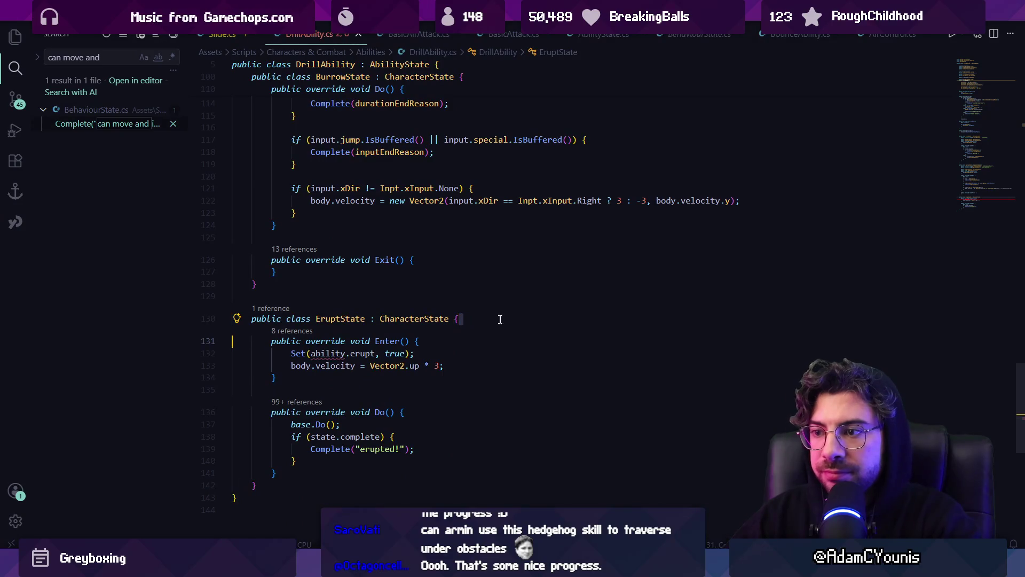
pyautogui.scroll(5, 502, 326)
pyautogui.scroll(-5, 501, 326)
pyautogui.press('Return')
pyautogui.write('public BasicAirAttack eruptAnimation;')
pyautogui.press('Tab')
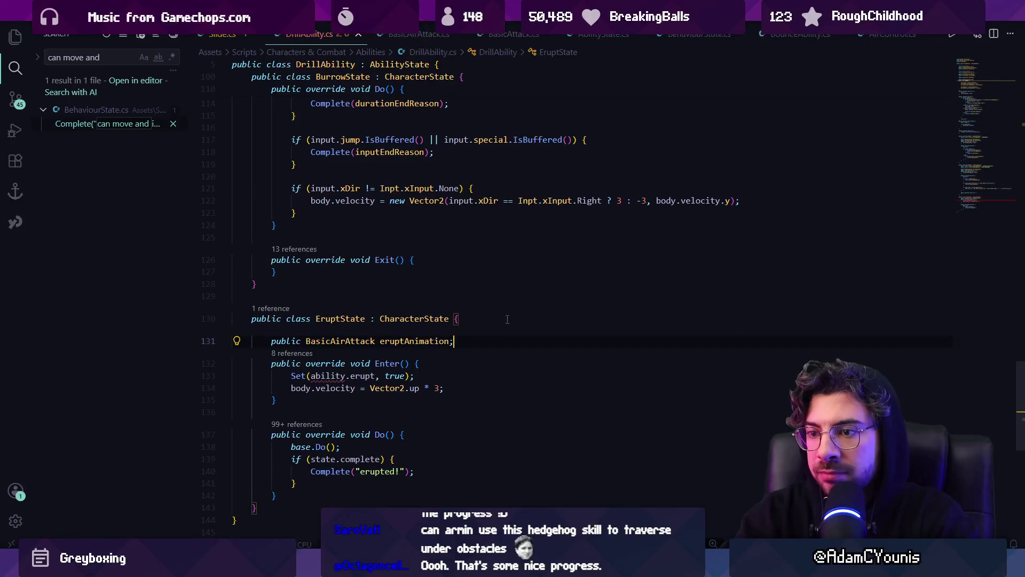
pyautogui.press('Down')
pyautogui.press('Down')
pyautogui.press('Down')
pyautogui.press('Down')
pyautogui.press('Down')
pyautogui.press('Down')
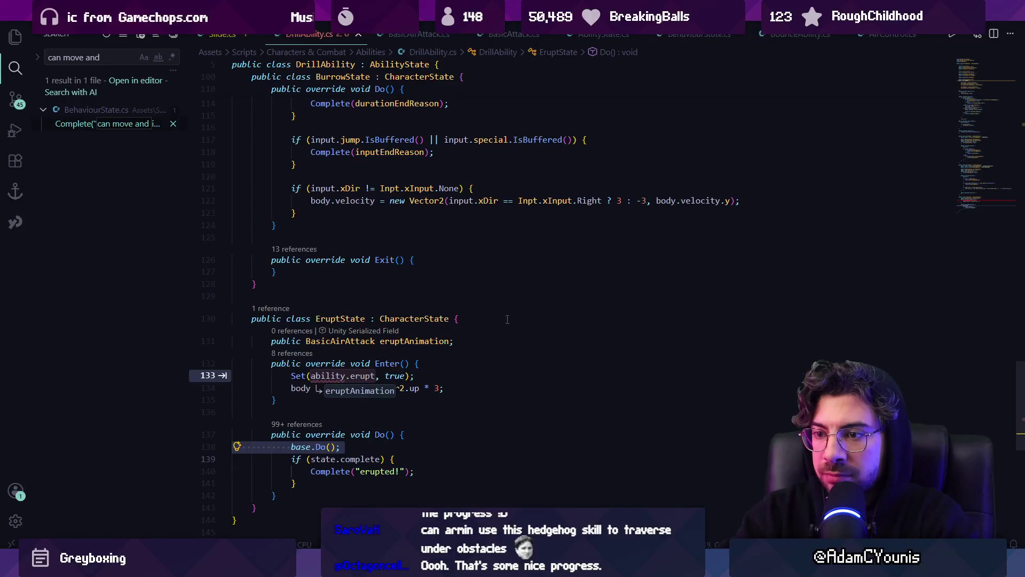
pyautogui.press('Tab')
pyautogui.press('Tab')
# - Select and copy the base.Do() line, and check where the base Do method is defined
pyautogui.press('Down')
pyautogui.press('Down')
pyautogui.press('Down')
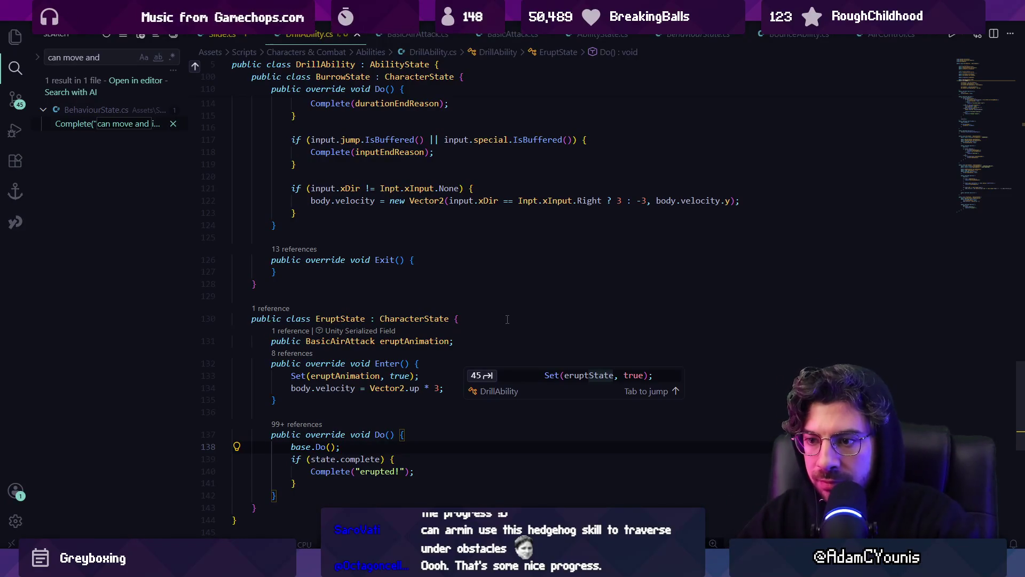
pyautogui.press('Down')
pyautogui.press('Left')
pyautogui.press('Left')
pyautogui.press('Left')
pyautogui.press('Up')
pyautogui.press('End')
pyautogui.hotkey('shift', 'Home')
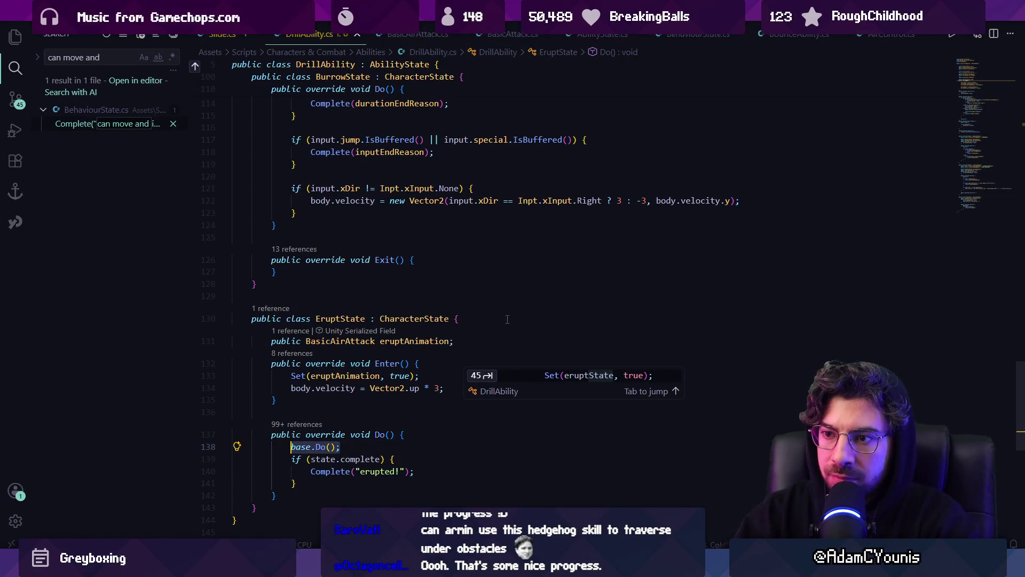
pyautogui.hotkey('ctrl', 'c')
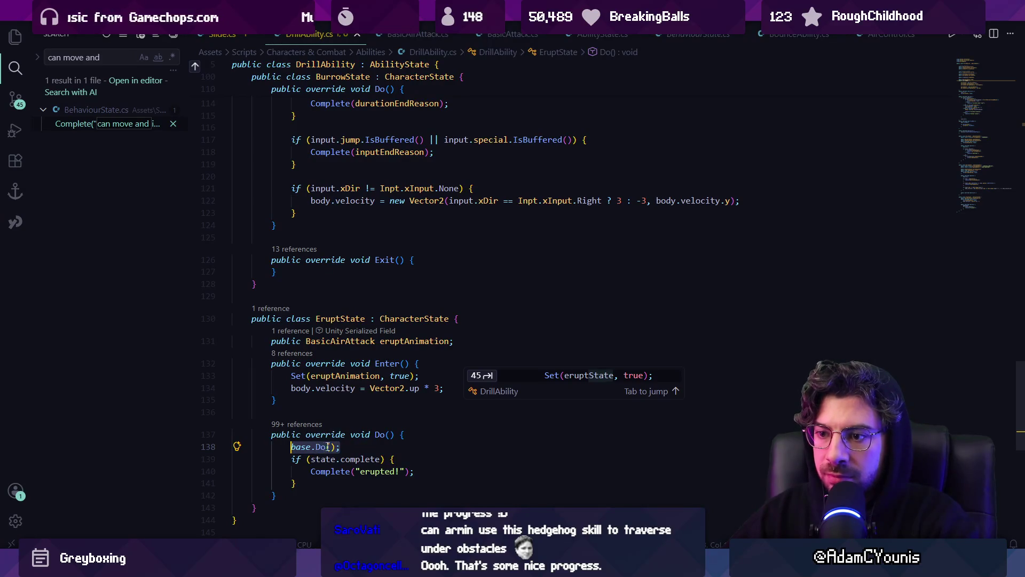
pyautogui.keyDown('ctrl'); pyautogui.click(301, 450); pyautogui.keyUp('ctrl')
pyautogui.hotkey('alt', 'Left')
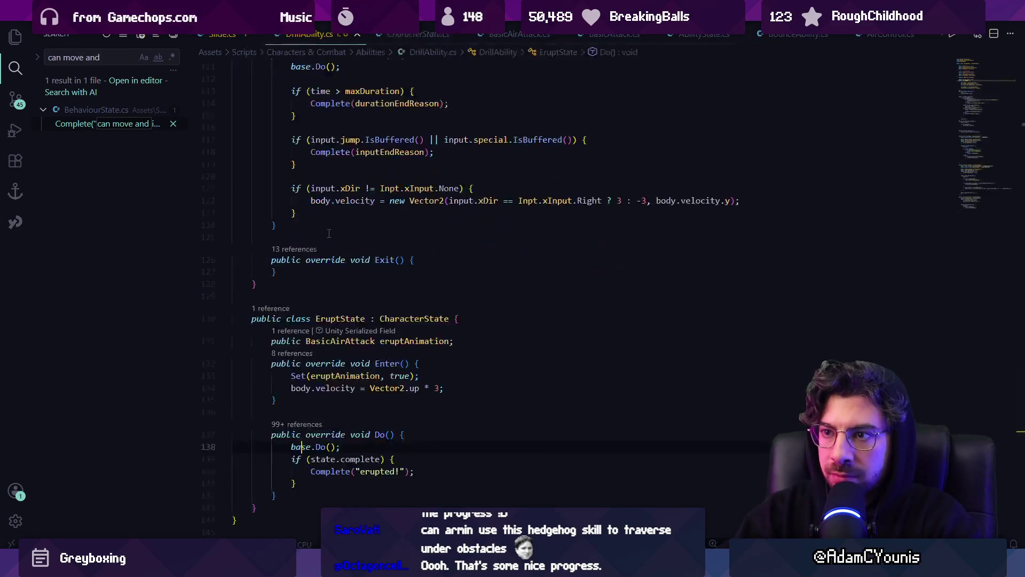
# - Replace base.Do() in EruptState's Do method with state.Do();
pyautogui.press('End')
pyautogui.hotkey('shift', 'Home')
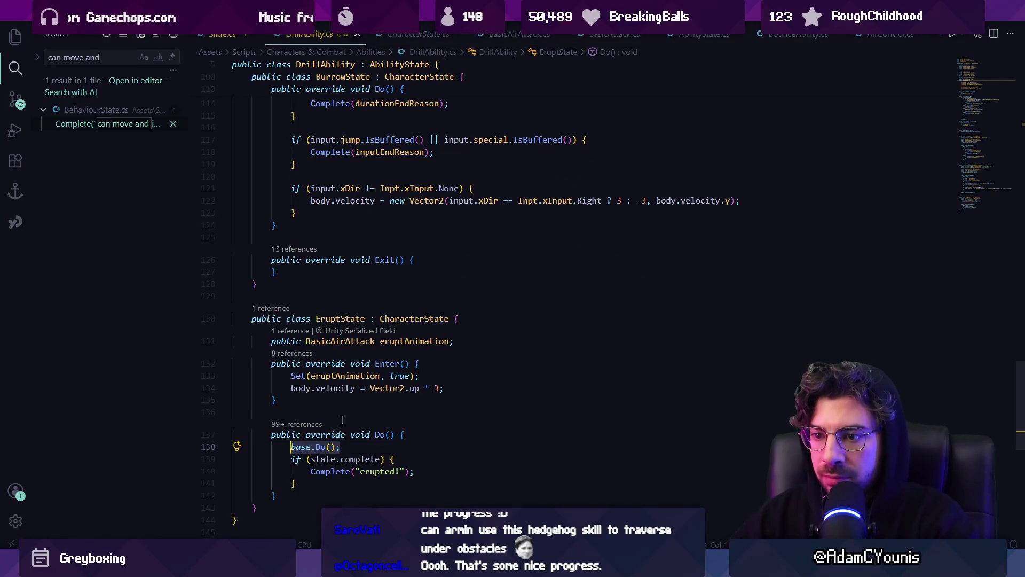
pyautogui.write('state.Do();')
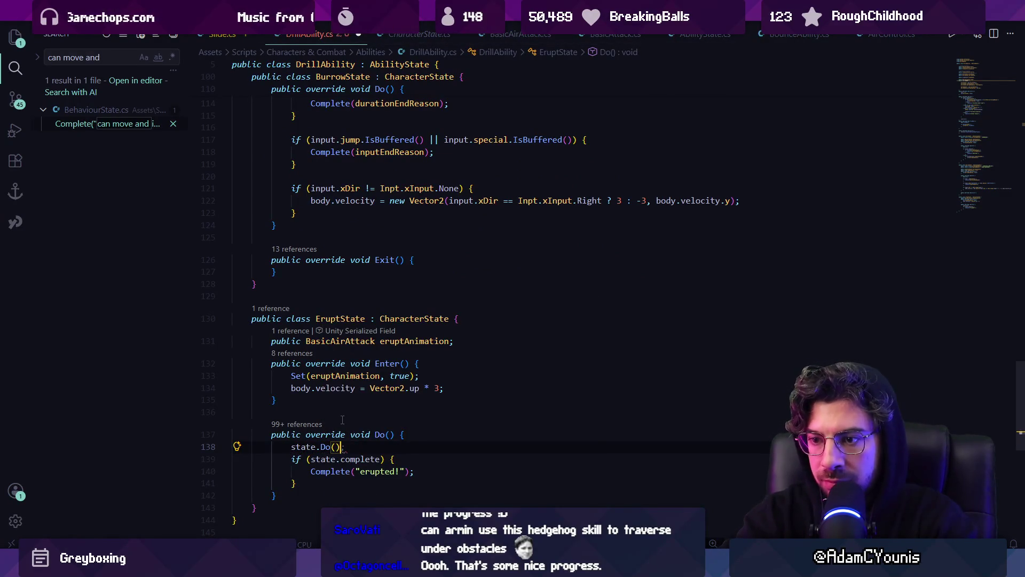
pyautogui.press('Escape')
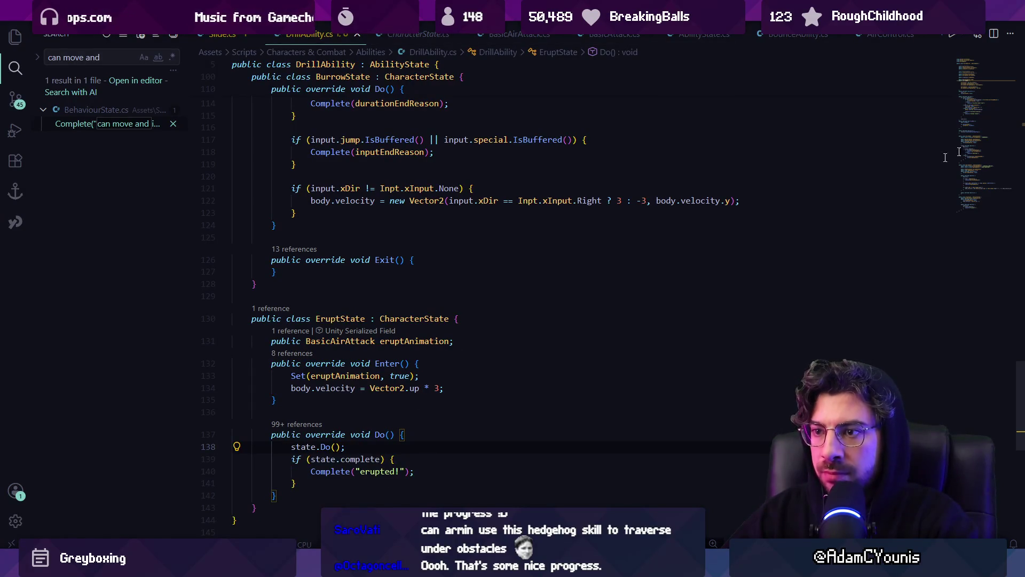
pyautogui.click(976, 80)
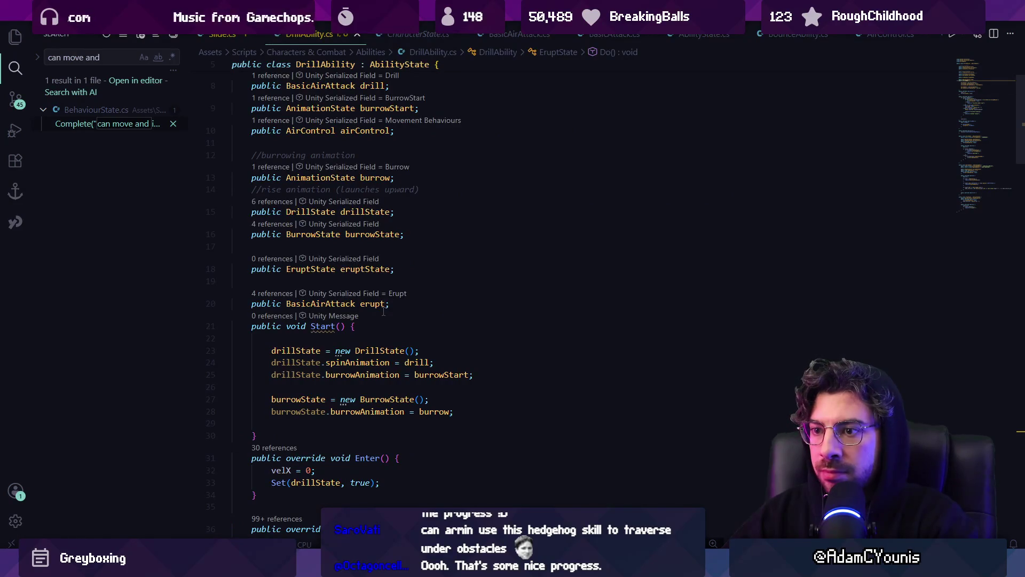
# - In Start, create eruptState = new EruptState() with eruptAnimation = erupt, and save
pyautogui.click(481, 410)
pyautogui.press('Return')
pyautogui.press('Return')
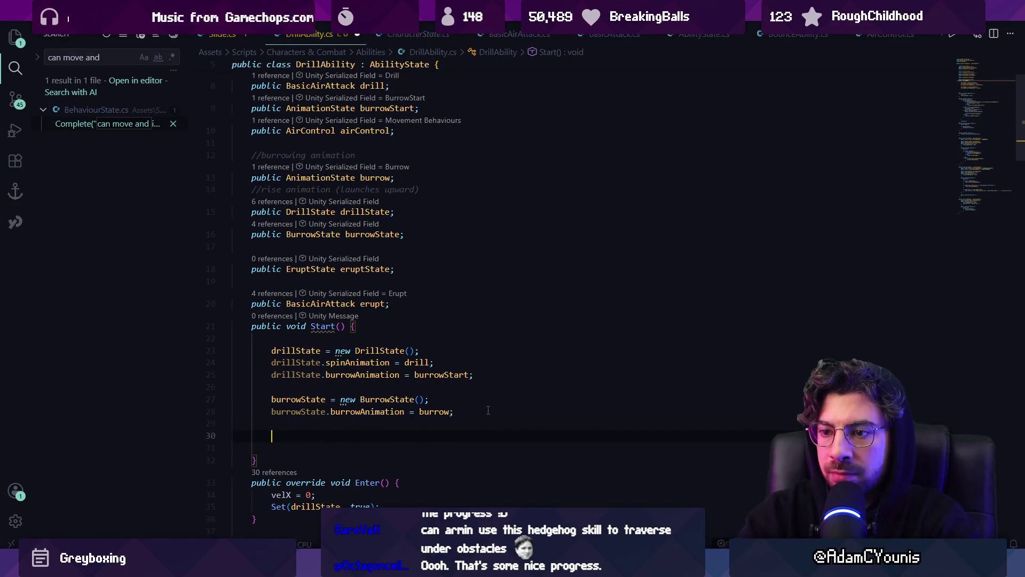
pyautogui.press('Tab')
pyautogui.press('Return')
pyautogui.press('Tab')
pyautogui.hotkey('ctrl', 's')
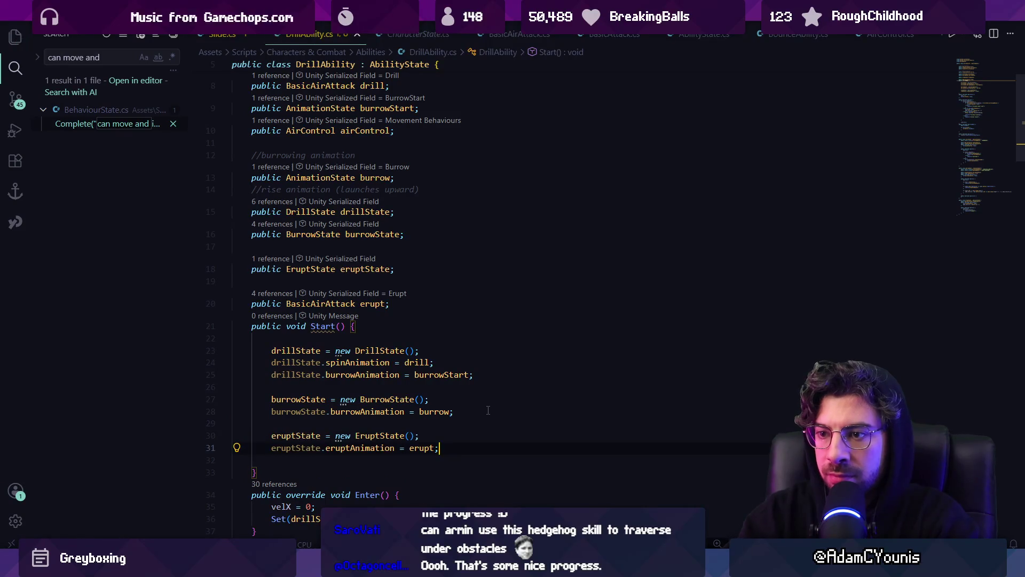
# - Switch the Doing check and Set call to eruptState, delete the Debug.Log line, and save
pyautogui.scroll(-9, 473, 374)
pyautogui.click(400, 377)
pyautogui.write('State)) {')
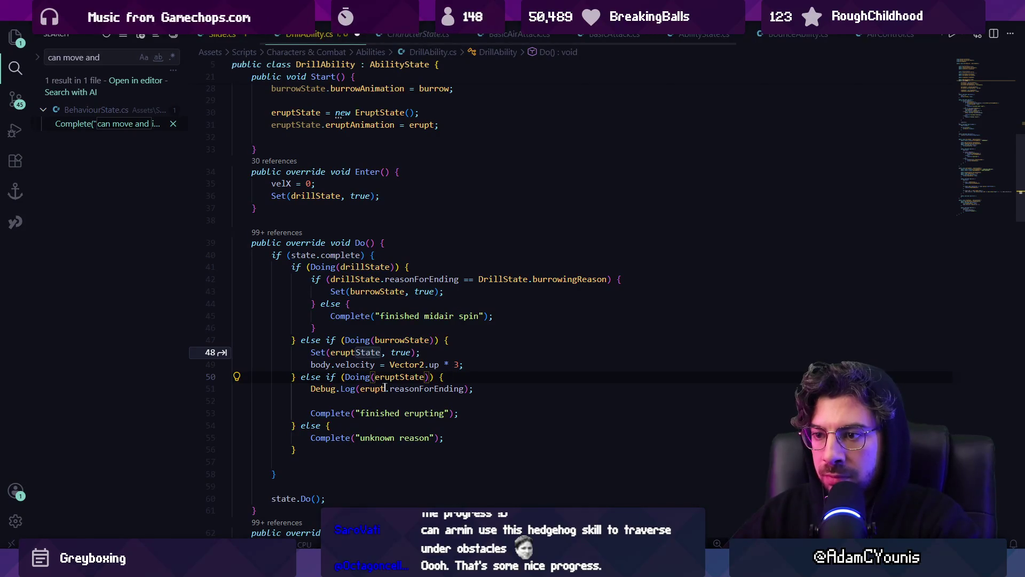
pyautogui.tripleClick(534, 390)
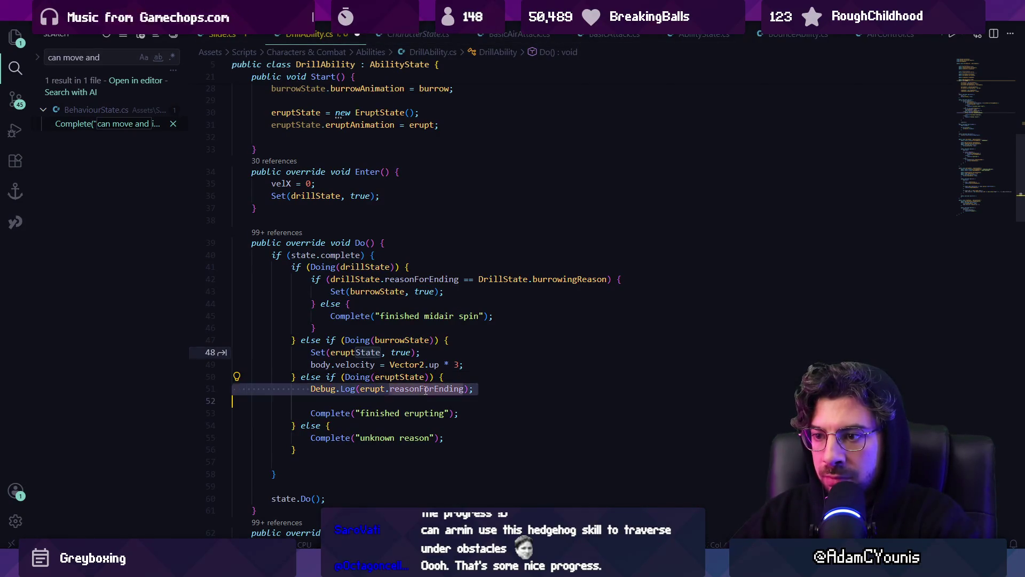
pyautogui.press('Delete')
pyautogui.press('Tab')
pyautogui.press('Tab')
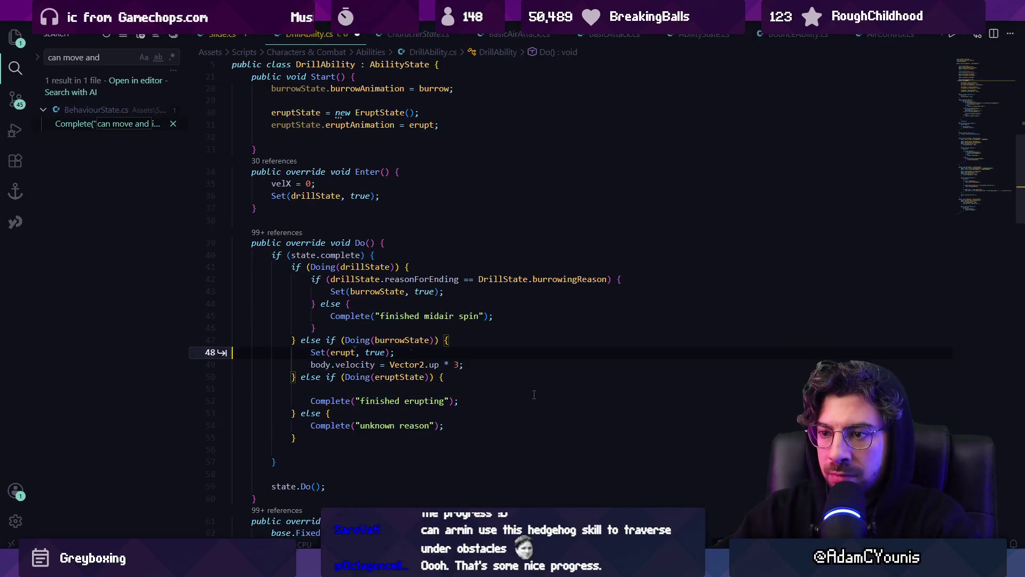
pyautogui.hotkey('ctrl', 's')
# - Remove the empty line 51, then stop Unity's play mode so the scripts recompile
pyautogui.hotkey('ctrl', 'space')
pyautogui.press('Escape')
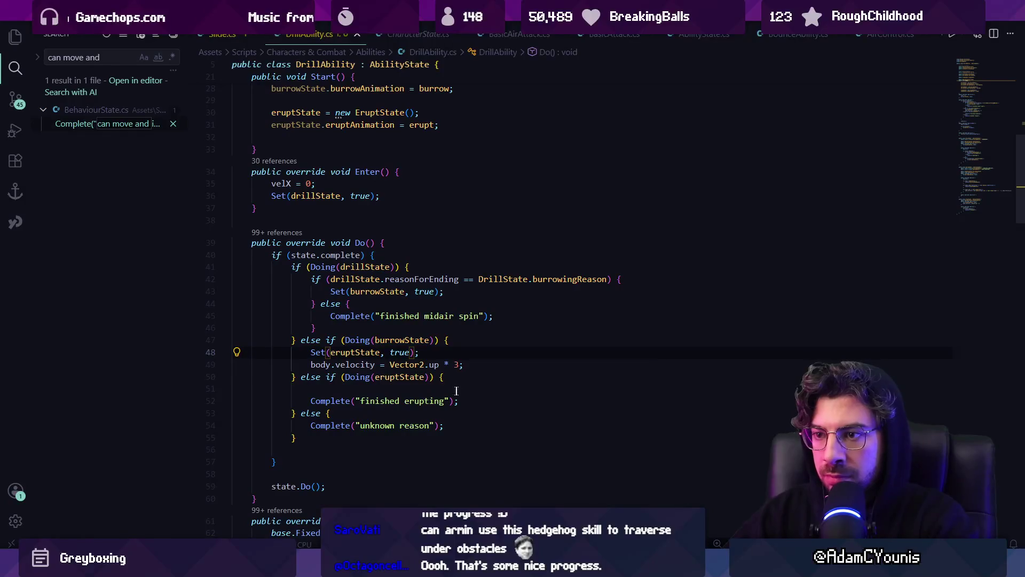
pyautogui.click(434, 388)
pyautogui.hotkey('ctrl', 'f')
pyautogui.write('er')
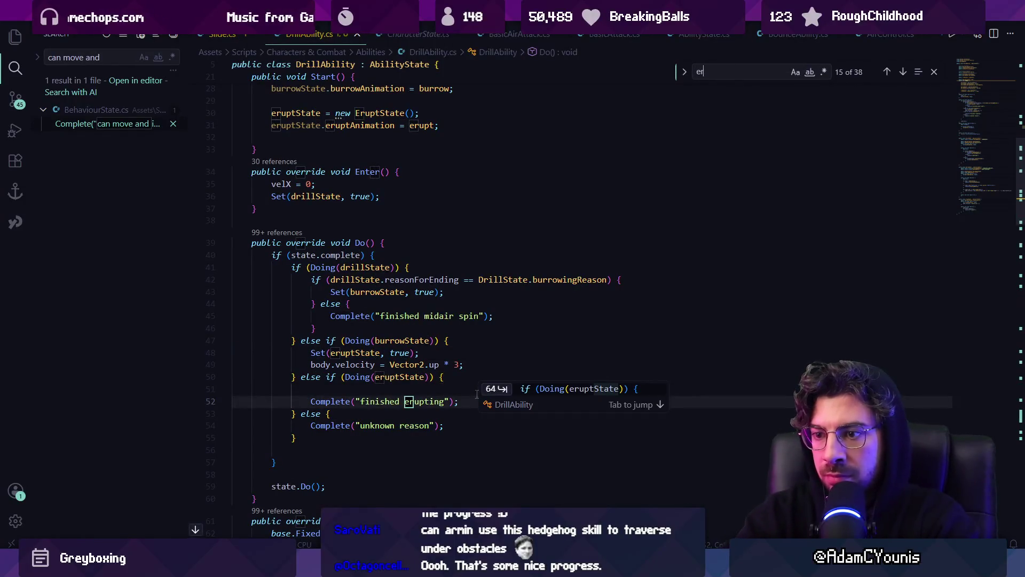
pyautogui.write('upe')
pyautogui.press('Escape')
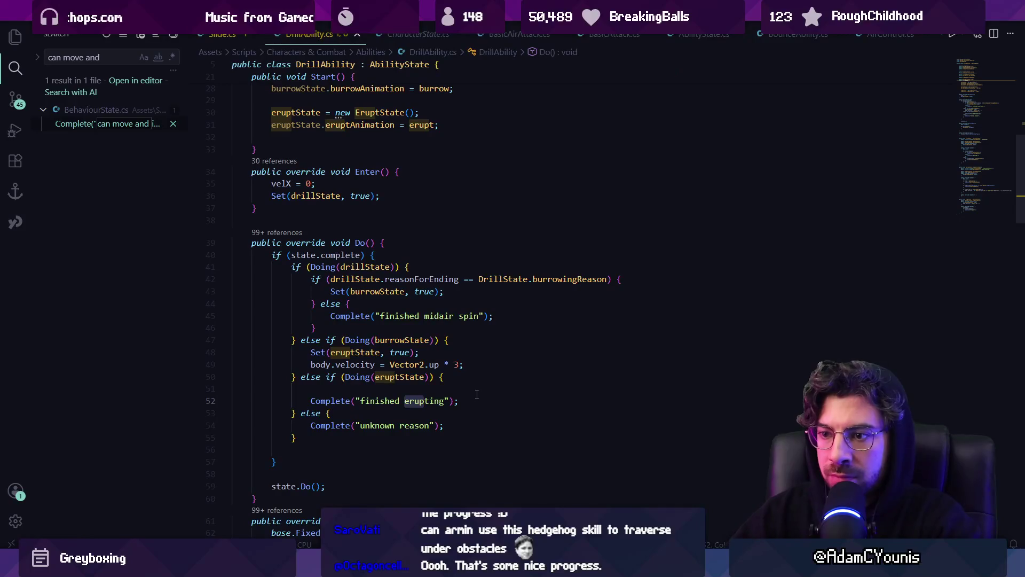
pyautogui.press('BackSpace')
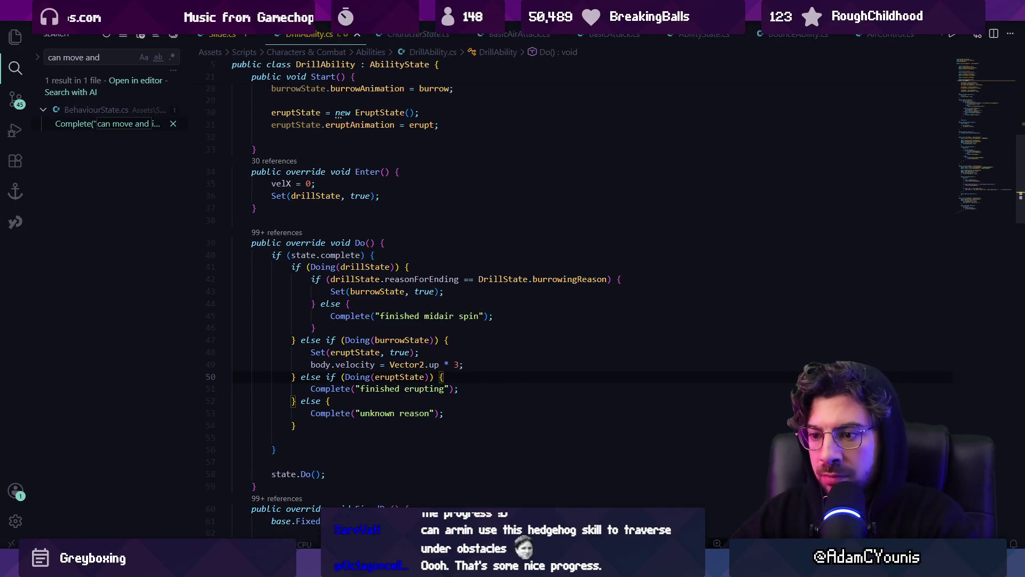
pyautogui.hotkey('alt', 'Tab')
pyautogui.click(495, 36)
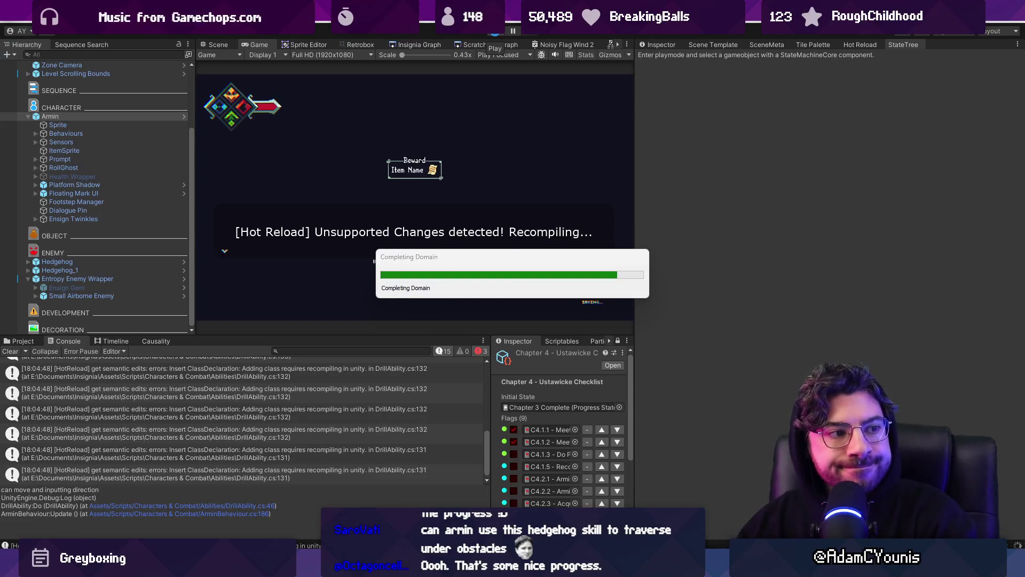
# - Return to DrillAbility.cs in Visual Studio Code
pyautogui.hotkey('alt', 'Tab')
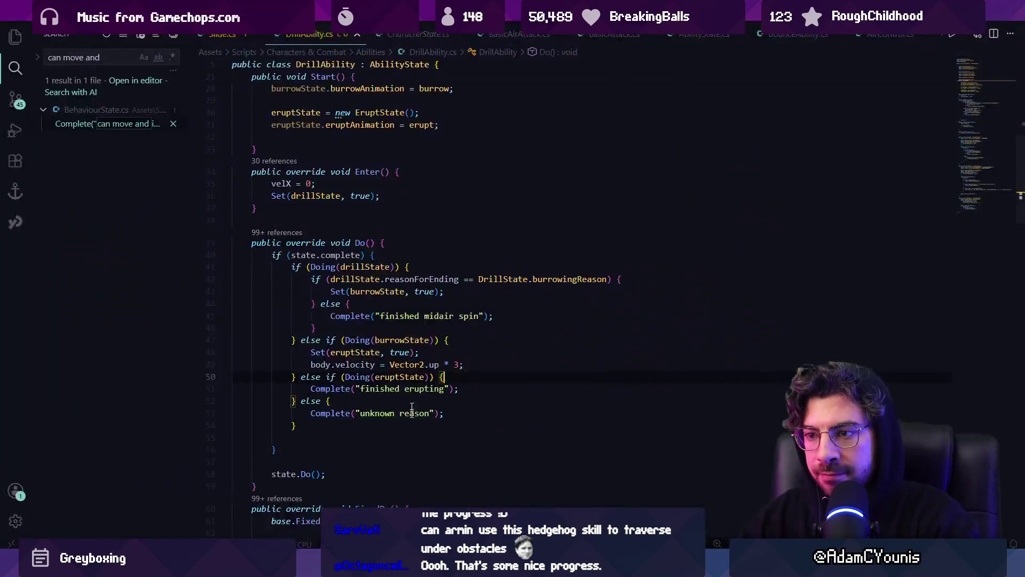
# - Locate the airControl code and remove the FixedDo method from DrillAbility, then save
pyautogui.write('input.')
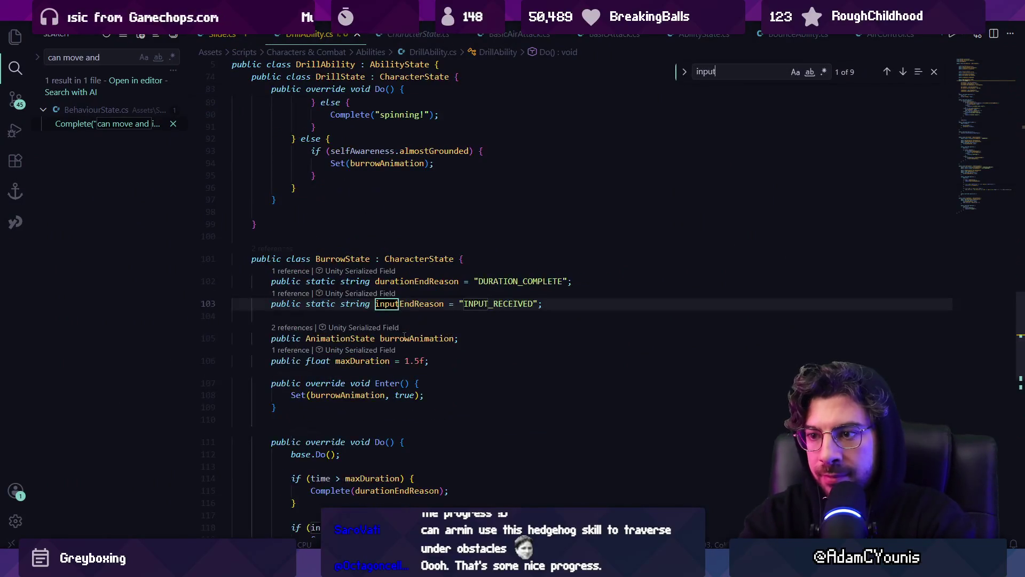
pyautogui.hotkey('ctrl', 'a')
pyautogui.write('air')
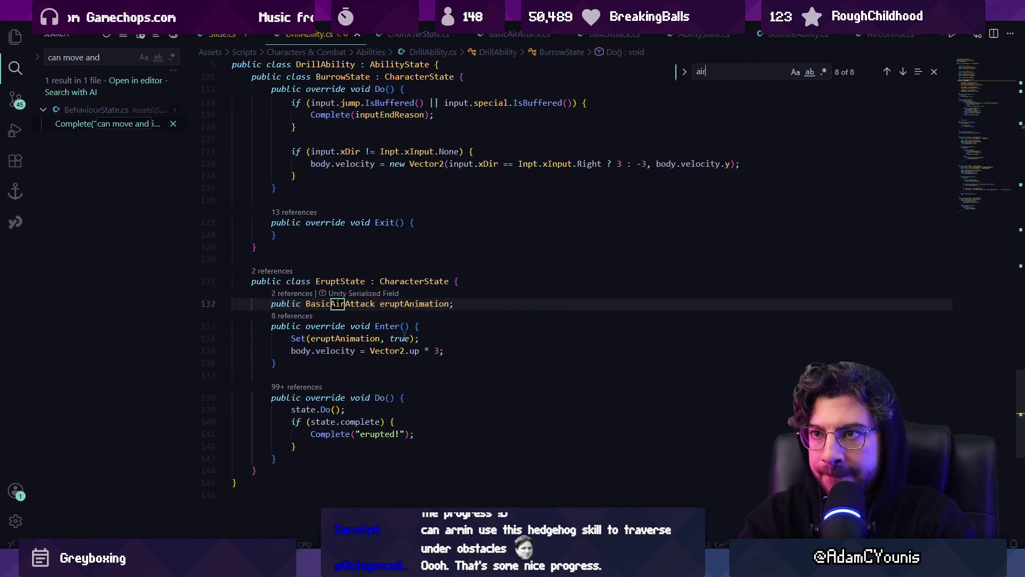
pyautogui.write('control')
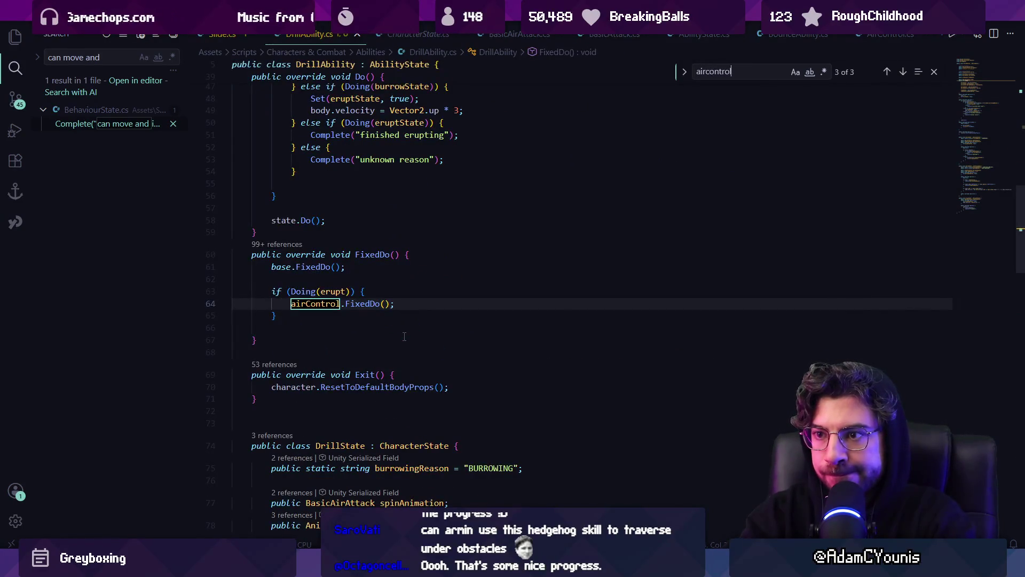
pyautogui.press('Escape')
pyautogui.press('Down')
pyautogui.press('Down')
pyautogui.hotkey('shift', 'Up')
pyautogui.hotkey('shift', 'Up')
pyautogui.hotkey('shift', 'Up')
pyautogui.hotkey('ctrl', 'c')
pyautogui.press('BackSpace')
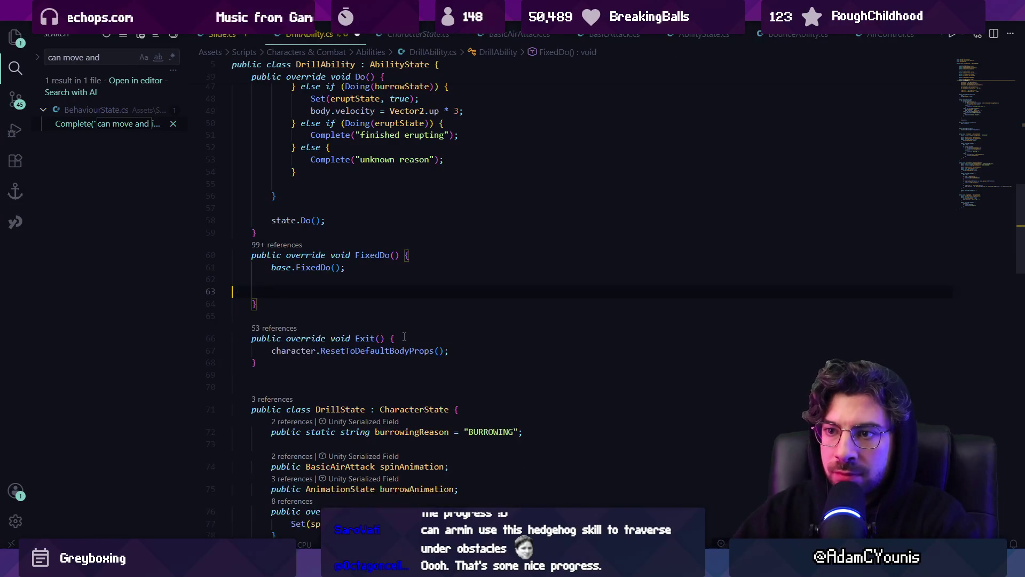
pyautogui.hotkey('ctrl', 'z')
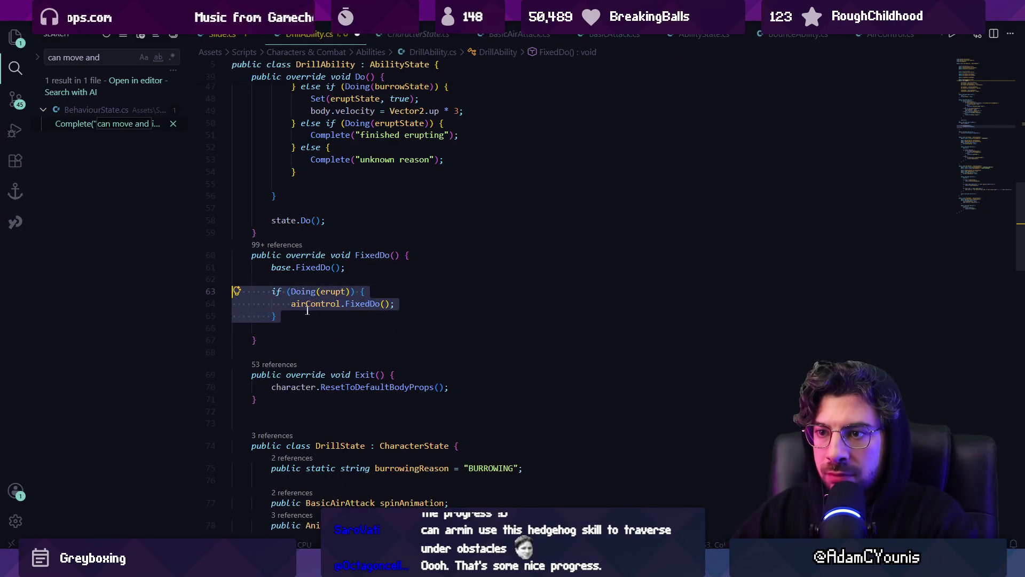
pyautogui.click(293, 316)
pyautogui.moveTo(278, 316)
pyautogui.mouseDown()
pyautogui.moveTo(271, 291)
pyautogui.moveTo(235, 267)
pyautogui.moveTo(243, 256)
pyautogui.mouseUp()
pyautogui.press('BackSpace')
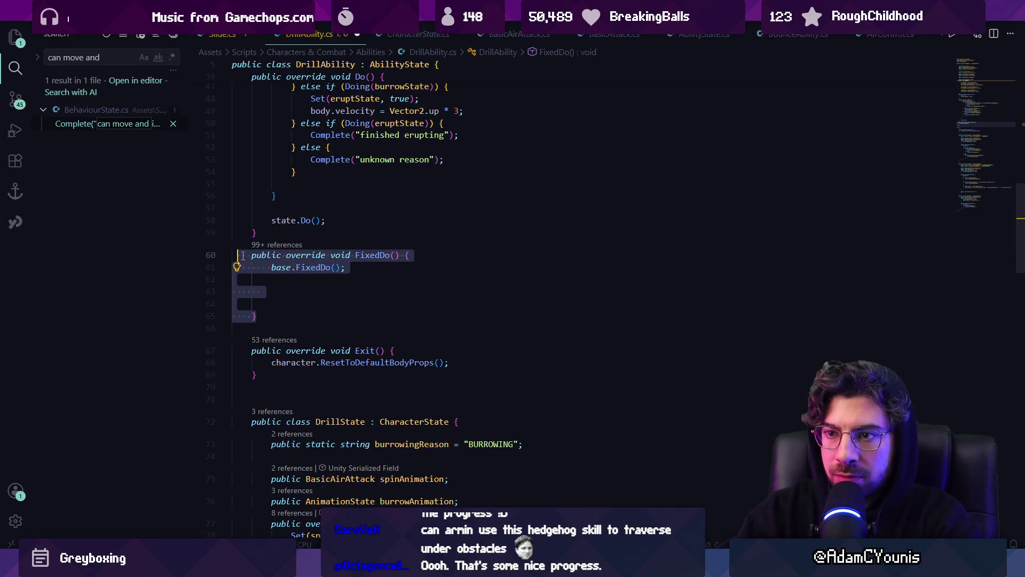
pyautogui.press('BackSpace')
pyautogui.hotkey('ctrl', 's')
# - Paste the air-control block into EruptState, changing Doing(erupt) to Doing(eruptState)
pyautogui.scroll(-15, 449, 305)
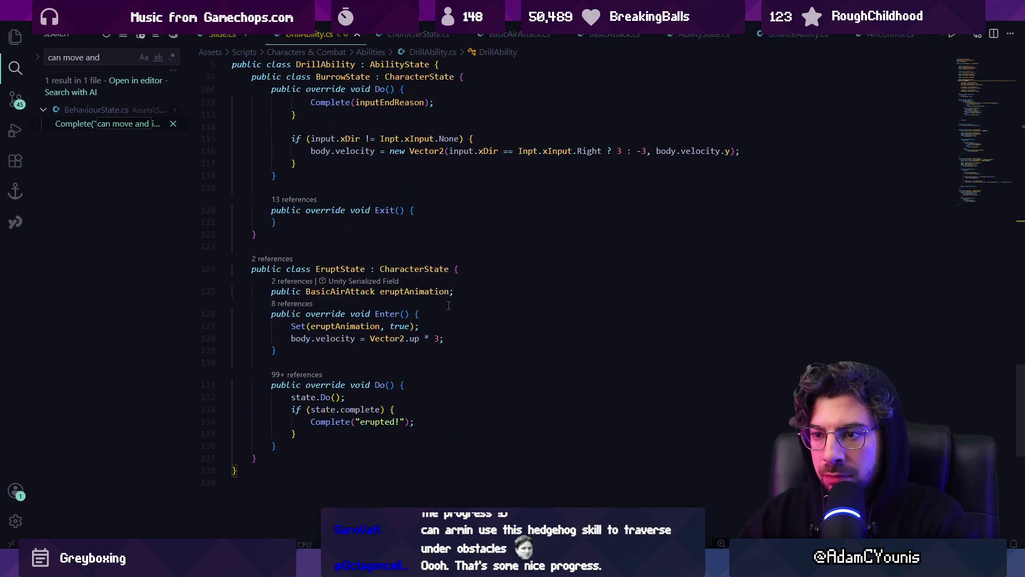
pyautogui.click(364, 445)
pyautogui.hotkey('ctrl', 'v')
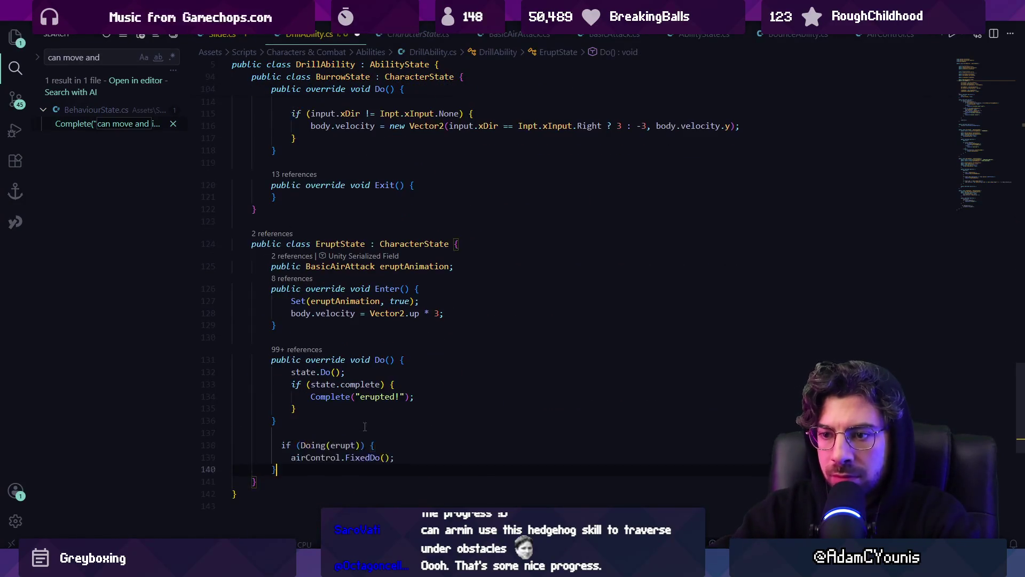
pyautogui.press('Up')
pyautogui.press('Up')
pyautogui.press('End')
pyautogui.press('Left')
pyautogui.press('Left')
pyautogui.press('Left')
pyautogui.write('[pu')
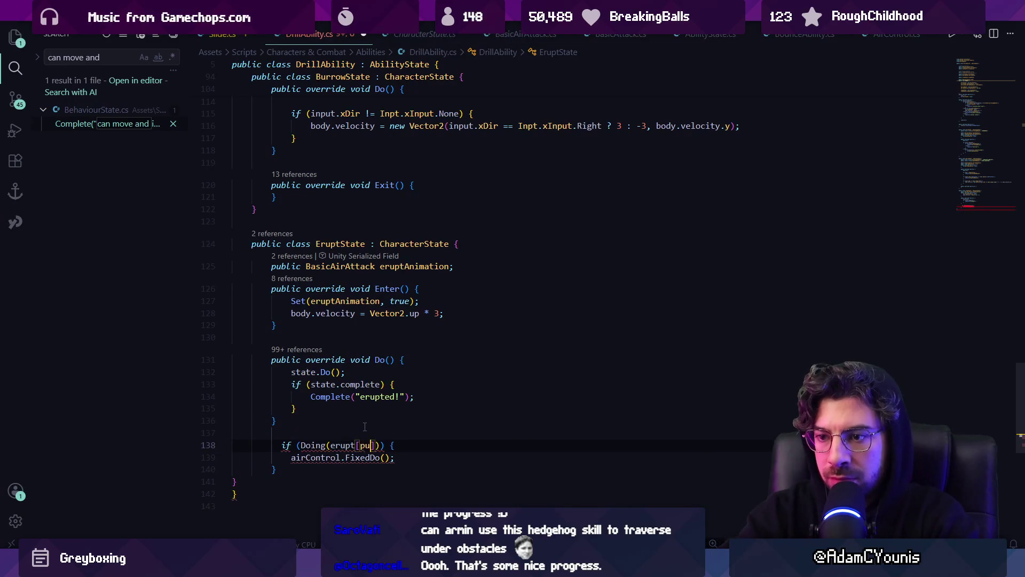
pyautogui.press('BackSpace')
pyautogui.press('BackSpace')
pyautogui.press('BackSpace')
pyautogui.write('State')
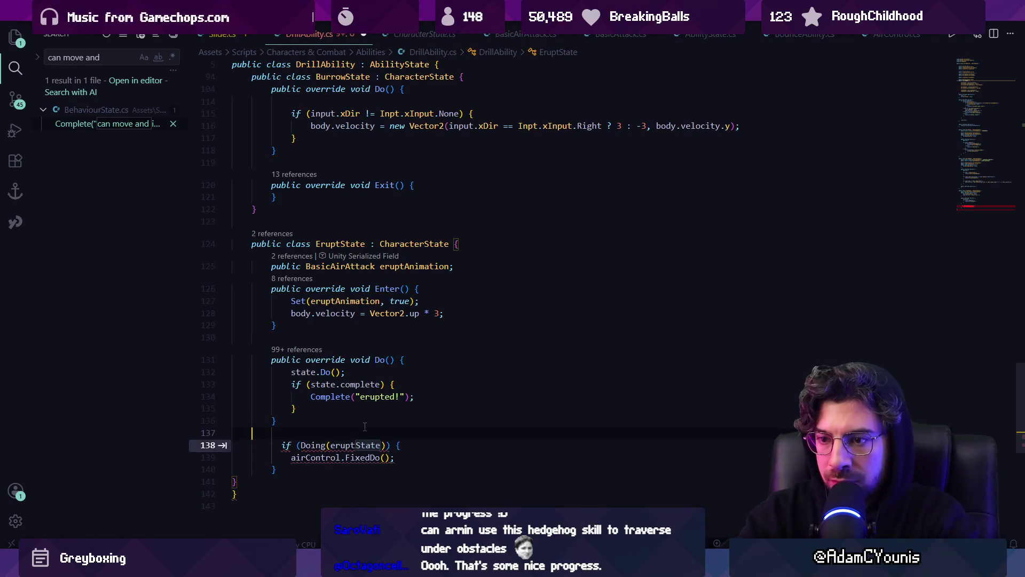
pyautogui.hotkey('shift', 'alt', 'f')
# - Wrap it in an override FixedDo method in EruptState and drop the if wrapper around airControl.FixedDo()
pyautogui.click(365, 426)
pyautogui.write('public ove')
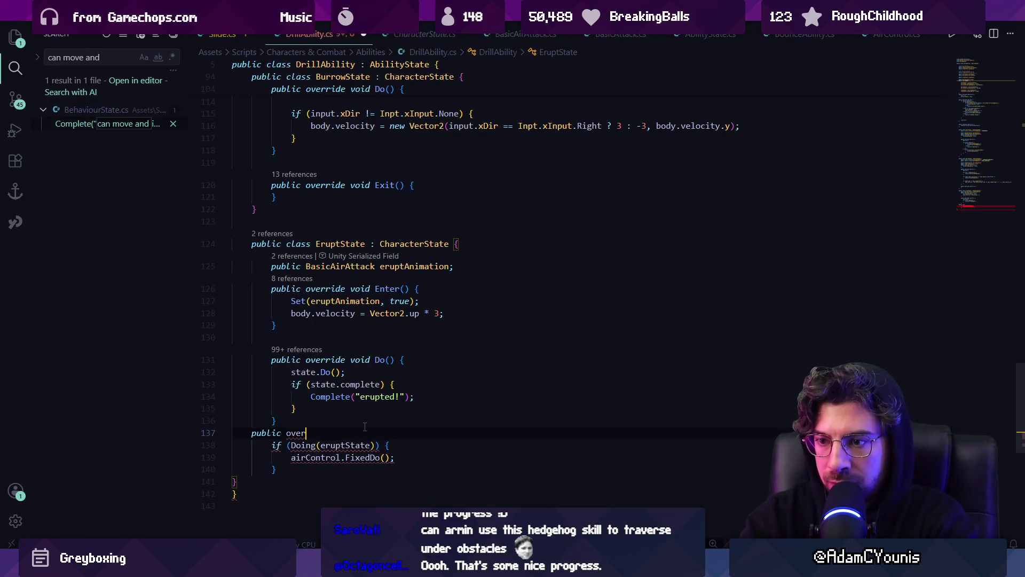
pyautogui.write('ride void FixedDo() {')
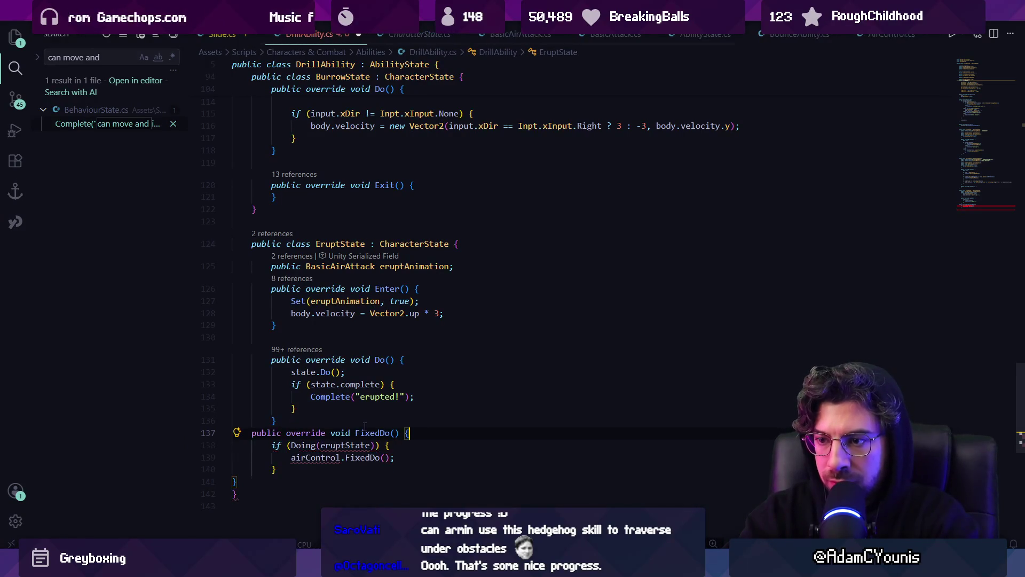
pyautogui.press('Down')
pyautogui.press('Down')
pyautogui.press('Down')
pyautogui.press('End')
pyautogui.press('Return')
pyautogui.write('}')
pyautogui.hotkey('shift', 'alt', 'f')
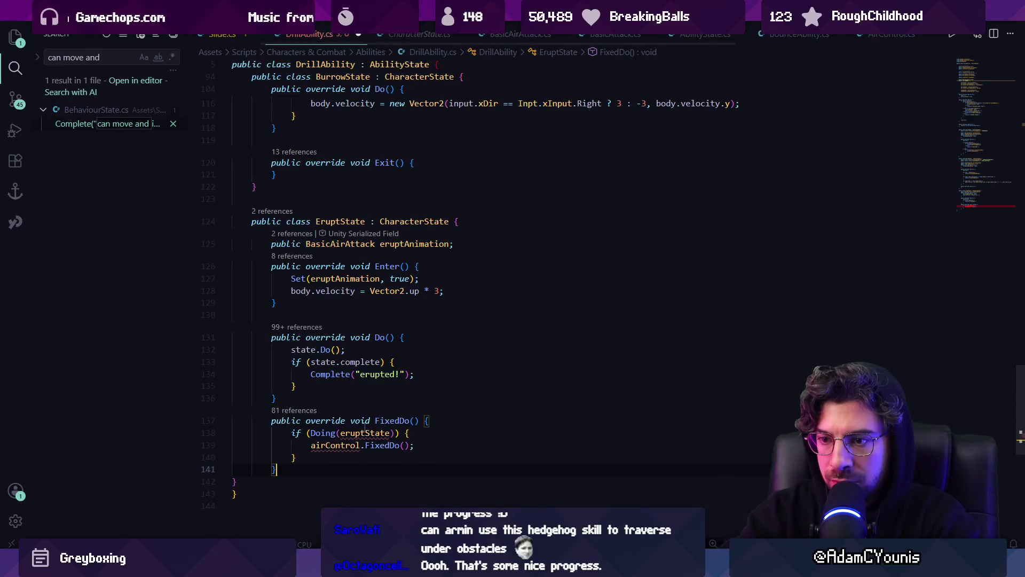
pyautogui.hotkey('shift', 'Up')
pyautogui.hotkey('shift', 'Up')
pyautogui.press('BackSpace')
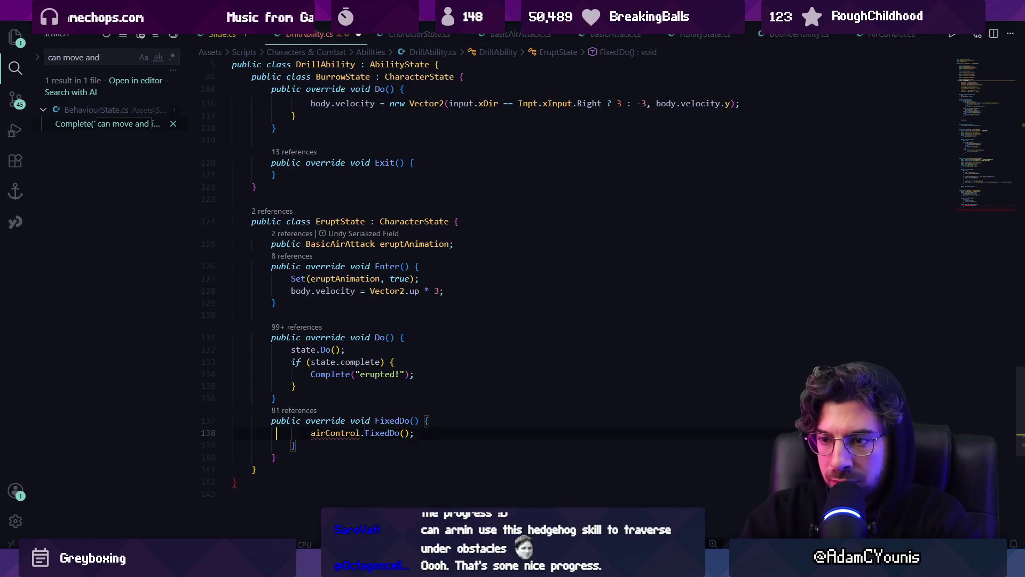
pyautogui.press('Return')
pyautogui.write('}')
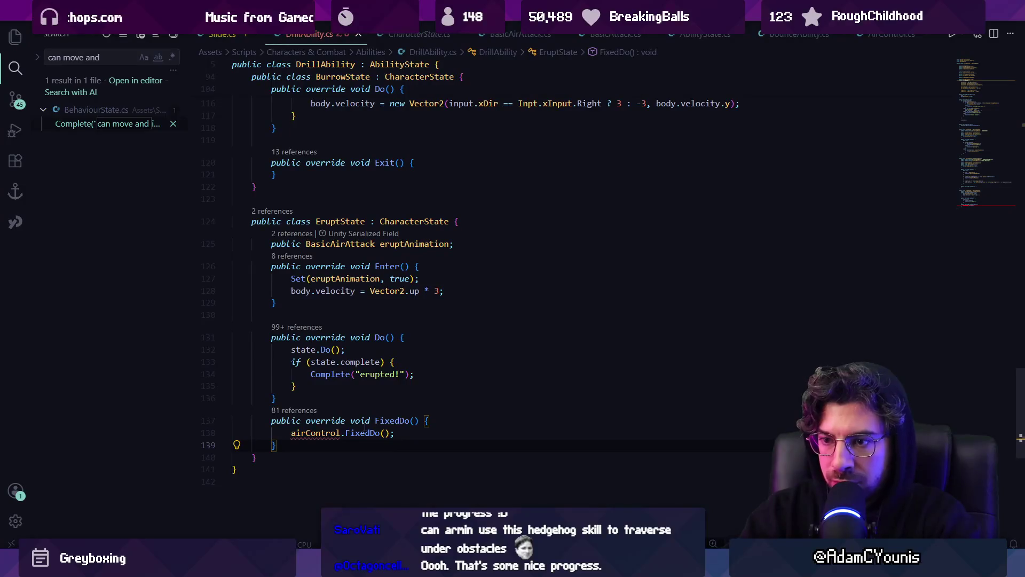
# - Add a public AirControl airControl field to EruptState and assign eruptState.airControl in Start
pyautogui.click(468, 226)
pyautogui.press('Return')
pyautogui.write('public Ai')
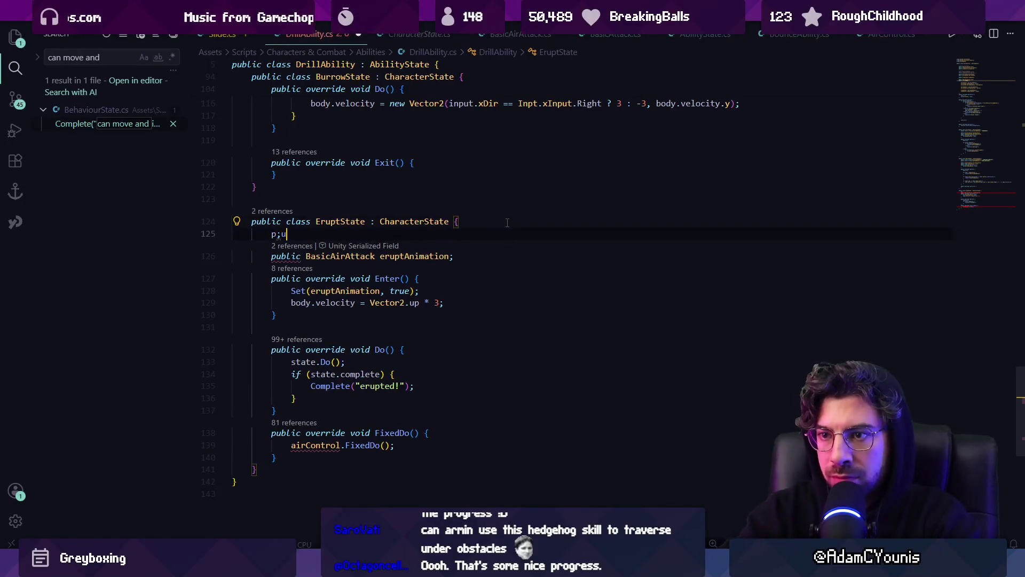
pyautogui.write('rControl airControl;')
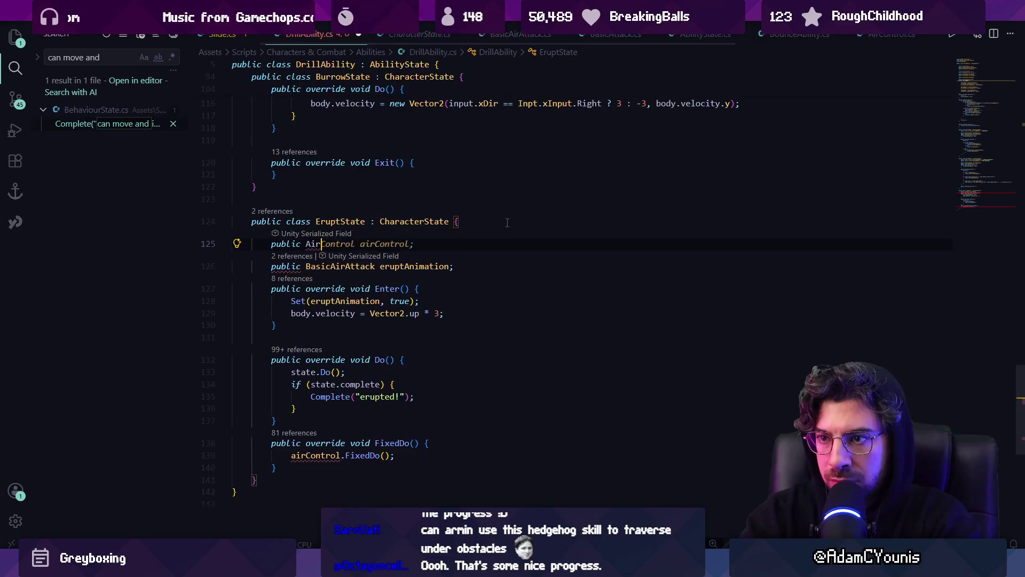
pyautogui.hotkey('ctrl', 's')
pyautogui.click(985, 92)
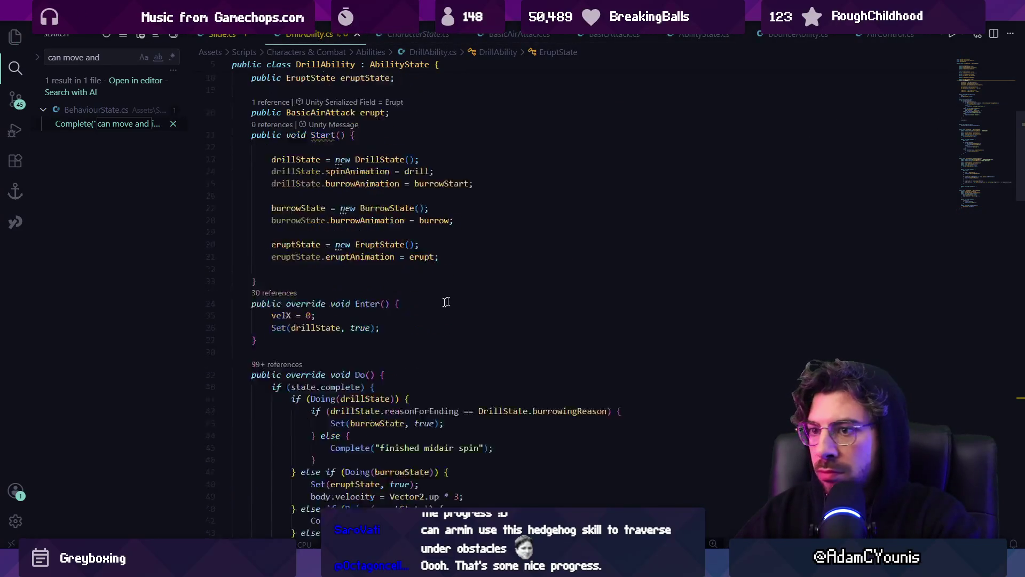
pyautogui.click(400, 270)
pyautogui.write('e')
pyautogui.press('Tab')
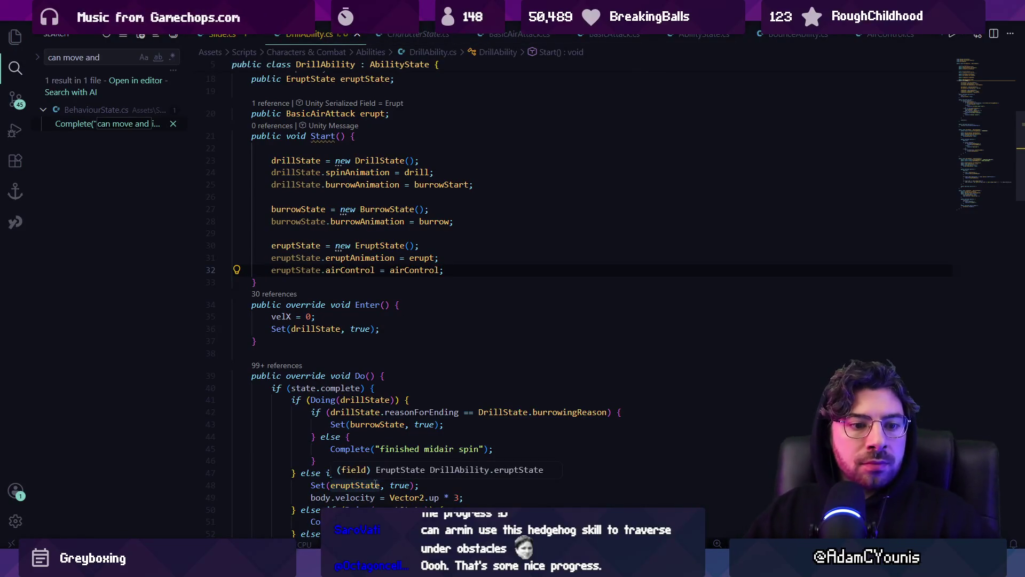
pyautogui.hotkey('alt', 'Tab')
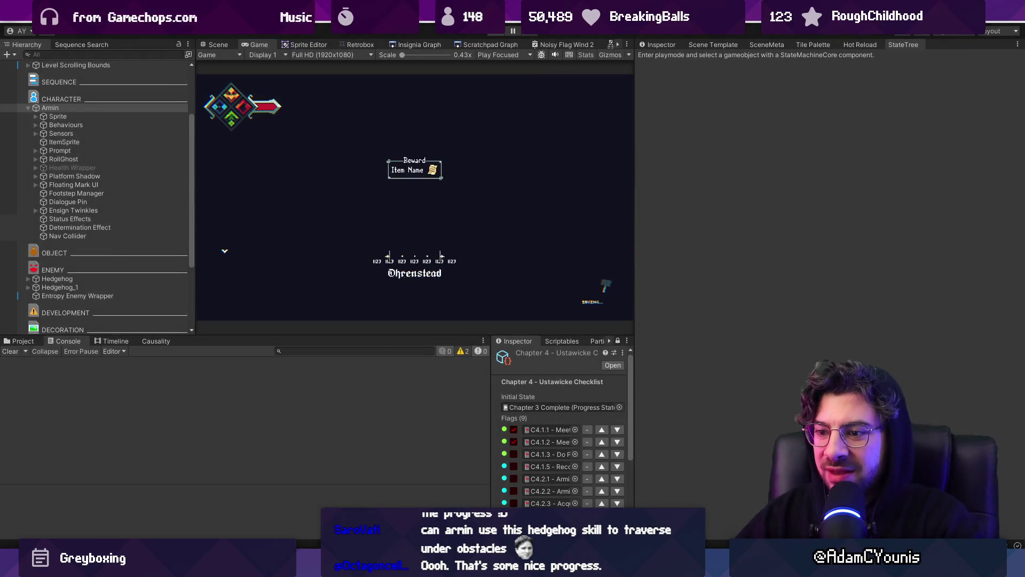
# - Bring the DrillAbility.cs Visual Studio Code window back to the front from the taskbar
pyautogui.moveTo(372, 566)
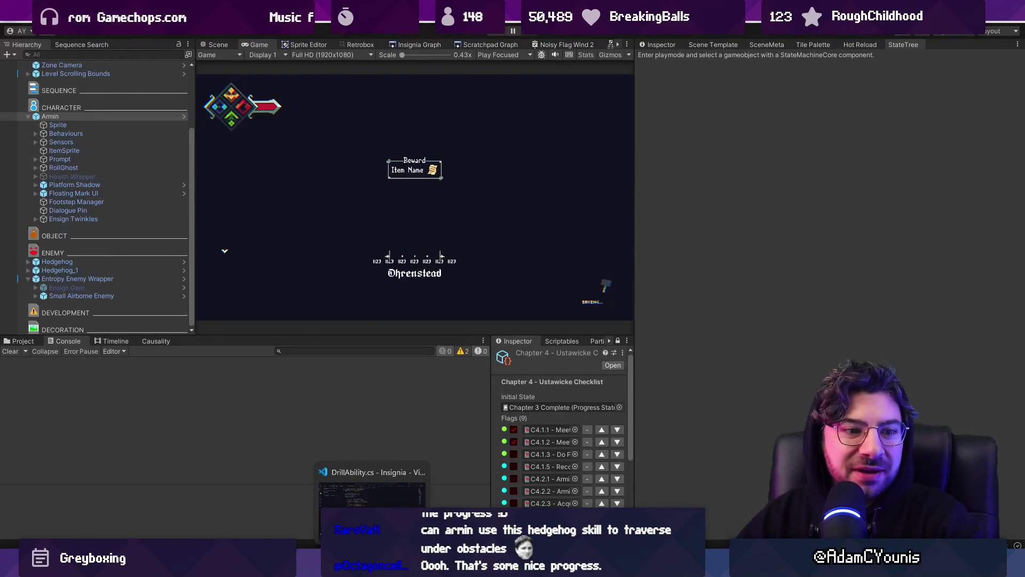
pyautogui.click(373, 494)
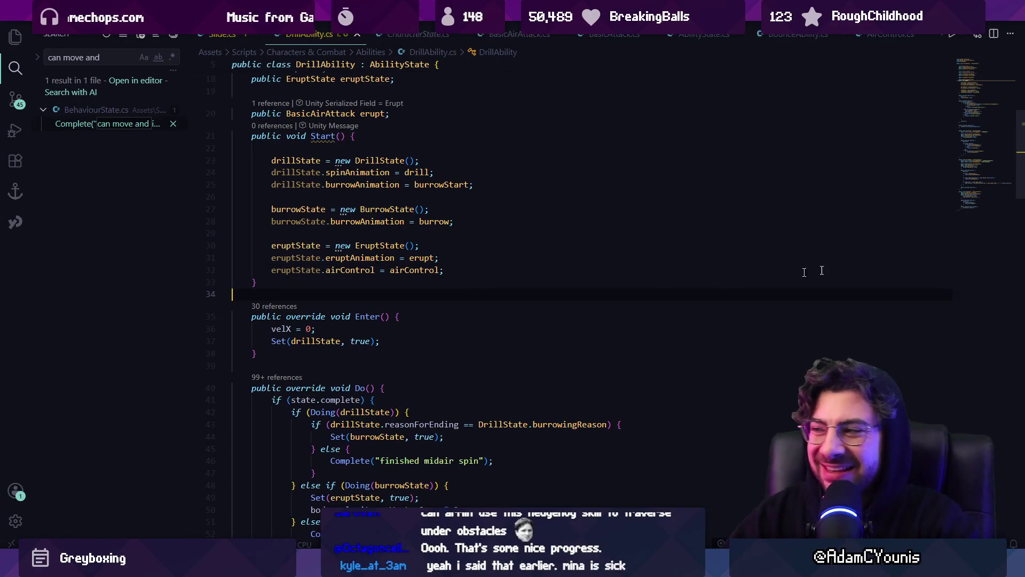
# - Inspect EruptState's if (state.complete) block and BasicAirAttack field, then return to Unity
pyautogui.click(960, 204)
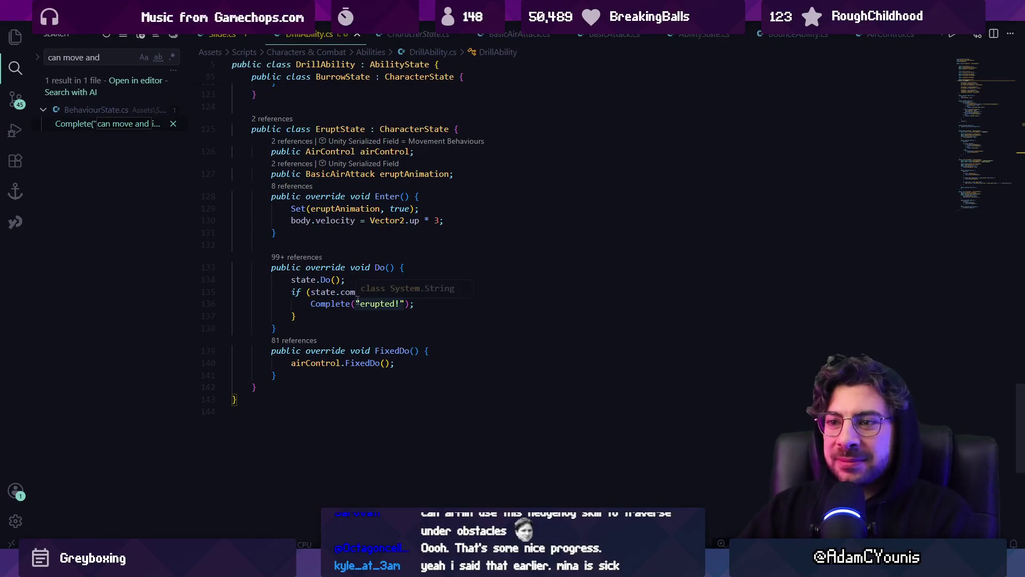
pyautogui.click(348, 304)
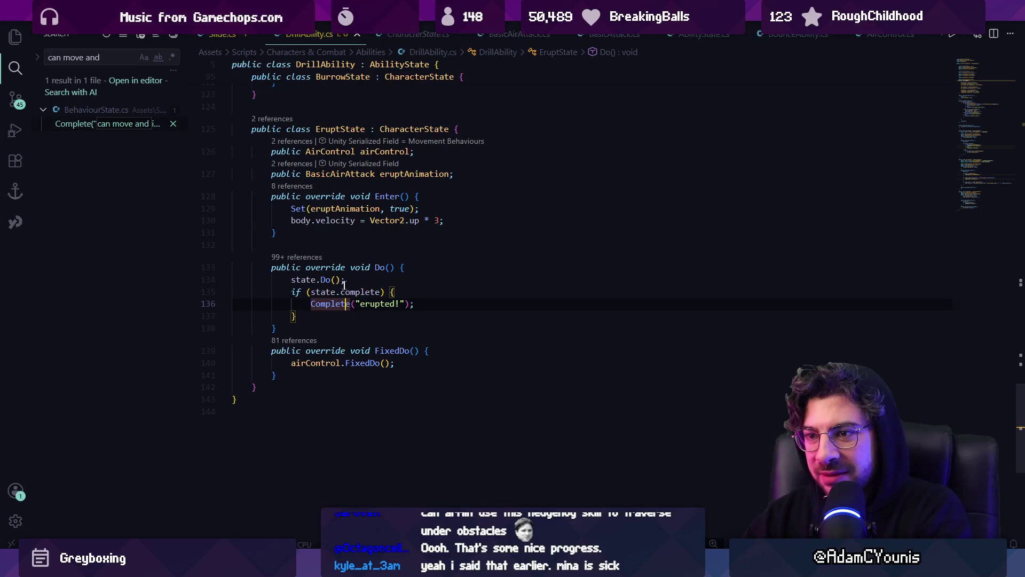
pyautogui.tripleClick(395, 291)
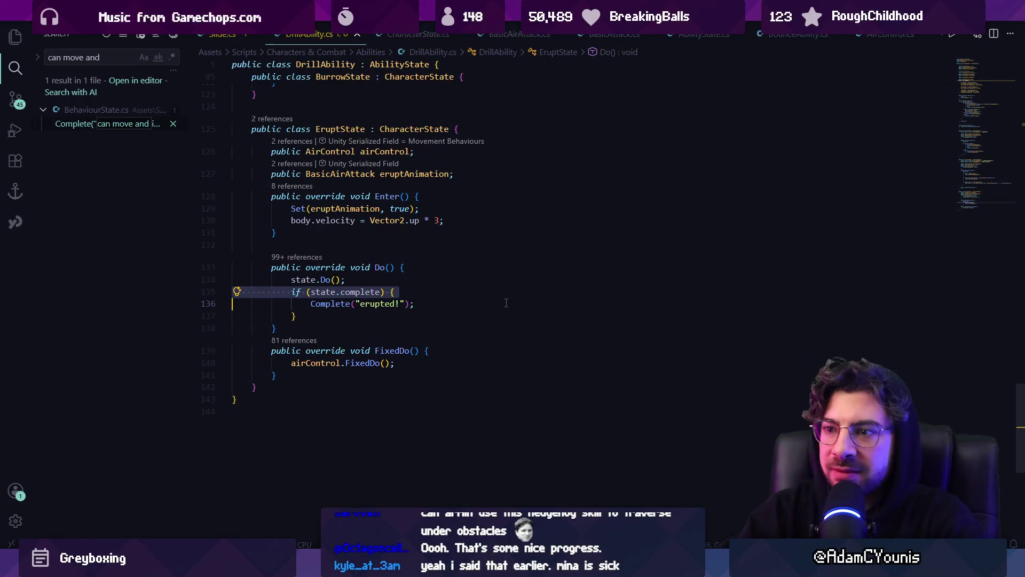
pyautogui.hotkey('shift', 'Down')
pyautogui.hotkey('shift', 'Down')
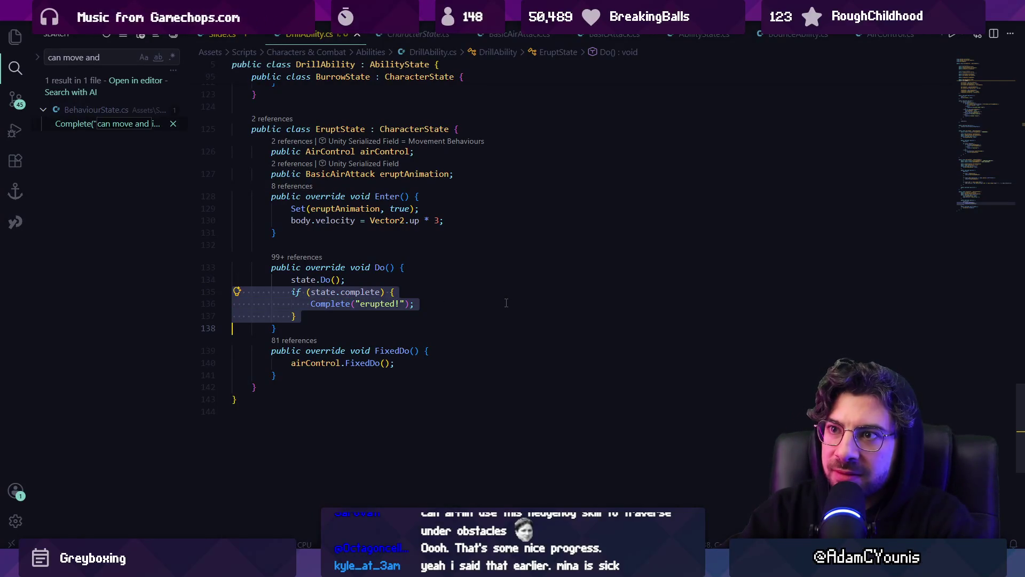
pyautogui.press('Up')
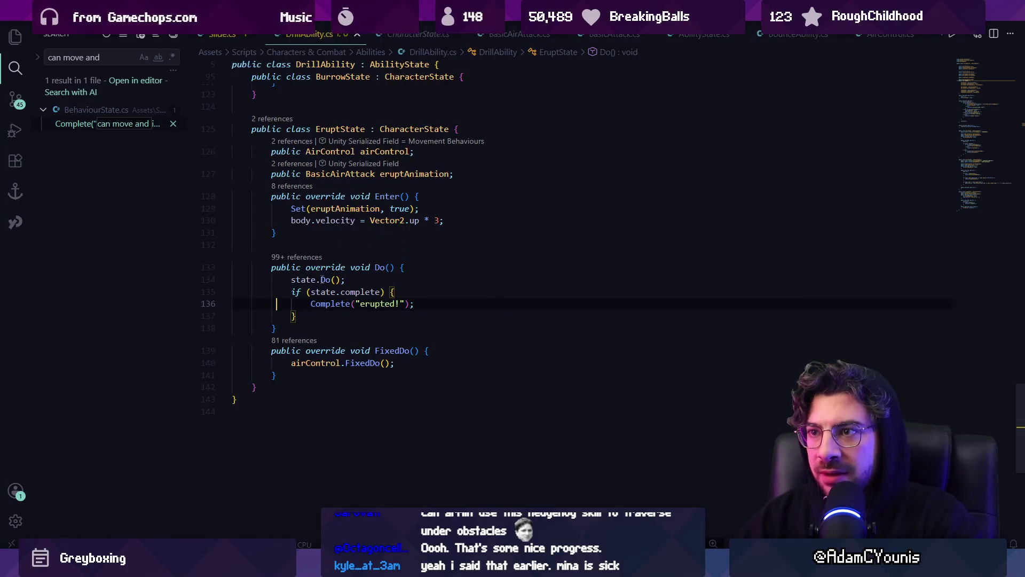
pyautogui.doubleClick(340, 174)
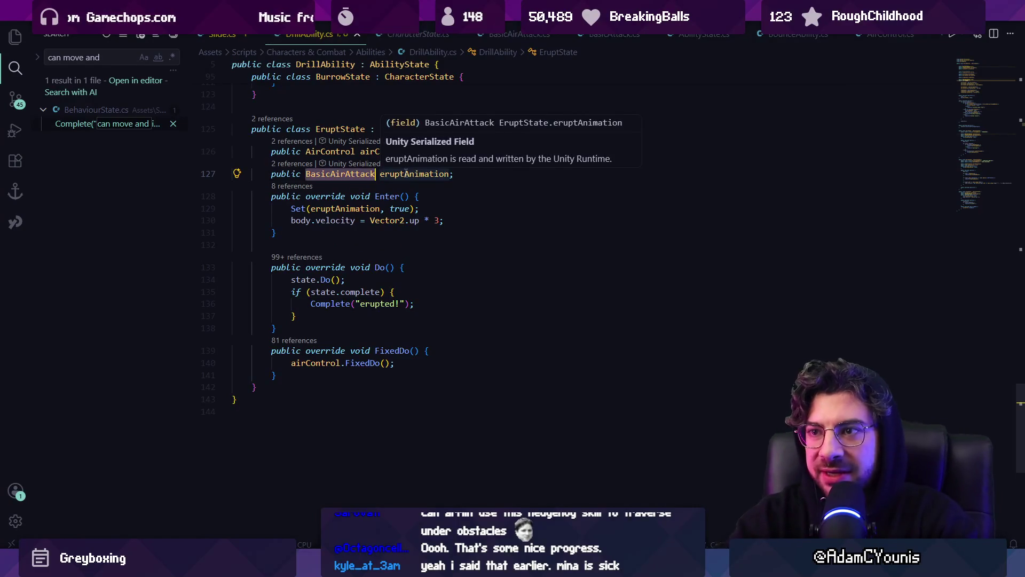
pyautogui.hotkey('ctrl', 'Left')
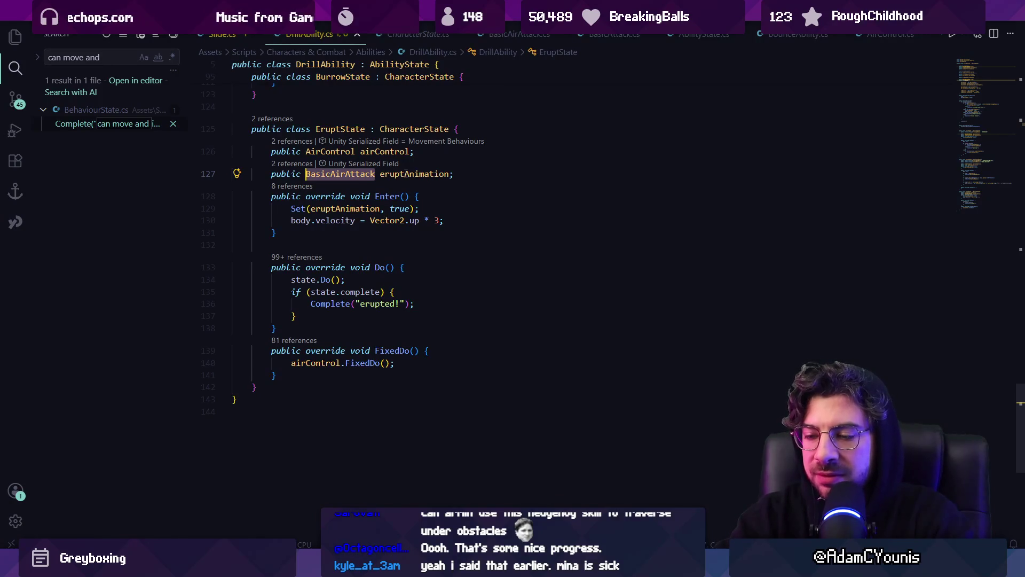
pyautogui.hotkey('alt', 'Tab')
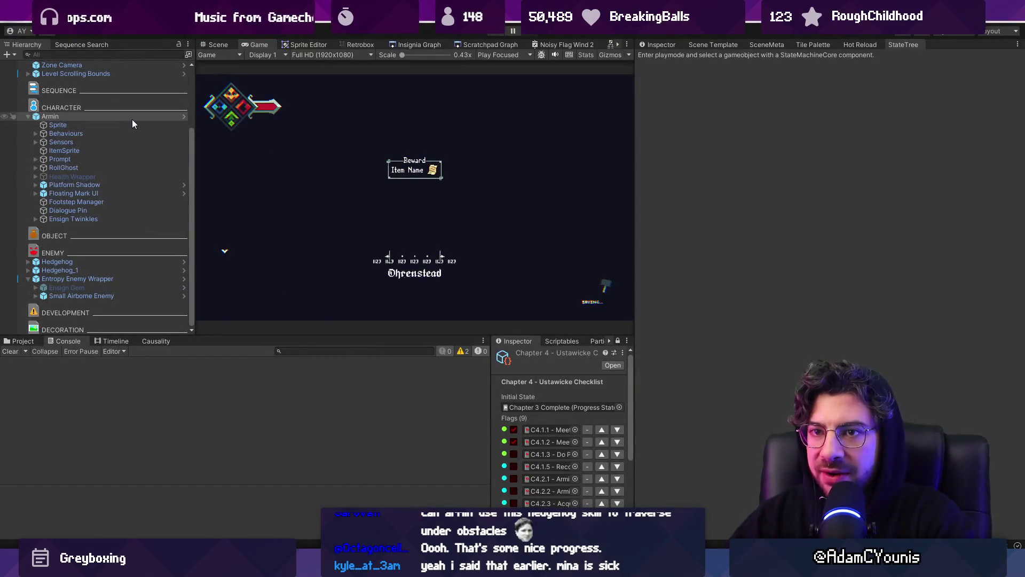
# - Inspect the Drill object's ability component under Armin's Ensign Ability Behaviours, then switch to DrillAbility.cs
pyautogui.click(183, 117)
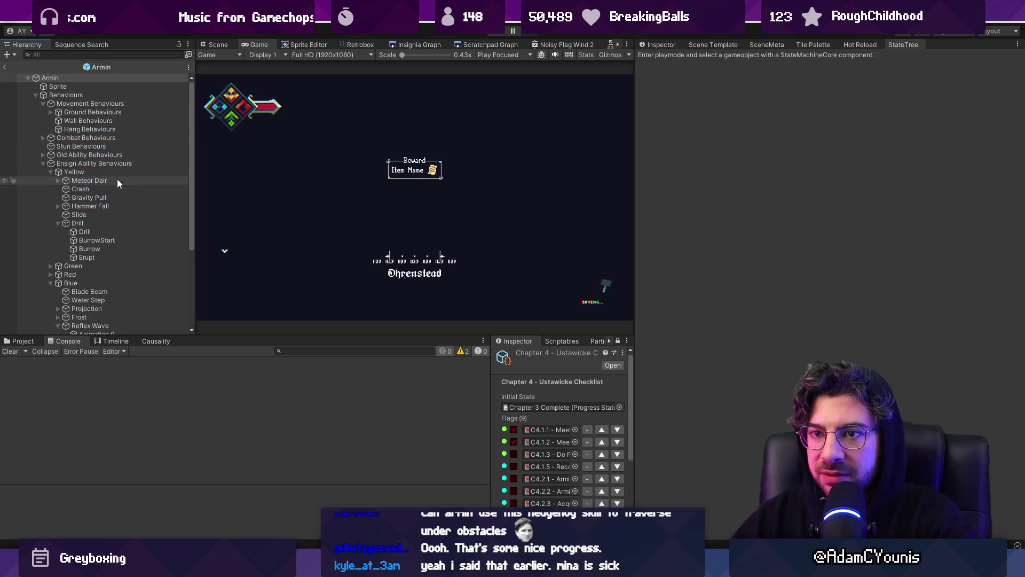
pyautogui.click(92, 163)
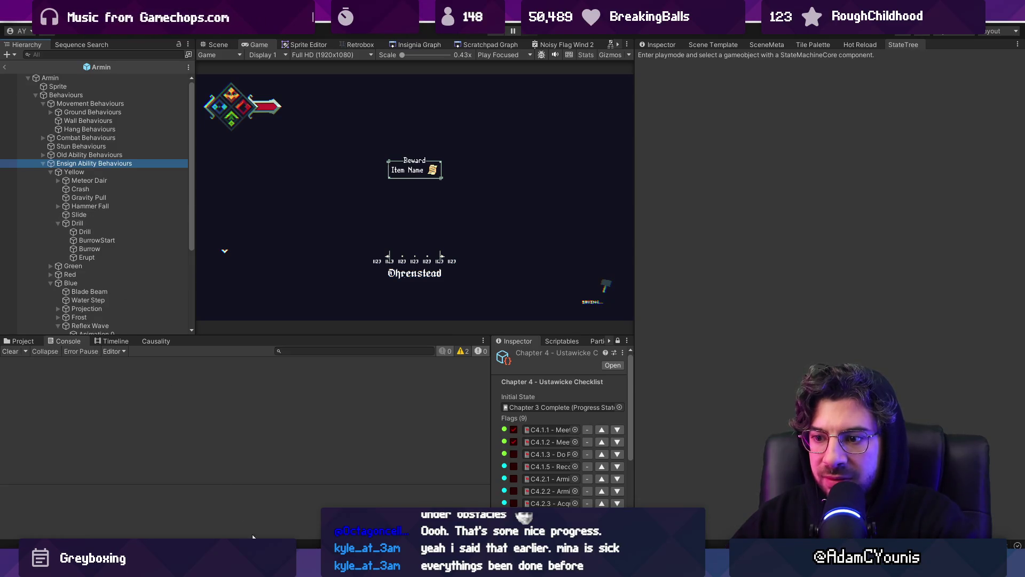
pyautogui.moveTo(372, 565)
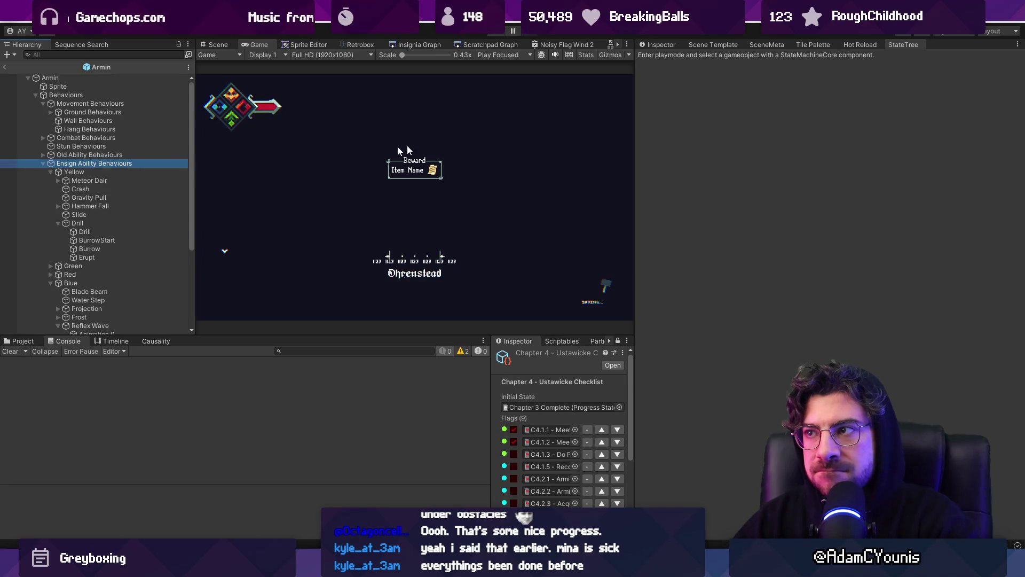
pyautogui.click(661, 45)
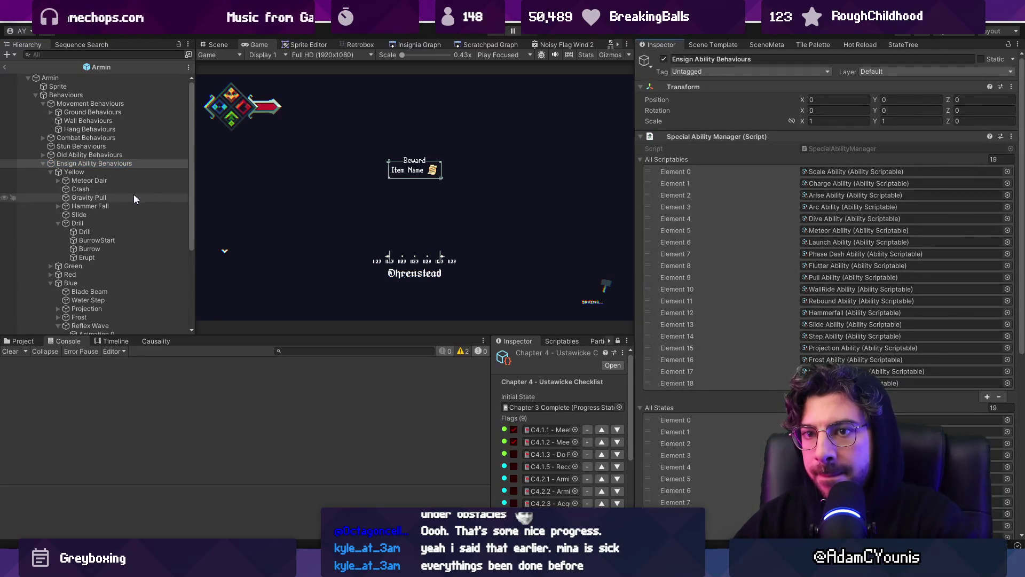
pyautogui.click(104, 223)
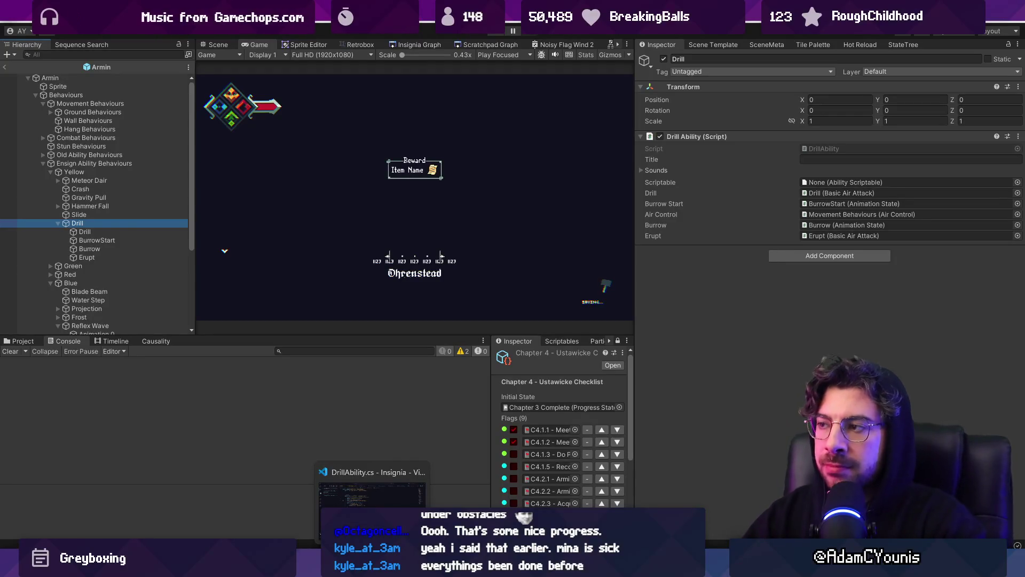
pyautogui.click(372, 494)
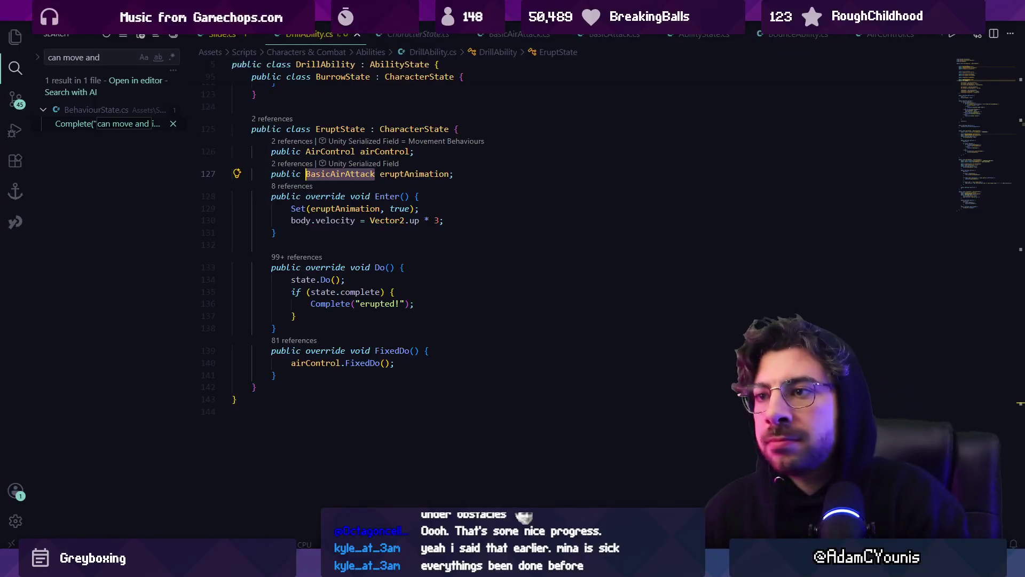
# - Open BehaviourState.cs through the quick file search and locate its movement-cancel check
pyautogui.hotkey('ctrl', 'p')
pyautogui.write('BehaviourSta')
pyautogui.press('Return')
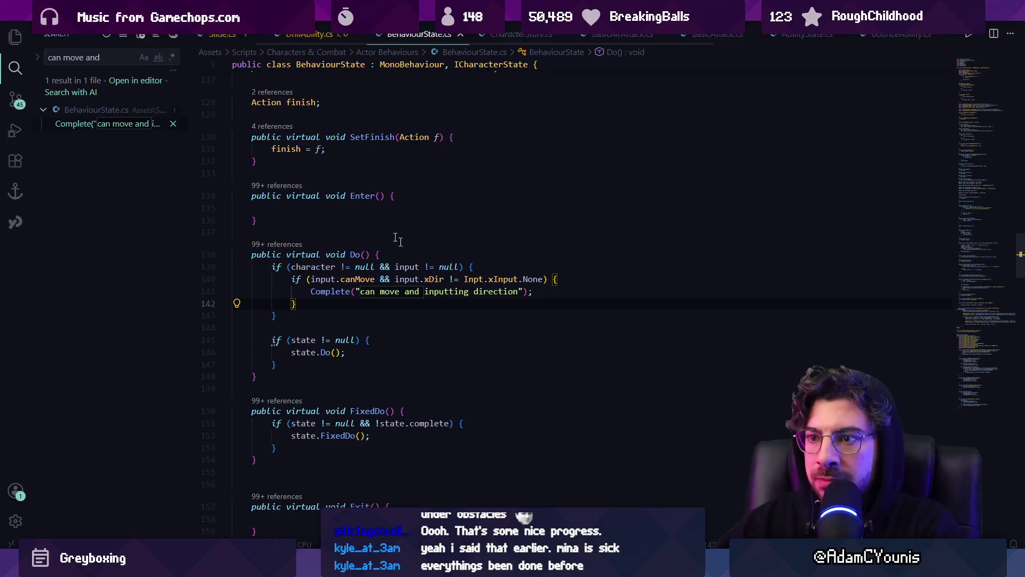
pyautogui.click(524, 279)
pyautogui.scroll(2, 552, 280)
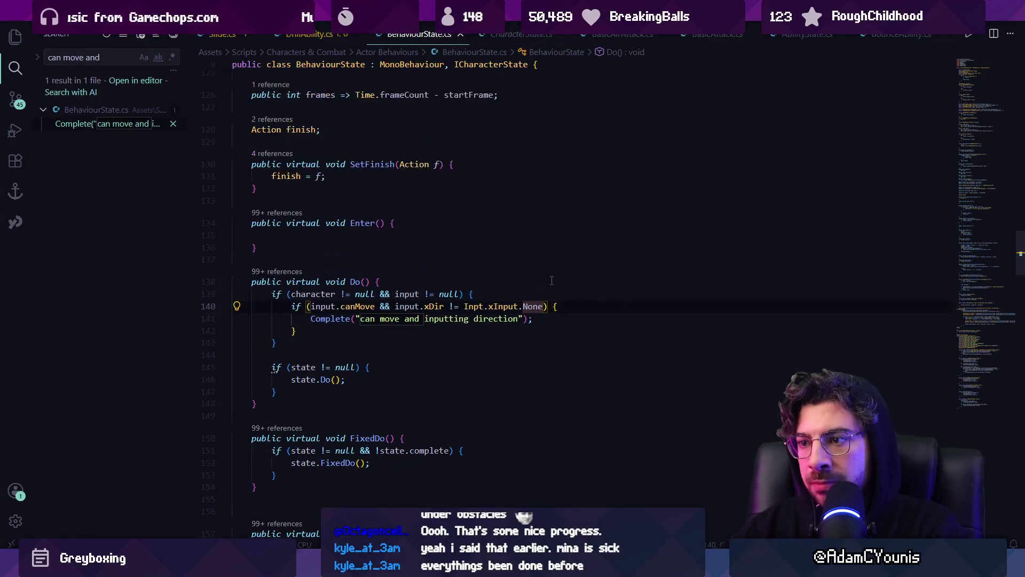
pyautogui.scroll(7, 512, 288)
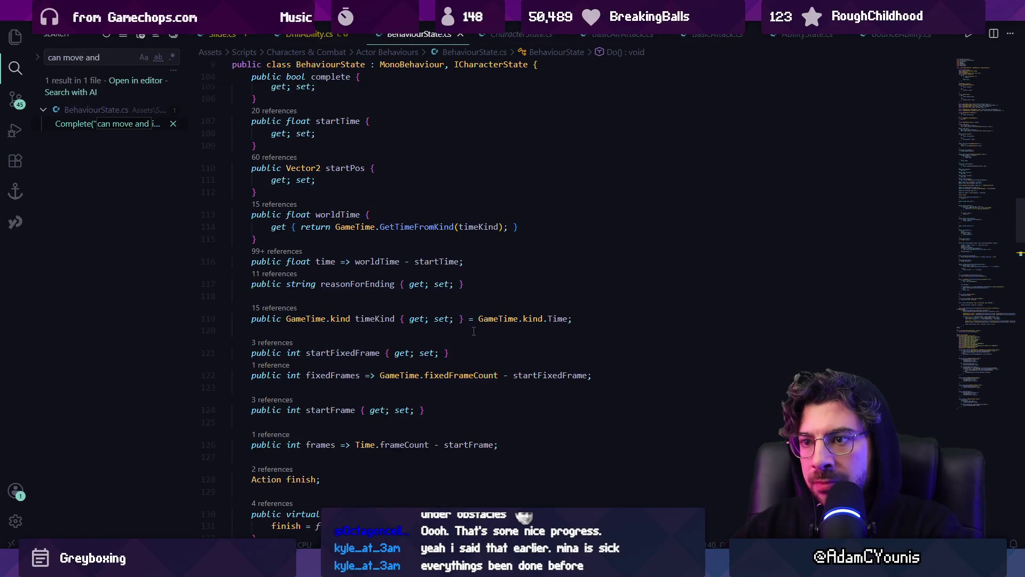
pyautogui.scroll(-3, 467, 333)
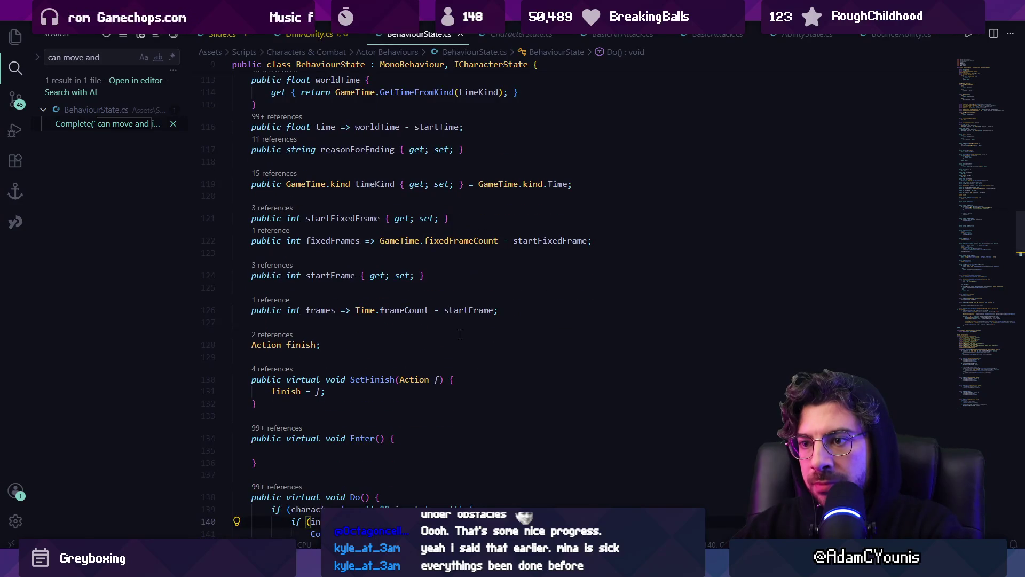
pyautogui.scroll(-1, 422, 321)
# - Add a bool exitWhenMoving = true field below the frames property and save
pyautogui.click(433, 309)
pyautogui.press('Return')
pyautogui.write('bool I')
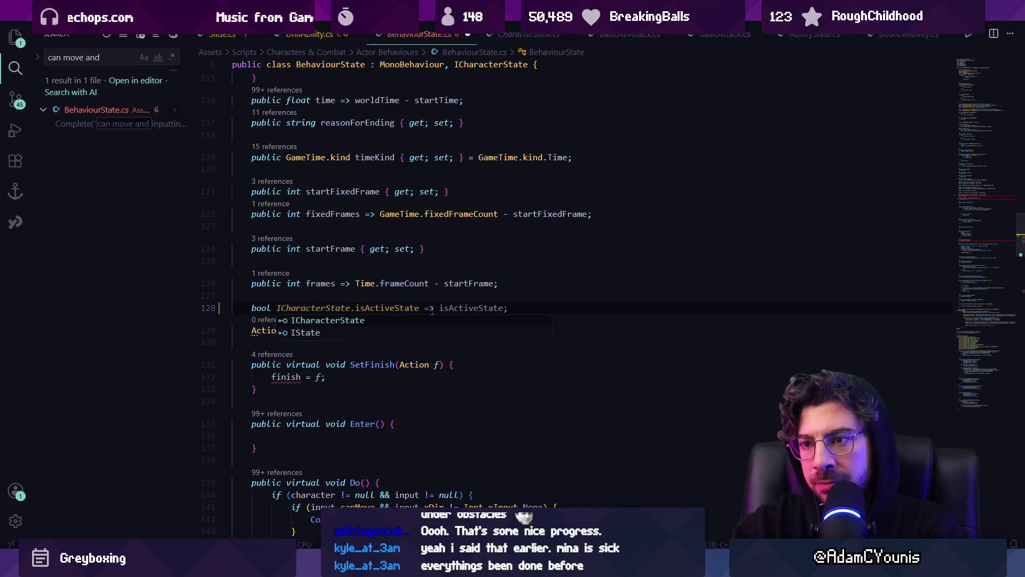
pyautogui.write('cancel')
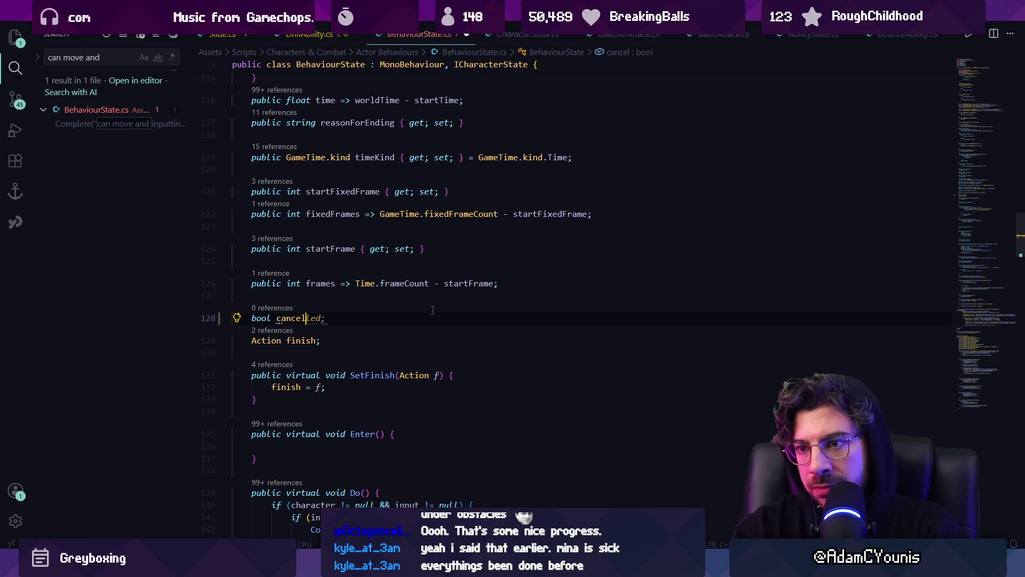
pyautogui.press('BackSpace')
pyautogui.press('BackSpace')
pyautogui.write('exitWhenMov')
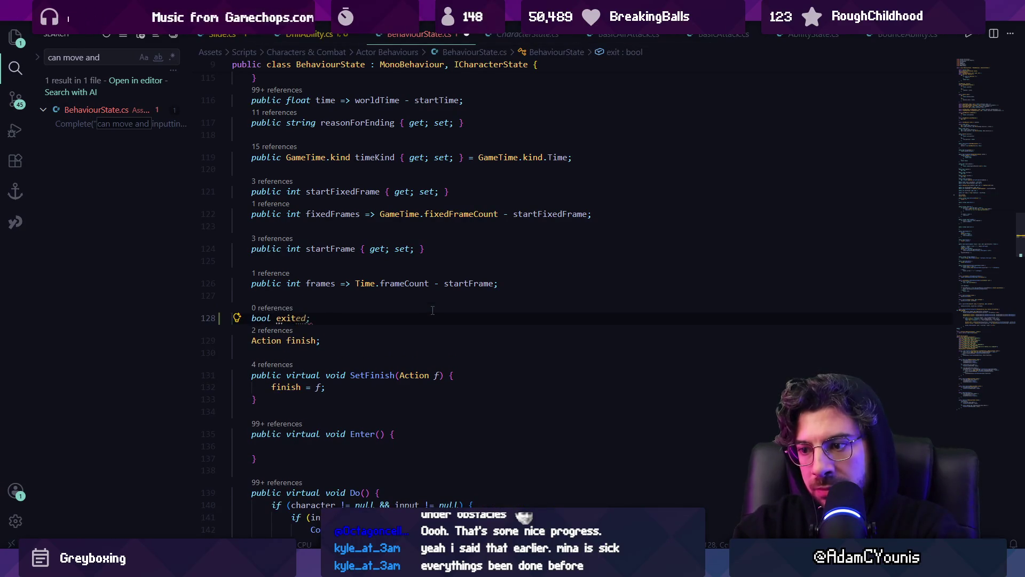
pyautogui.write('ing = false;')
pyautogui.press('BackSpace')
pyautogui.press('BackSpace')
pyautogui.press('BackSpace')
pyautogui.write('true;')
pyautogui.hotkey('ctrl', 's')
# - Require exitWhenMoving in the movement-input cancel condition of Do()
pyautogui.scroll(-3, 495, 371)
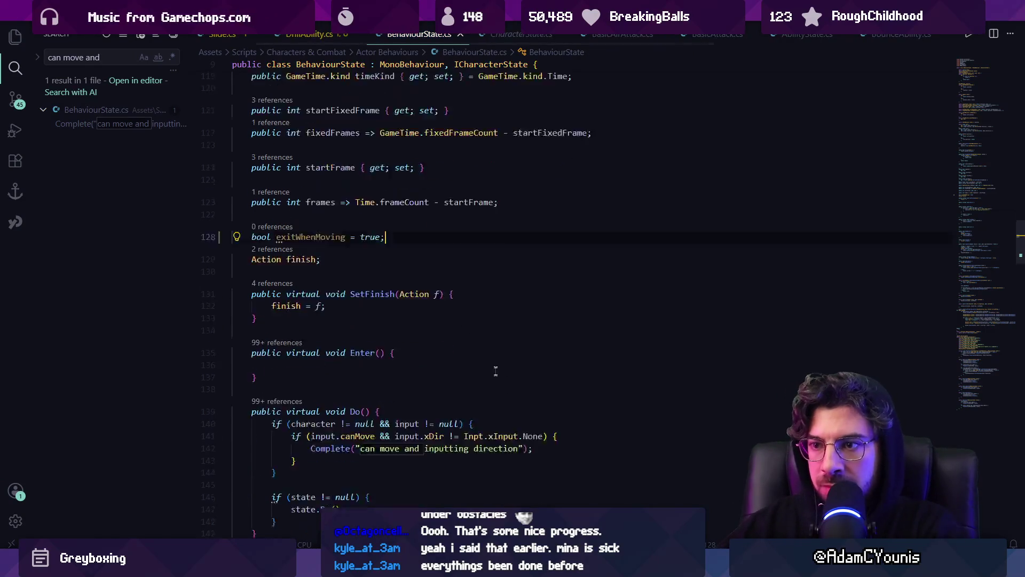
pyautogui.scroll(-1, 495, 371)
pyautogui.click(544, 409)
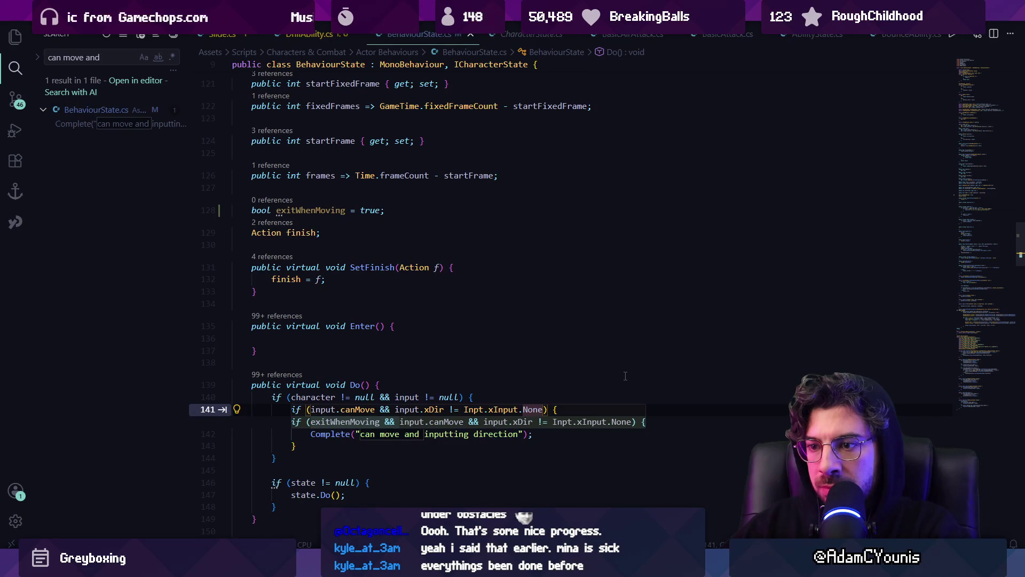
pyautogui.press('Tab')
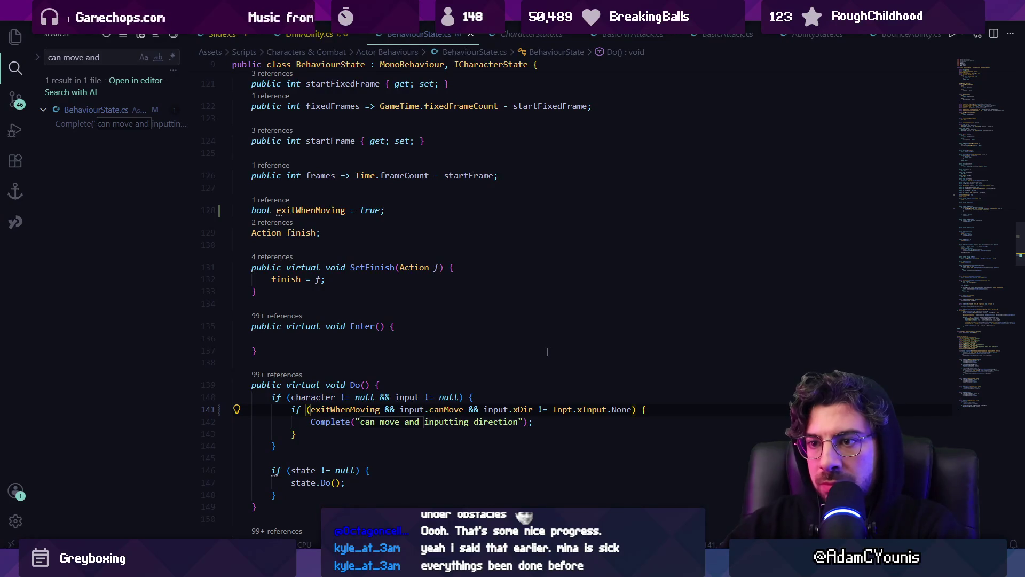
# - Add a public SetExitWhenMoving(bool b) setter below the finish field and save
pyautogui.click(328, 246)
pyautogui.write('public void Set')
pyautogui.press('Tab')
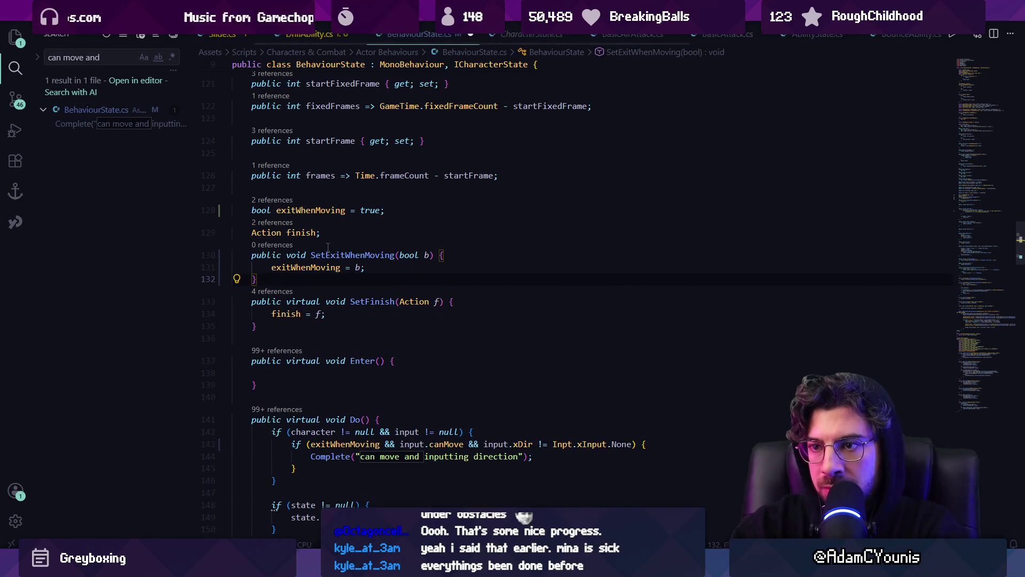
pyautogui.press('Up')
pyautogui.press('Up')
pyautogui.press('Home')
pyautogui.press('Home')
pyautogui.press('Return')
pyautogui.hotkey('ctrl', 's')
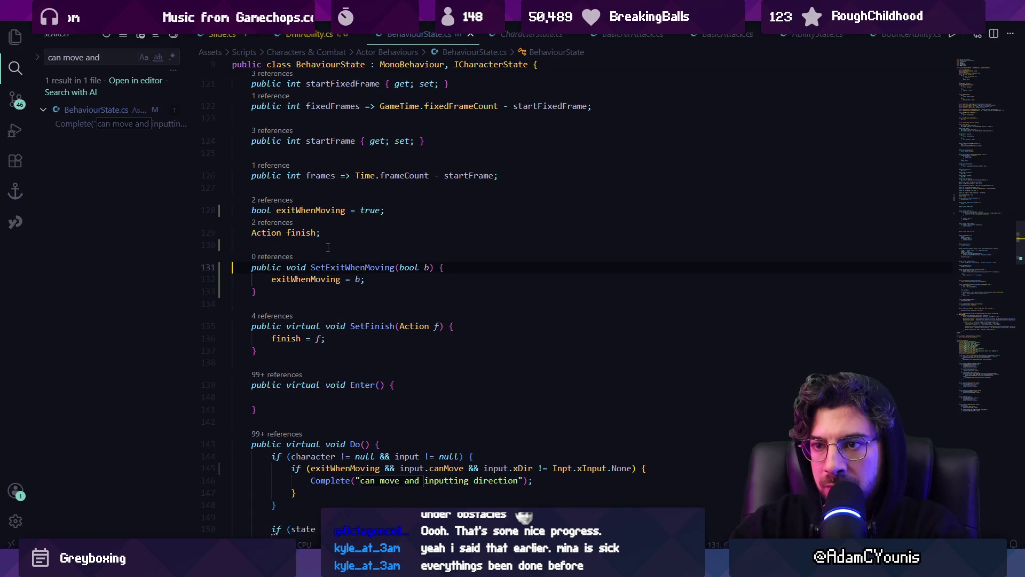
pyautogui.press('Down')
pyautogui.press('Down')
pyautogui.press('Down')
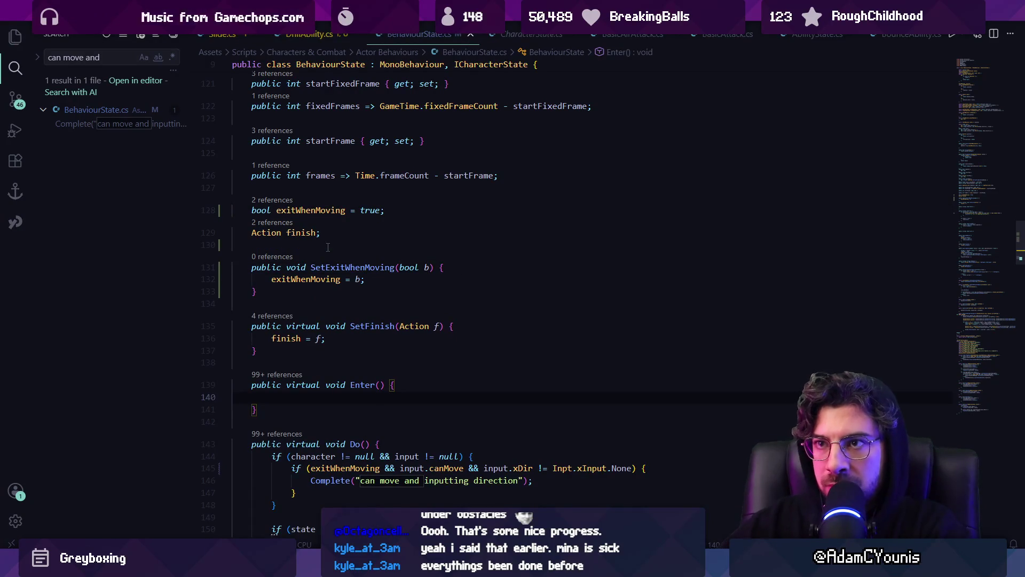
# - Return to DrillAbility.cs at the first line of EruptState's Enter() method
pyautogui.hotkey('ctrl', 'Tab')
pyautogui.press('End')
pyautogui.press('Down')
pyautogui.press('Up')
pyautogui.press('Down')
pyautogui.press('Down')
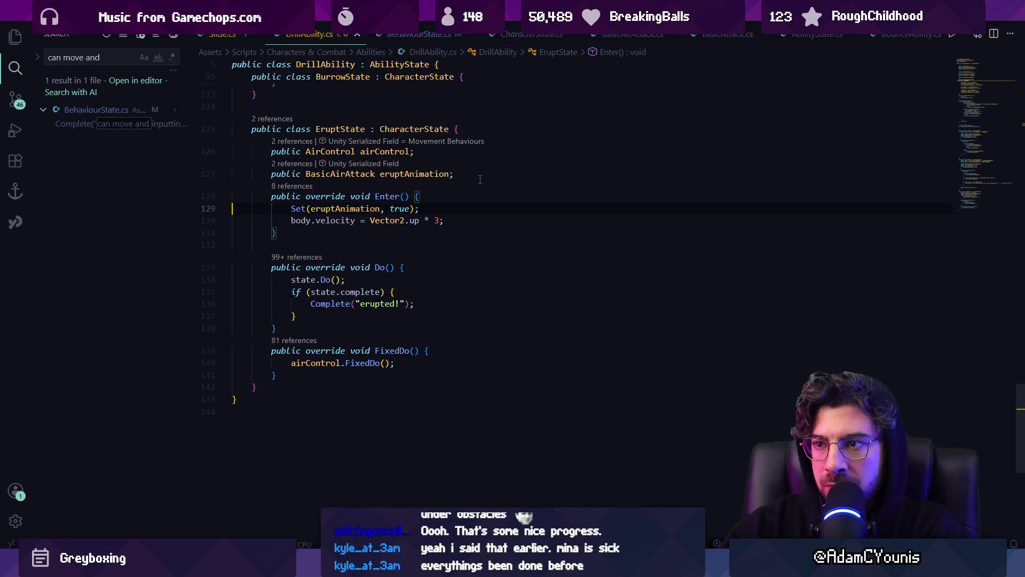
# - Insert eruptAnimation.SetExitWhenMoving(false); at the top of EruptState.Enter() and dismiss Copilot's suggestion
pyautogui.hotkey('ctrl', 'shift', 'Return')
pyautogui.write('e')
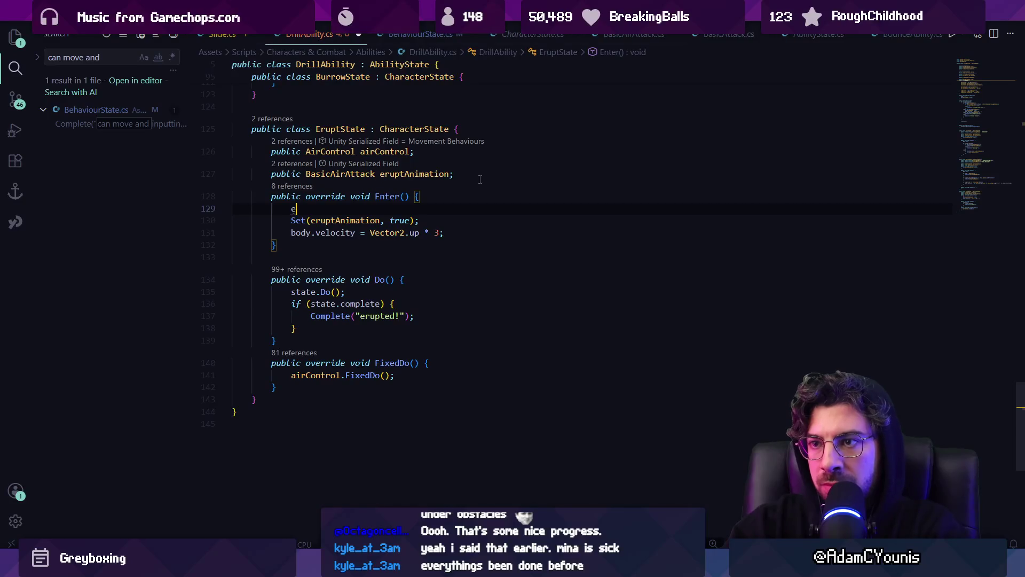
pyautogui.write('ruptAnimation')
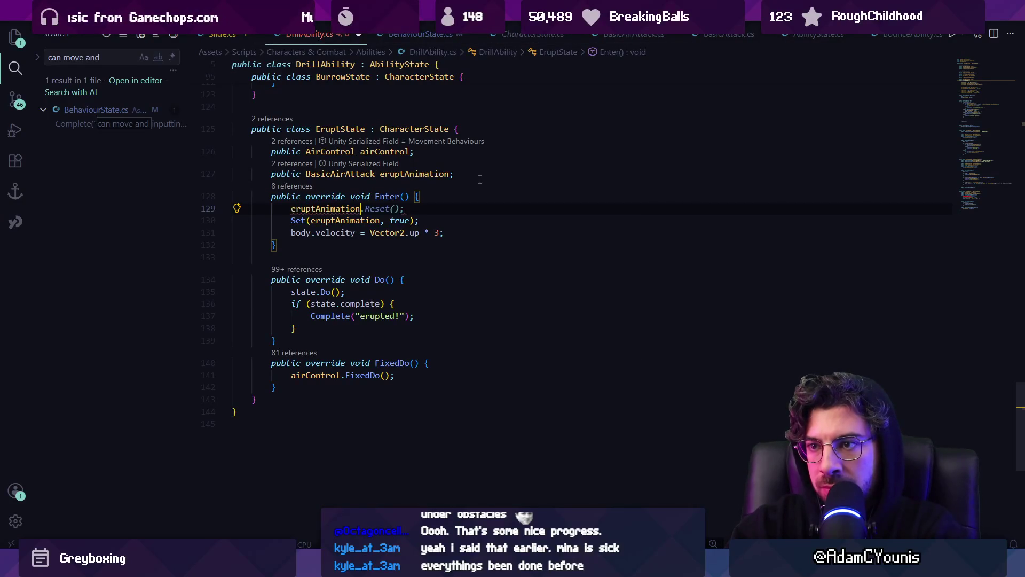
pyautogui.write('.E')
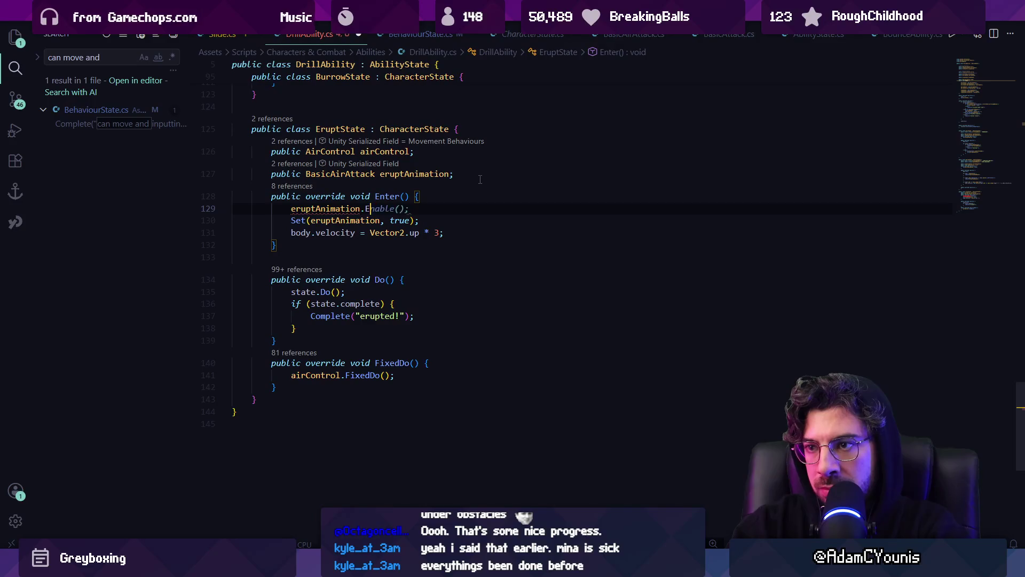
pyautogui.press('BackSpace')
pyautogui.press('BackSpace')
pyautogui.press('BackSpace')
pyautogui.write('SetExitWhenMovein')
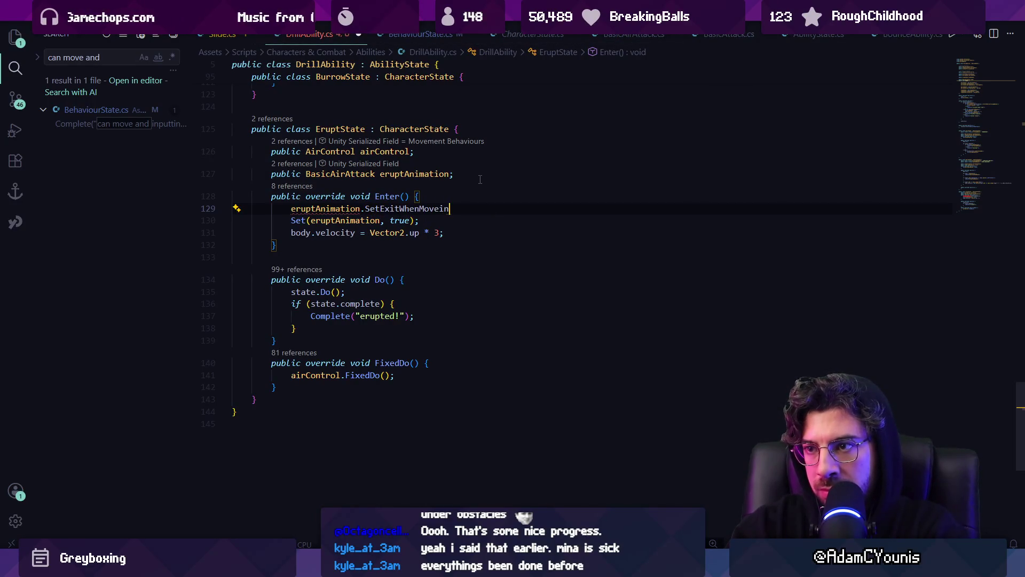
pyautogui.write('g(false);')
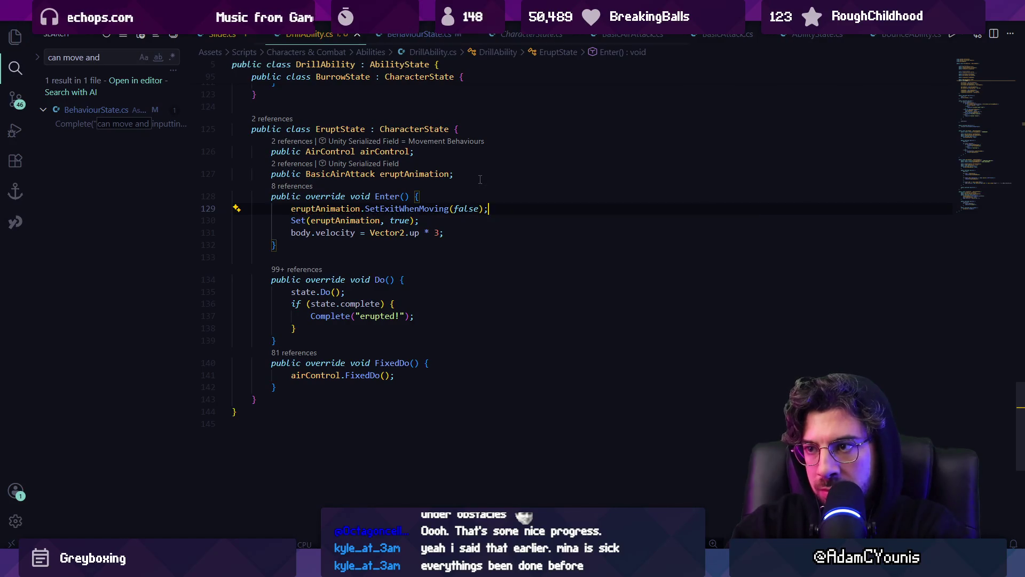
pyautogui.press('Escape')
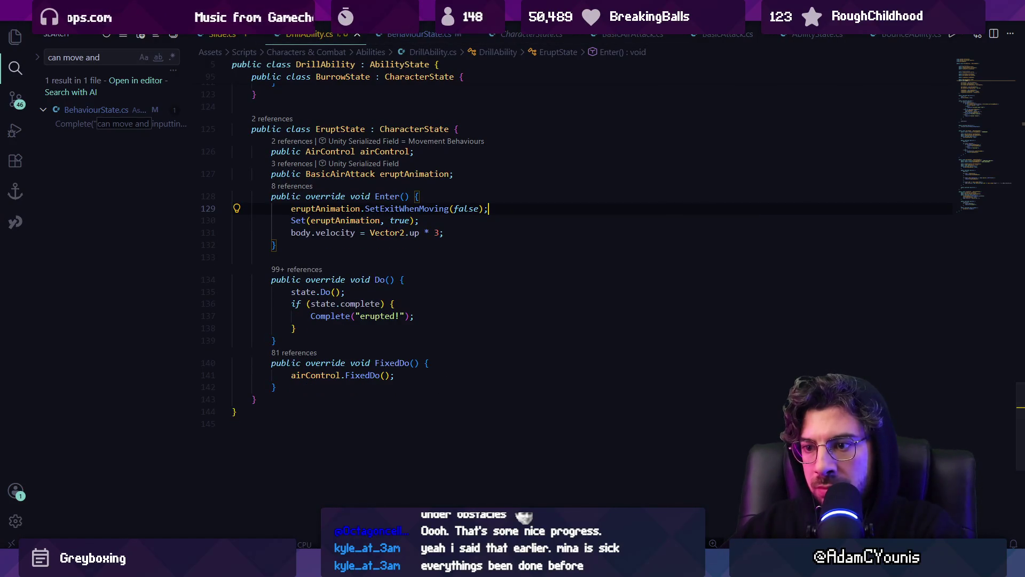
pyautogui.moveTo(348, 566)
pyautogui.click(348, 502)
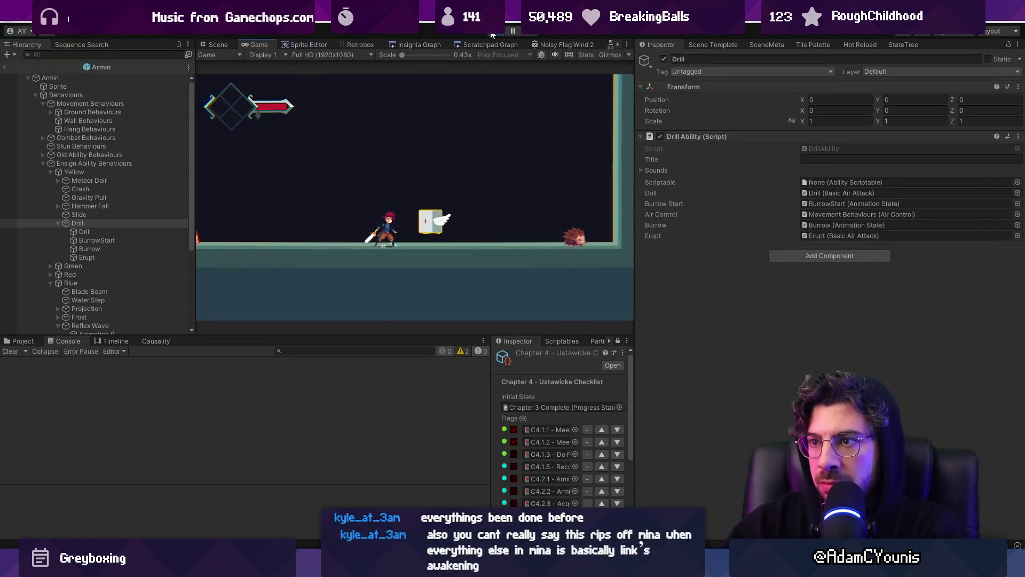
# - Stop the running game and press Play again so Unity reloads the SetExitWhenMoving changes
pyautogui.click(492, 33)
pyautogui.click(492, 33)
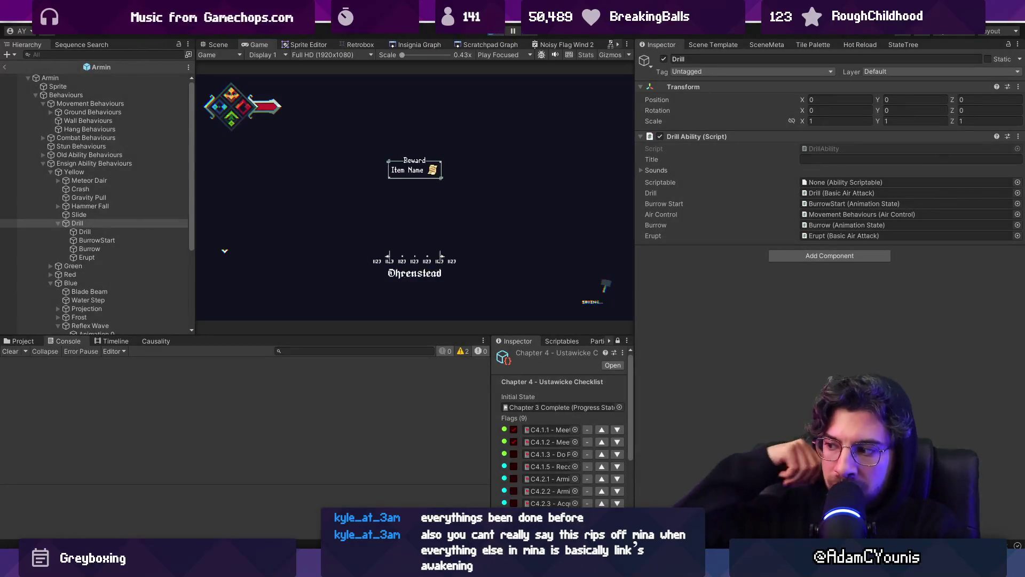
pyautogui.click(492, 35)
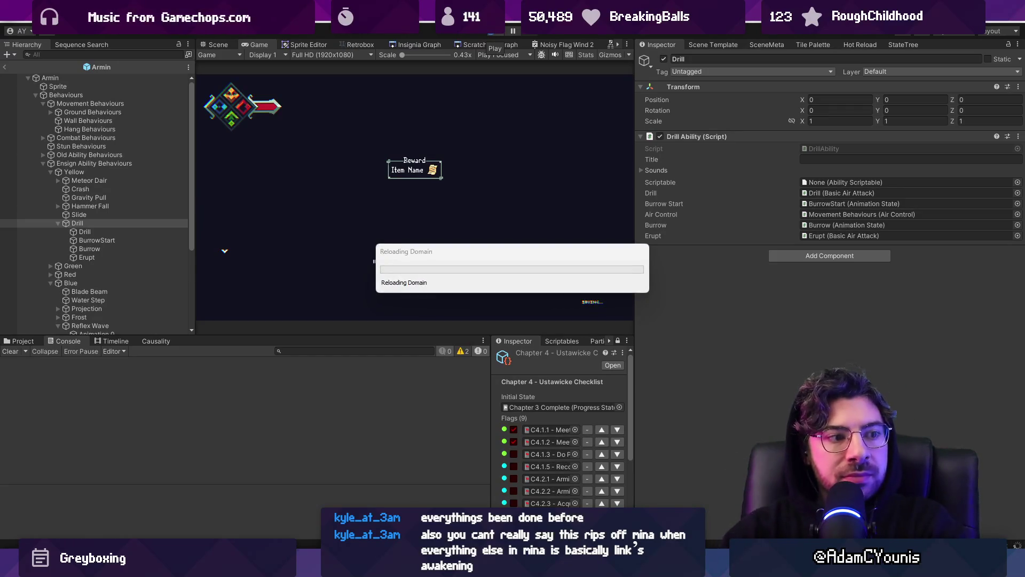
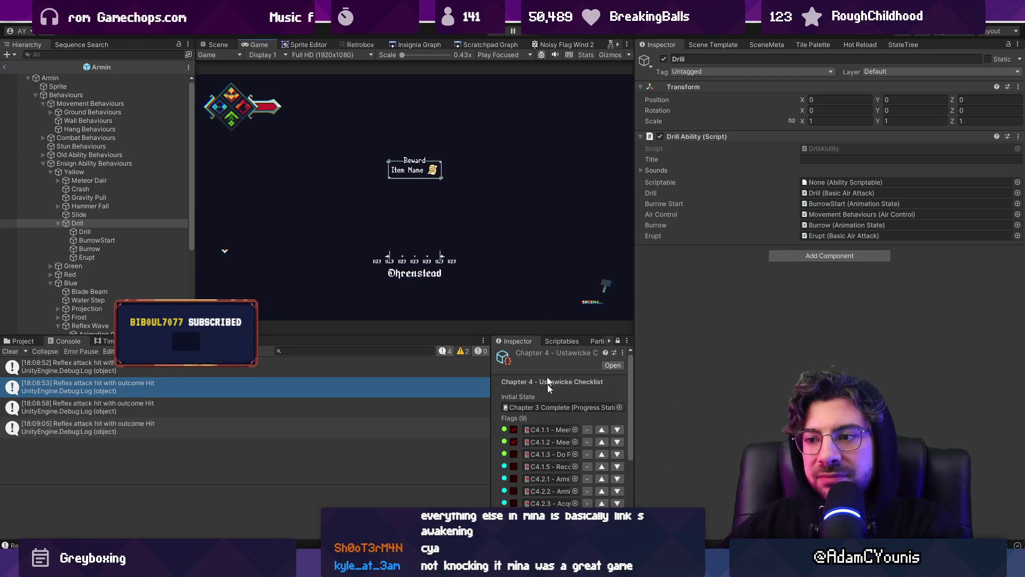
# - In DrillAbility.cs, inspect the state-complete check in EruptState's Do method
pyautogui.hotkey('alt', 'Tab')
pyautogui.click(356, 303)
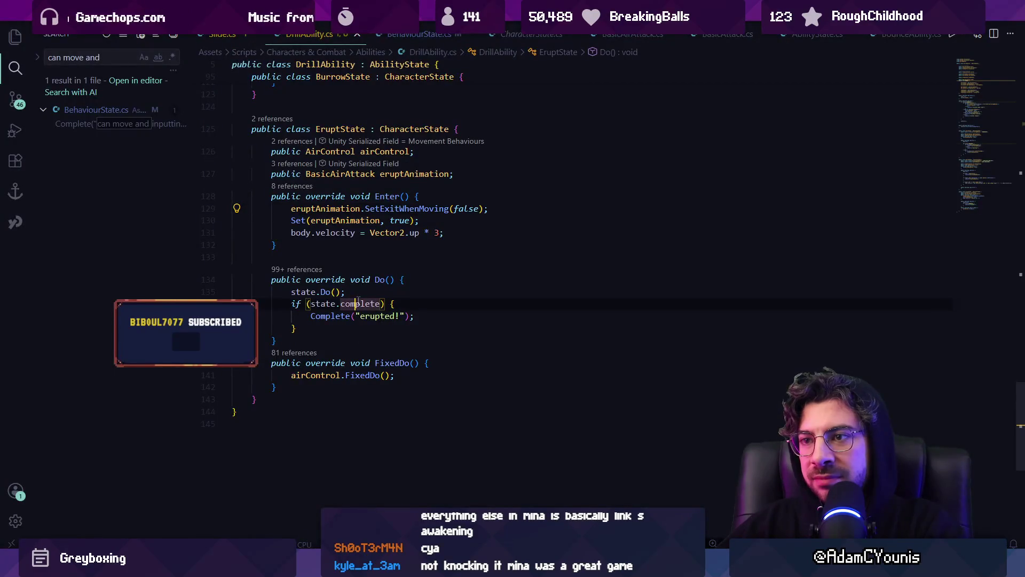
# - Glance at the Slide script, then search DrillAbility.cs for 'drillstate'
pyautogui.click(219, 34)
pyautogui.scroll(5, 481, 213)
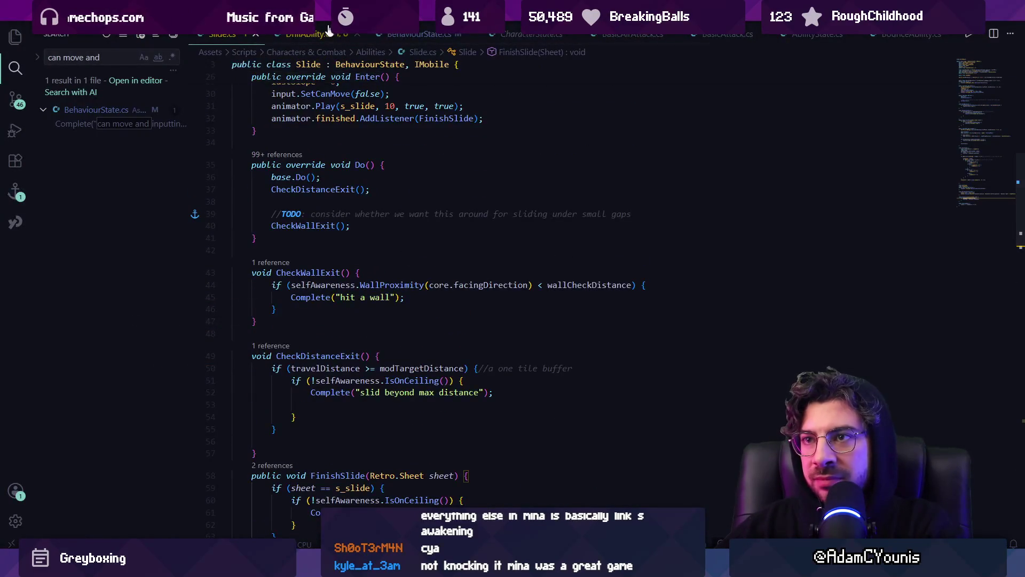
pyautogui.hotkey('ctrl', 'Tab')
pyautogui.scroll(10, 486, 257)
pyautogui.hotkey('ctrl', 'f')
pyautogui.write('drillstate')
pyautogui.press('Return')
pyautogui.press('Return')
pyautogui.press('Return')
pyautogui.press('Return')
pyautogui.press('Escape')
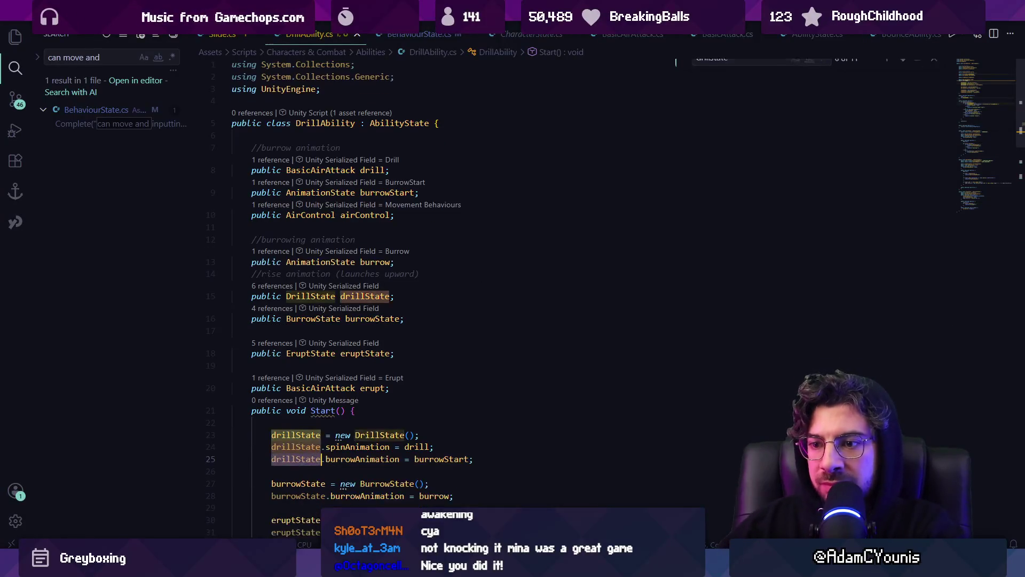
# - Jump to the drillState declaration, then to the DrillState class's state.complete condition
pyautogui.press('F12')
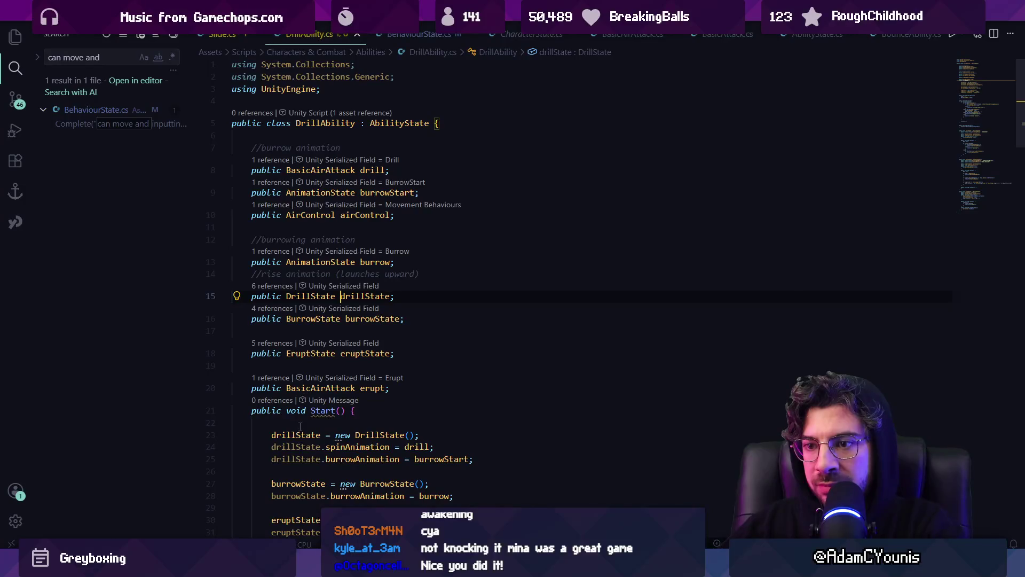
pyautogui.scroll(-10, 367, 356)
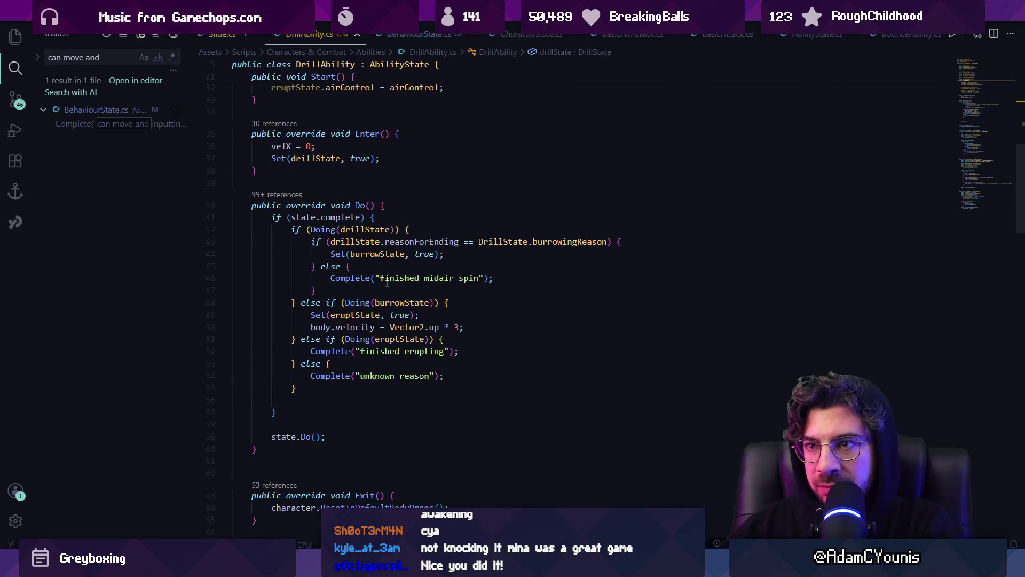
pyautogui.scroll(5, 387, 283)
pyautogui.scroll(-6, 353, 285)
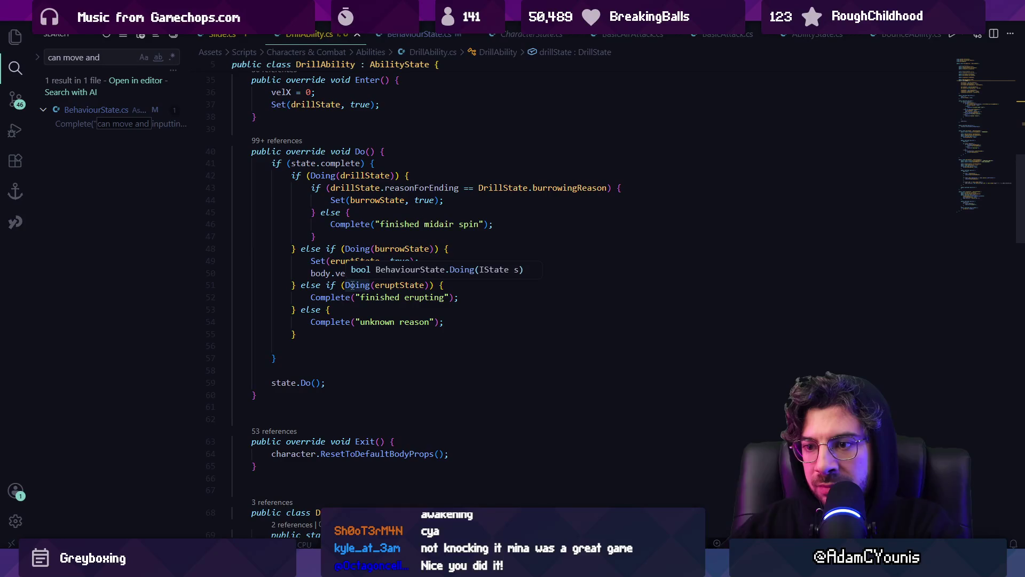
pyautogui.scroll(4, 353, 249)
pyautogui.scroll(6, 321, 267)
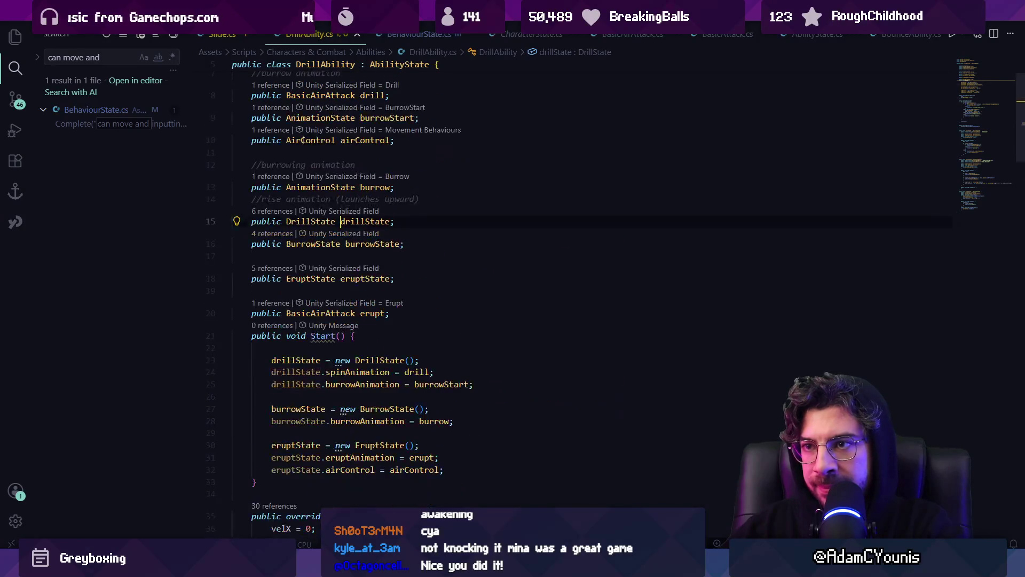
pyautogui.keyDown('ctrl'); pyautogui.click(320, 222); pyautogui.keyUp('ctrl')
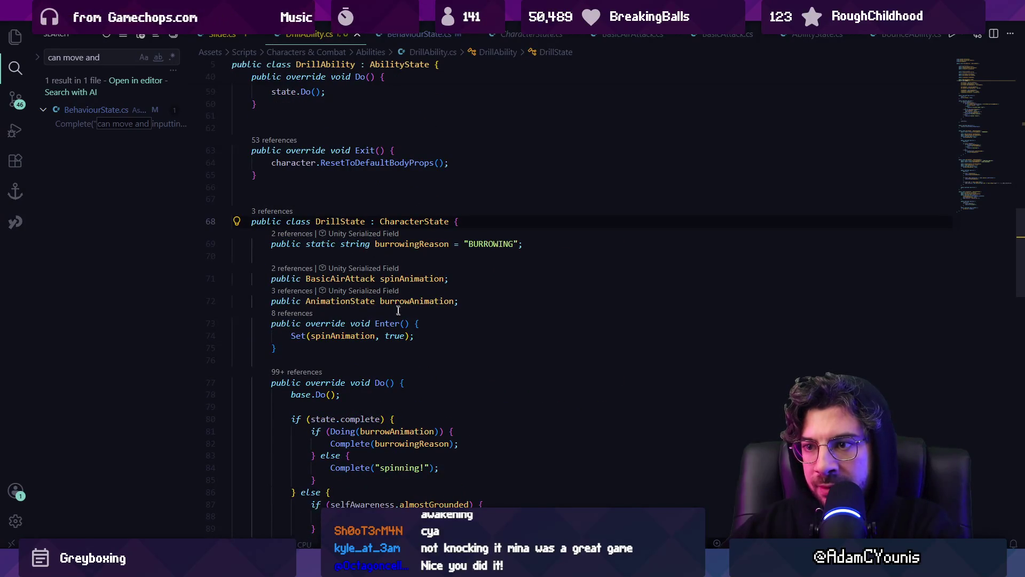
pyautogui.scroll(-2, 458, 262)
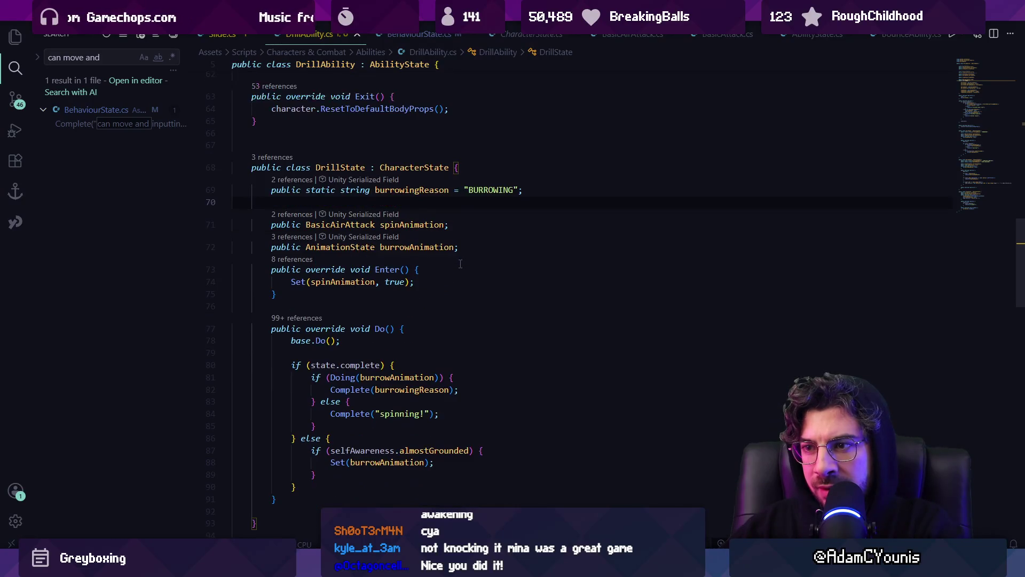
pyautogui.click(378, 363)
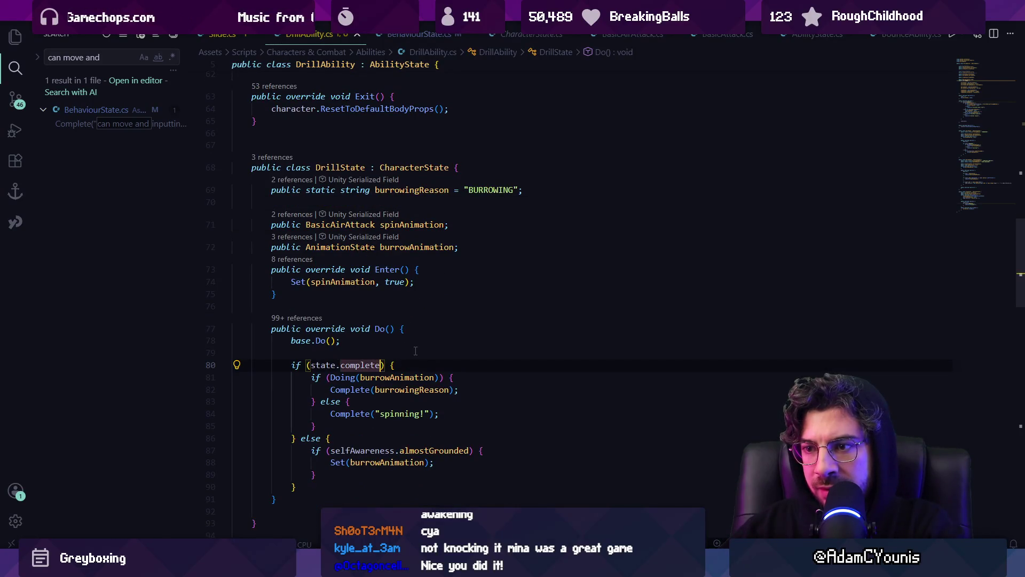
pyautogui.write('&& ')
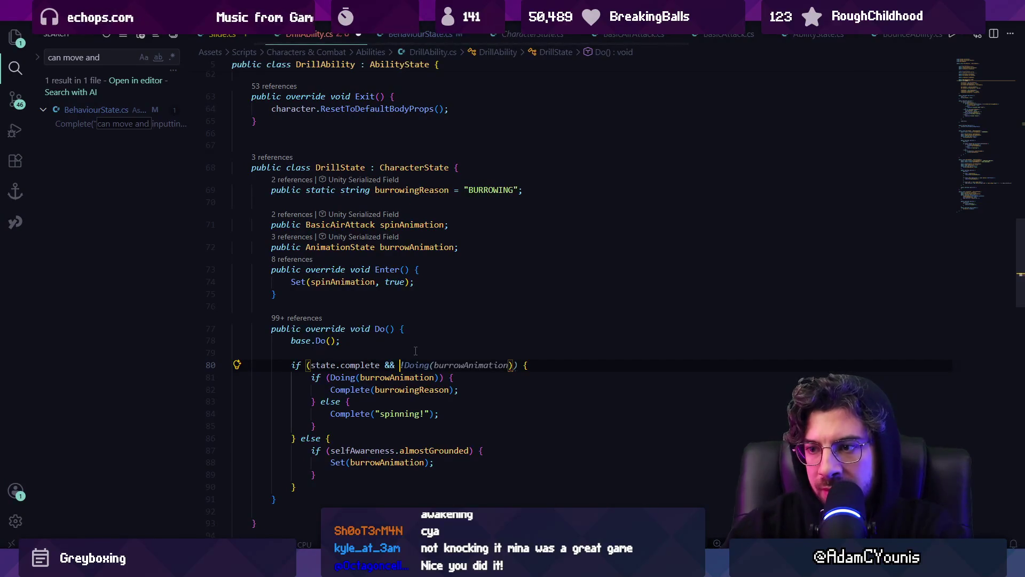
pyautogui.write('time >')
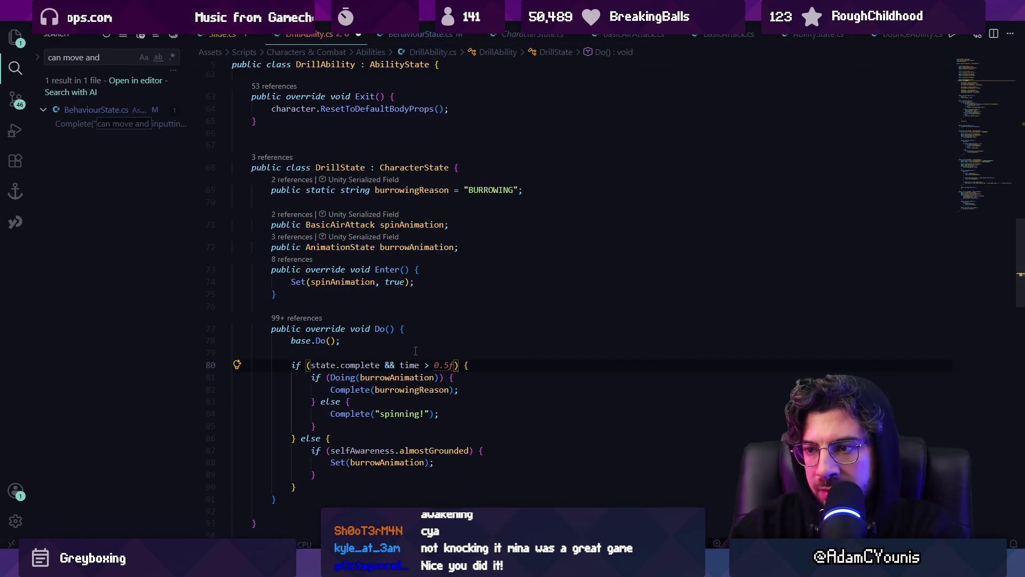
pyautogui.write(' timeOut')
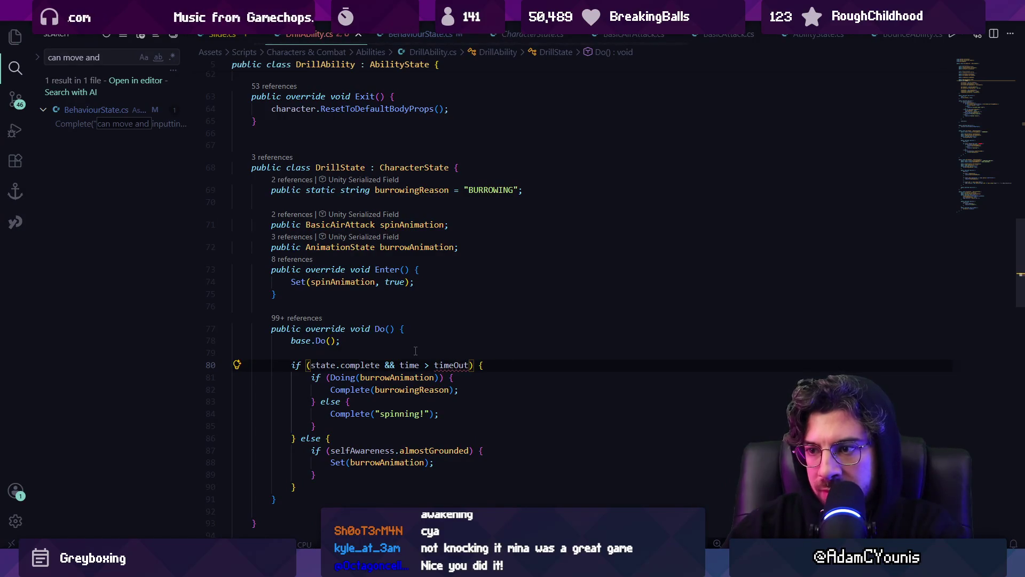
pyautogui.hotkey('ctrl', 'shift', 'Left')
pyautogui.hotkey('ctrl', 'shift', 'Left')
pyautogui.hotkey('ctrl', 'shift', 'Left')
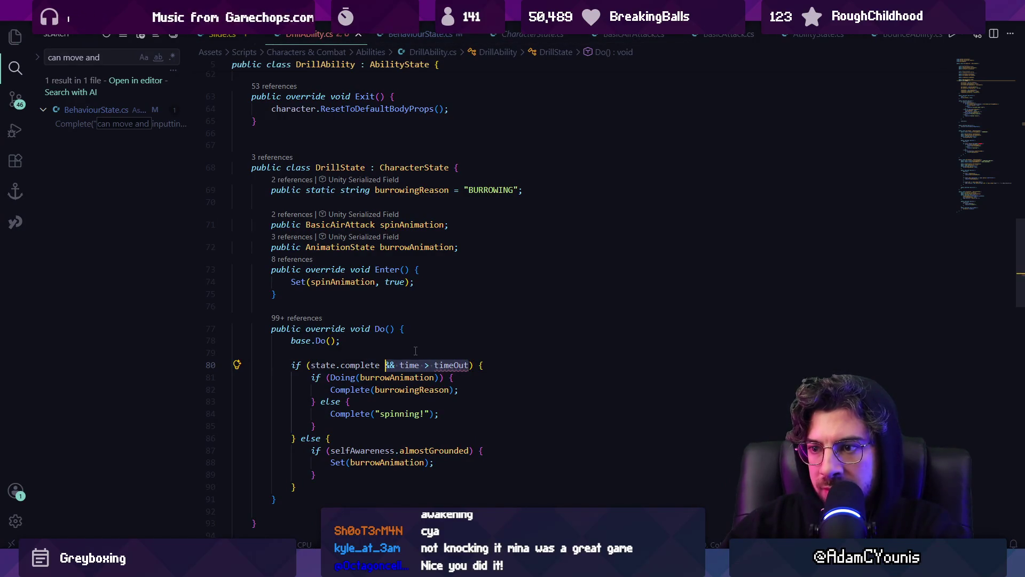
pyautogui.press('BackSpace')
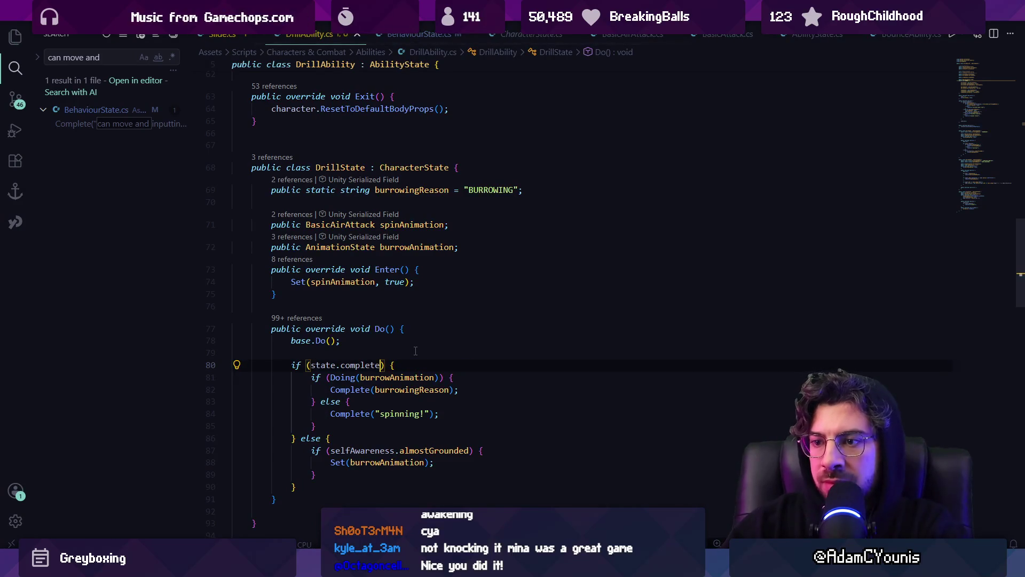
pyautogui.press('Escape')
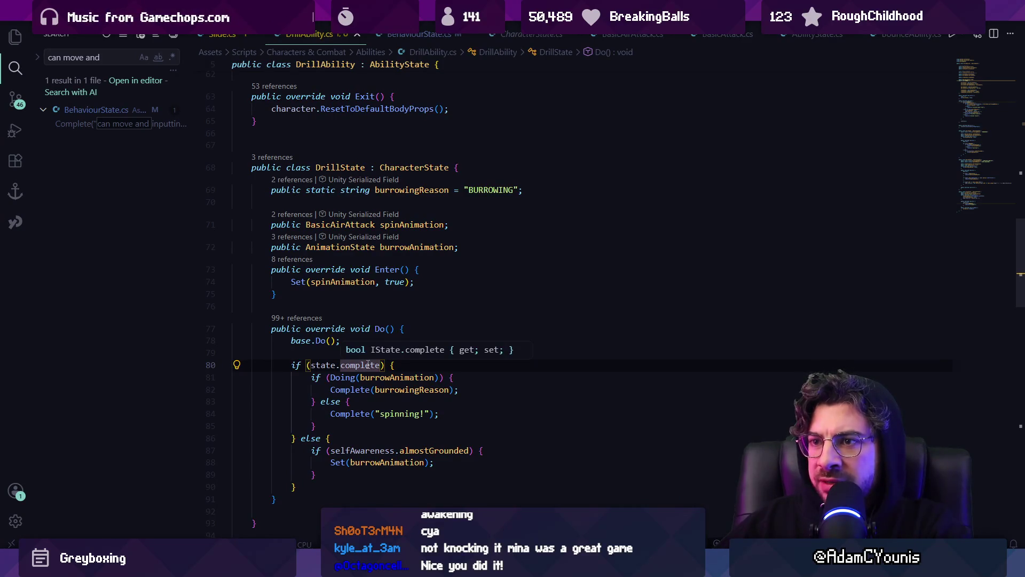
pyautogui.click(390, 377)
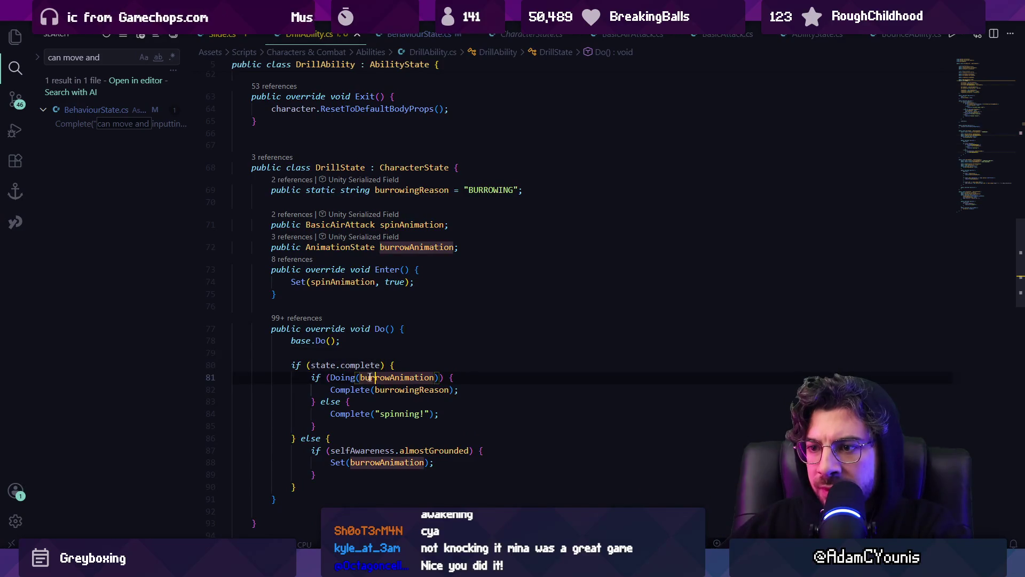
pyautogui.click(368, 365)
pyautogui.click(390, 377)
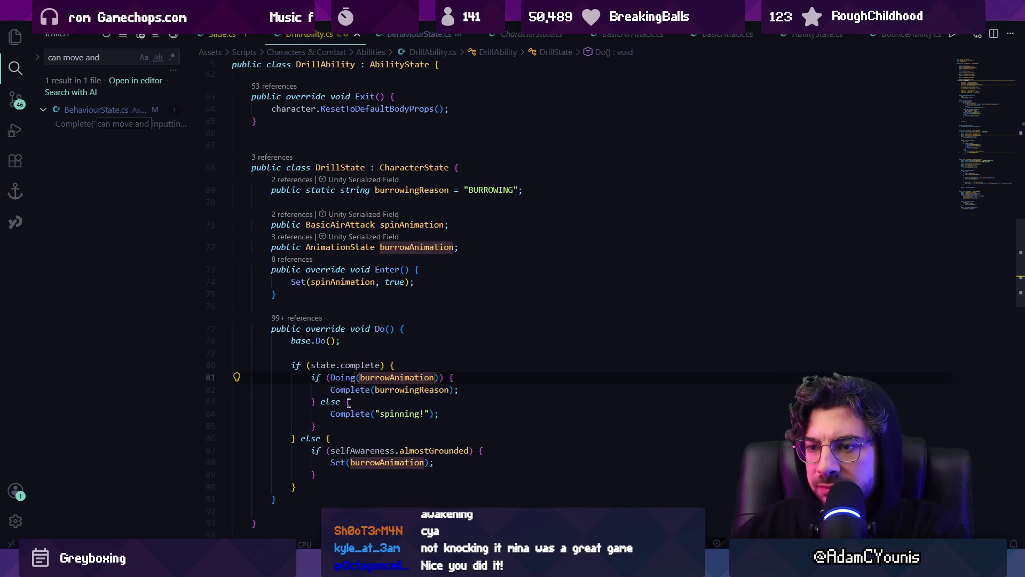
pyautogui.click(352, 448)
pyautogui.click(466, 450)
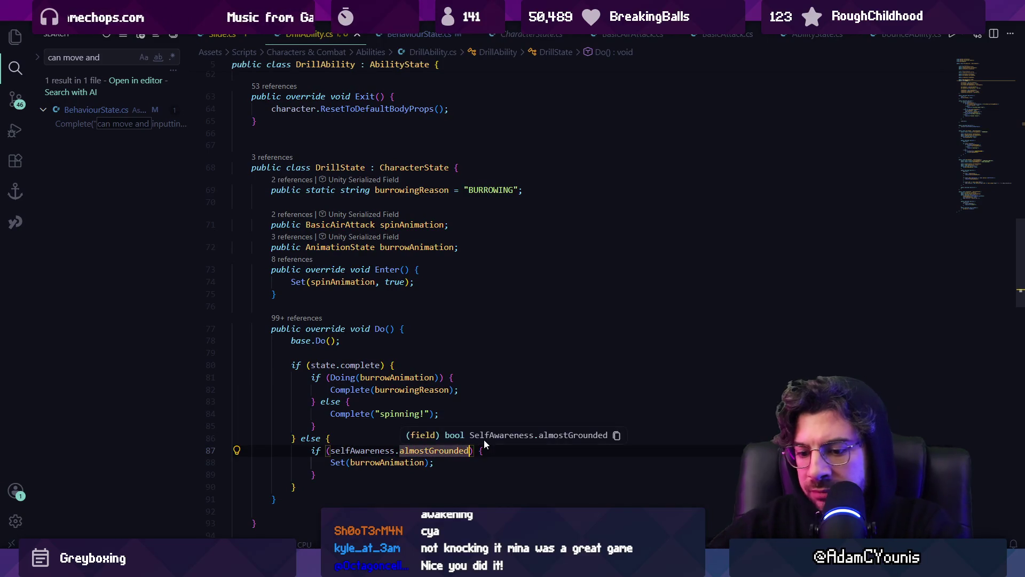
pyautogui.write('&&')
pyautogui.press('Left')
pyautogui.press('Left')
pyautogui.press('Left')
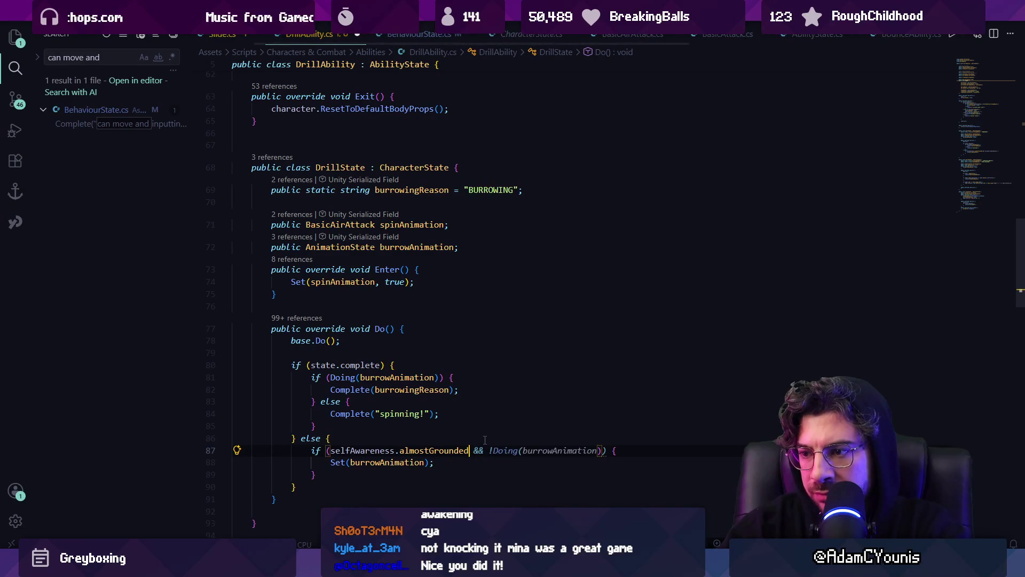
pyautogui.press('BackSpace')
pyautogui.press('BackSpace')
pyautogui.press('BackSpace')
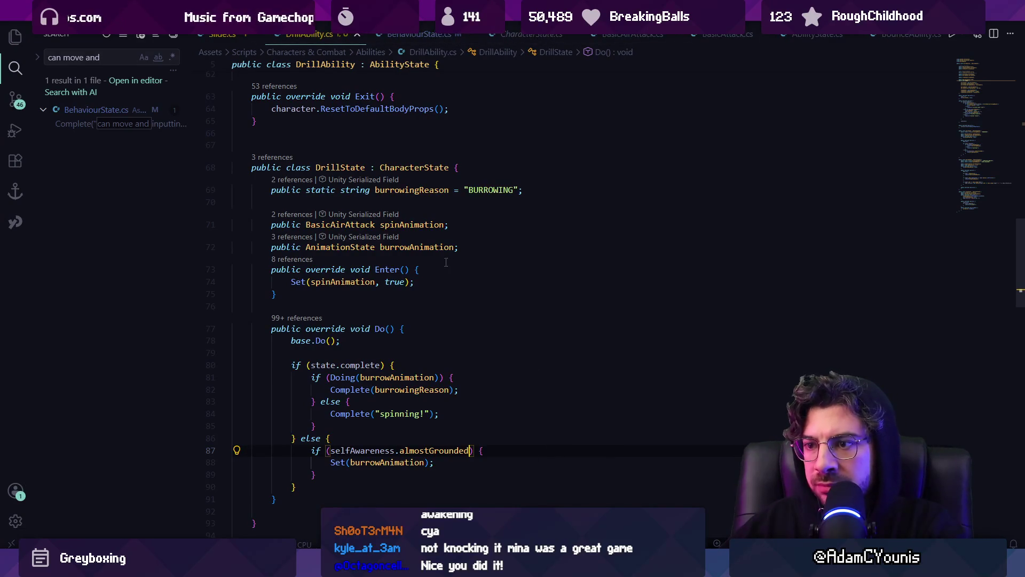
pyautogui.write(' && ')
pyautogui.write('body.velocity.y < 0')
# - Save the falling-only burrow check on line 87 and start a new line in DrillState's Enter
pyautogui.hotkey('ctrl', 's')
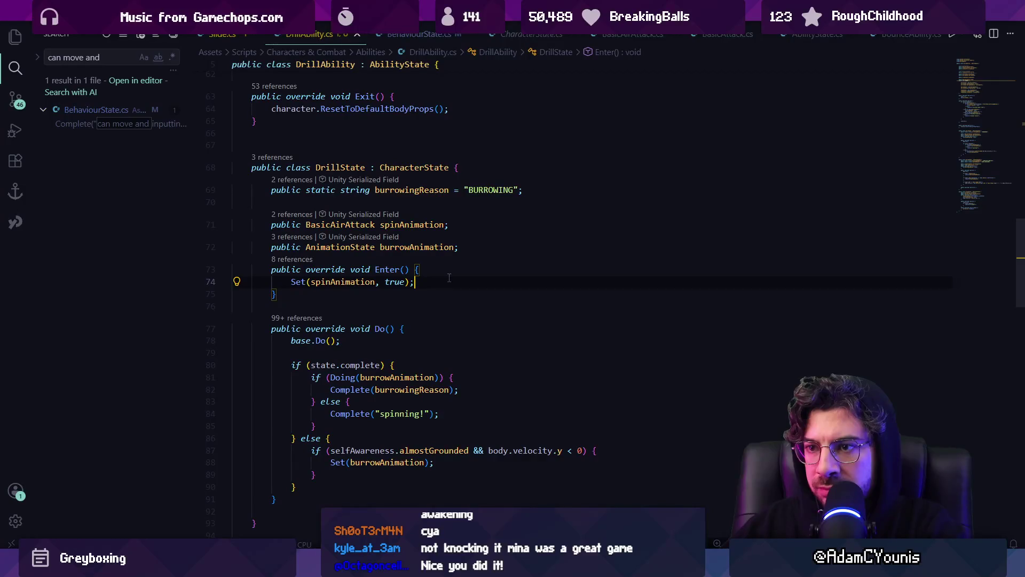
pyautogui.press('Return')
pyautogui.write('body.velocity = Vector2.zero;')
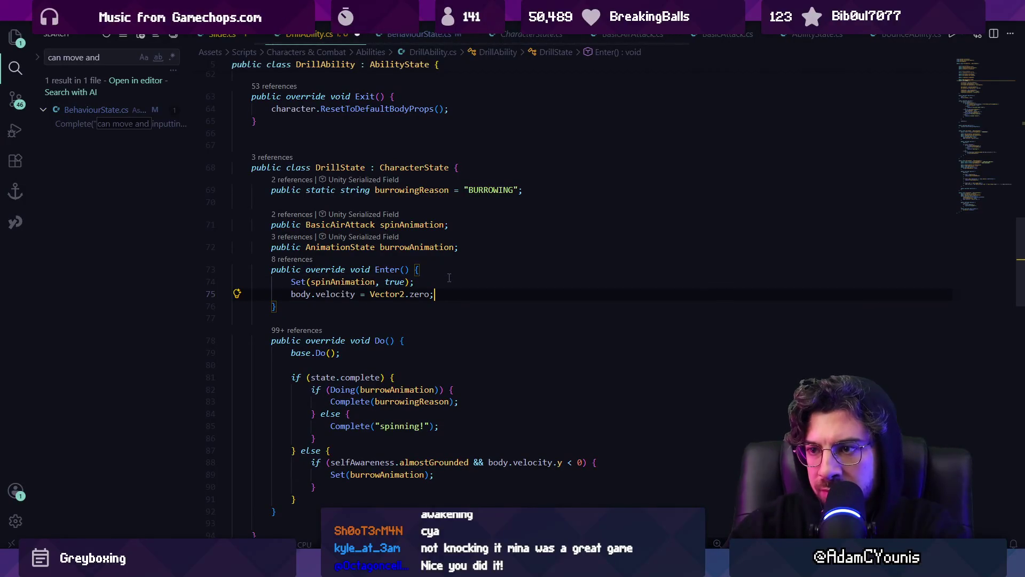
pyautogui.hotkey('ctrl', 'shift', 'Left')
pyautogui.hotkey('ctrl', 'shift', 'Left')
pyautogui.hotkey('ctrl', 'shift', 'Left')
pyautogui.write('vec')
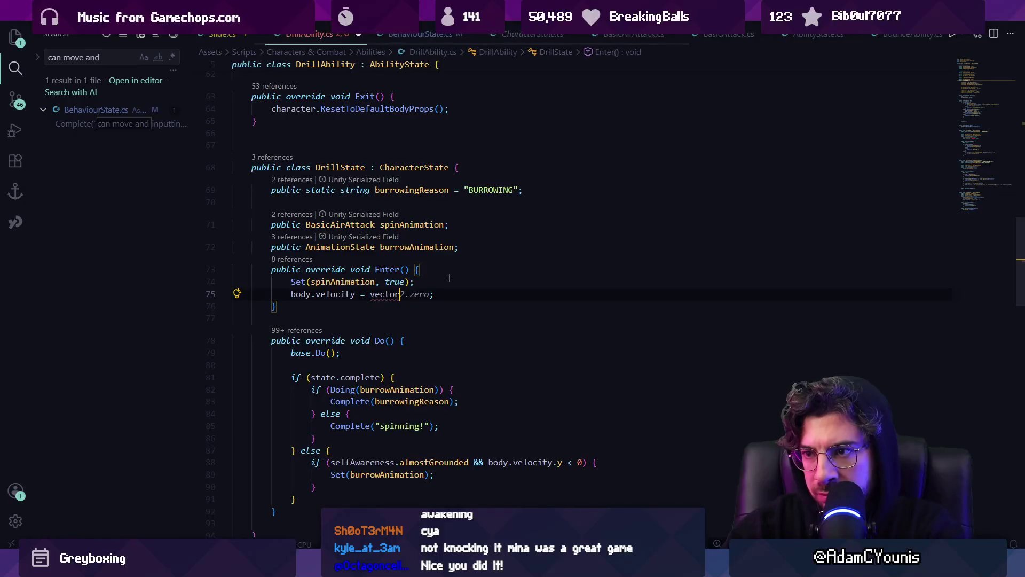
pyautogui.hotkey('ctrl', 'BackSpace')
pyautogui.hotkey('ctrl', 'BackSpace')
pyautogui.hotkey('ctrl', 'shift', 'Left')
pyautogui.hotkey('ctrl', 'shift', 'Left')
pyautogui.hotkey('ctrl', 'shift', 'Left')
pyautogui.write('velY = 2;')
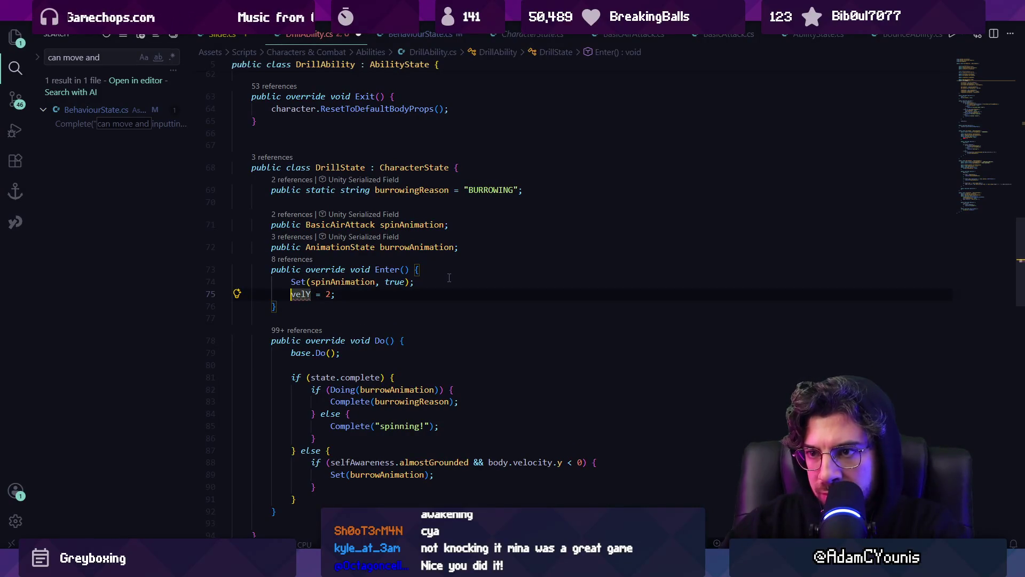
# - Make the Enter line 'character.velY = 2;', then select the Drill object in Unity
pyautogui.hotkey('ctrl', 'shift', 'Left')
pyautogui.write('chara')
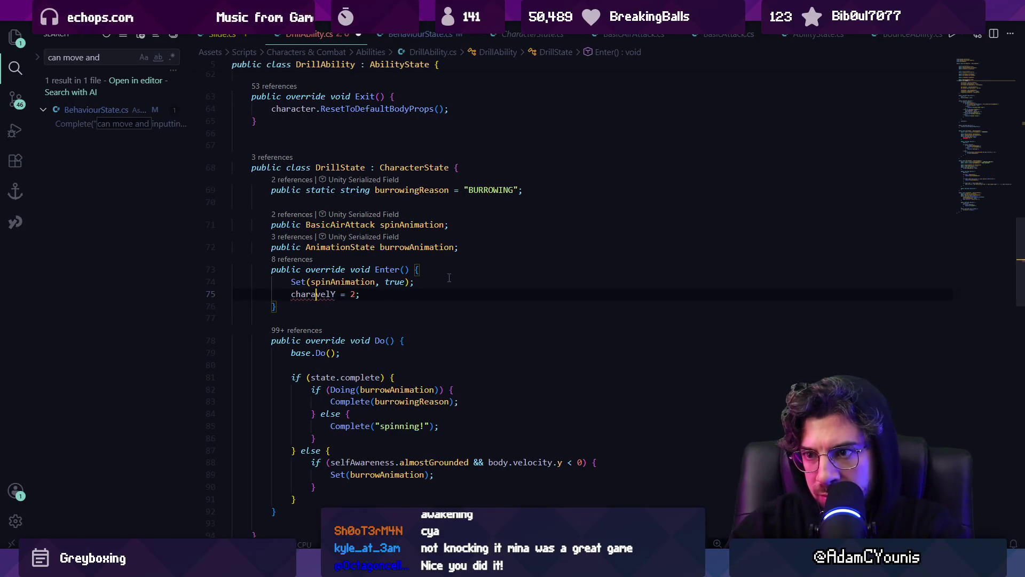
pyautogui.press('Tab')
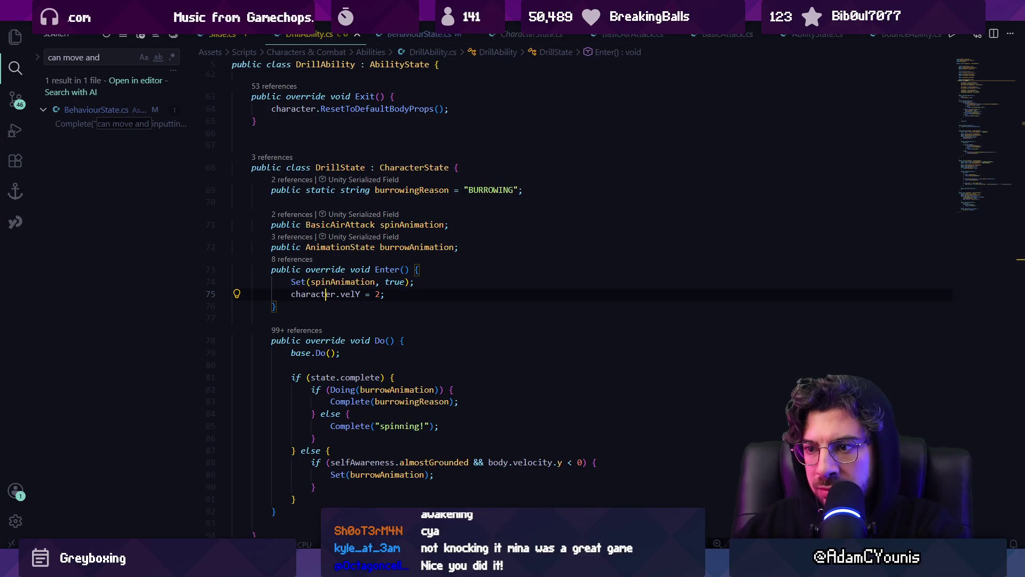
pyautogui.hotkey('alt', 'Tab')
pyautogui.click(102, 230)
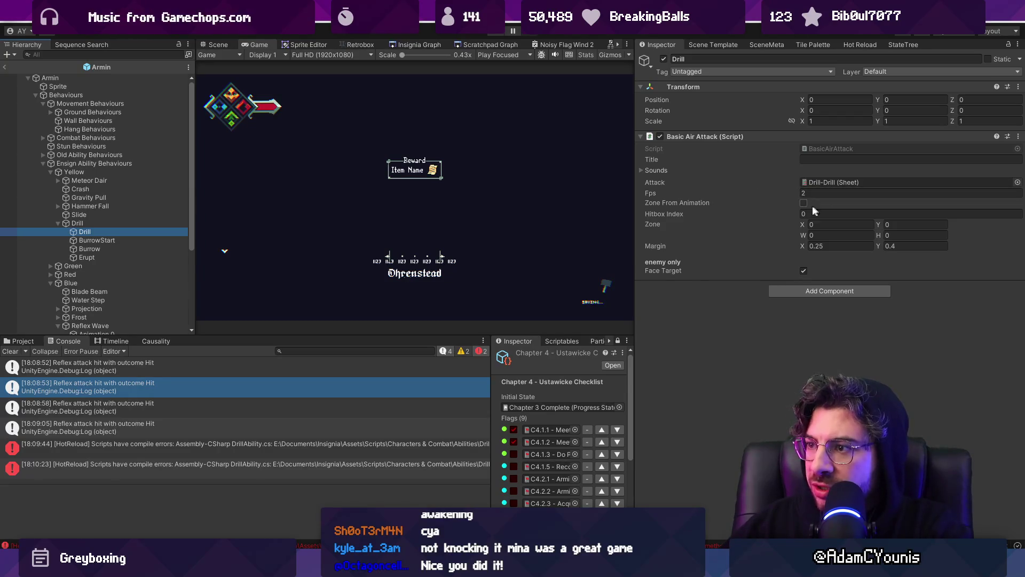
# - Add an Animation State to Drill looping the Drill-Drill sheet at frame rate 10
pyautogui.click(821, 291)
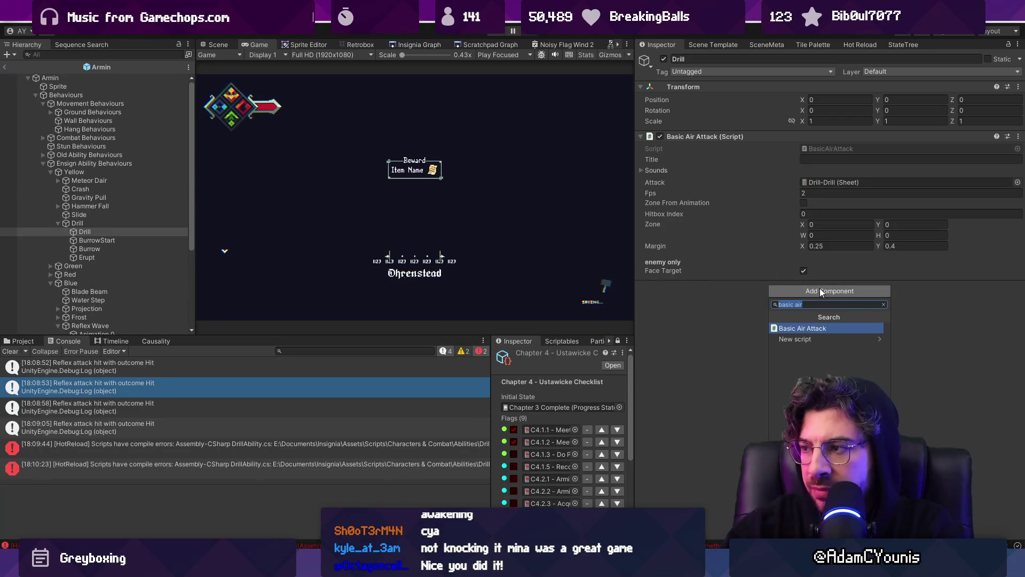
pyautogui.write('animationstate')
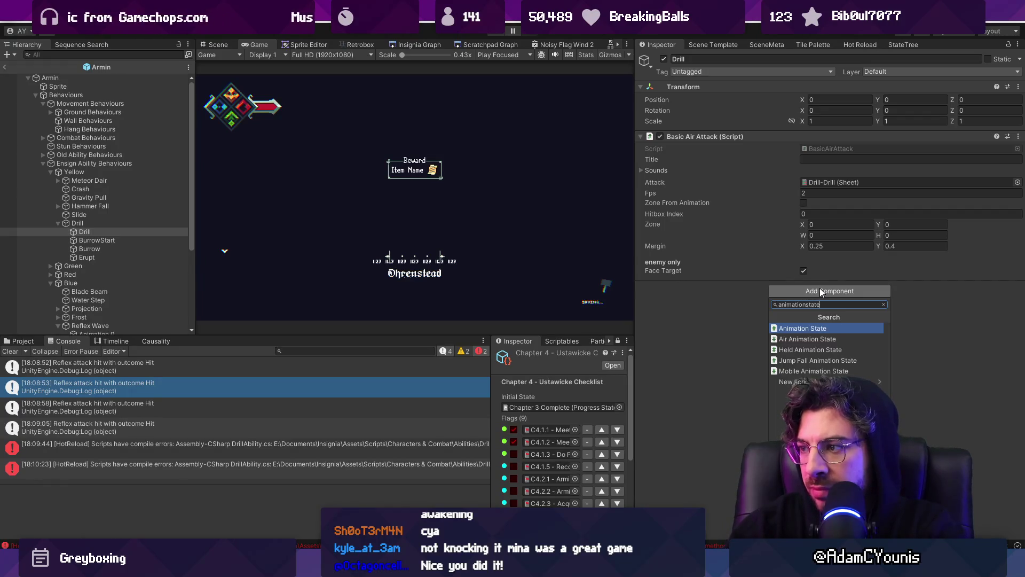
pyautogui.press('Return')
pyautogui.rightClick(705, 183)
pyautogui.click(740, 227)
pyautogui.rightClick(677, 333)
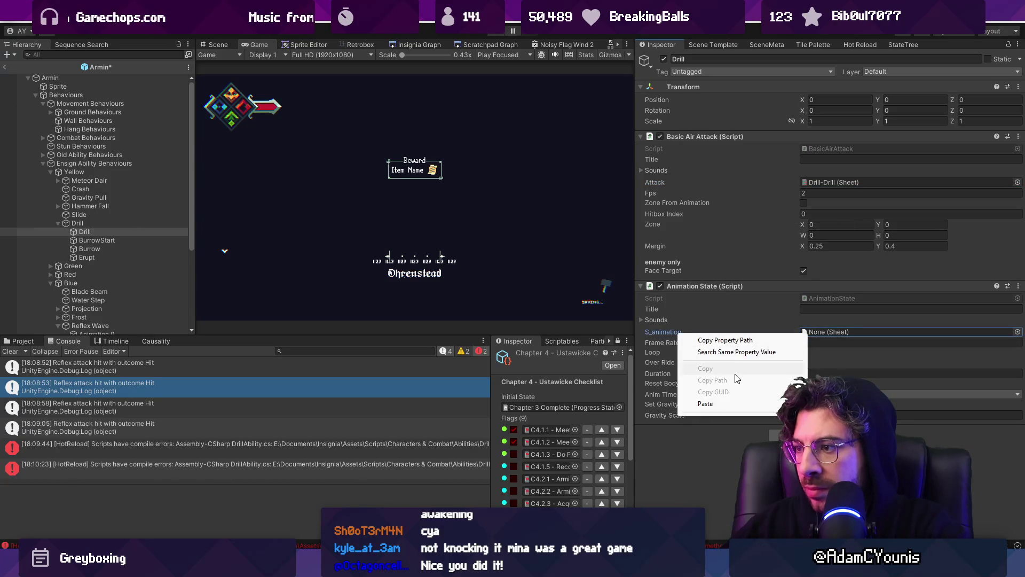
pyautogui.click(706, 404)
pyautogui.click(826, 341)
pyautogui.write('10')
pyautogui.click(803, 353)
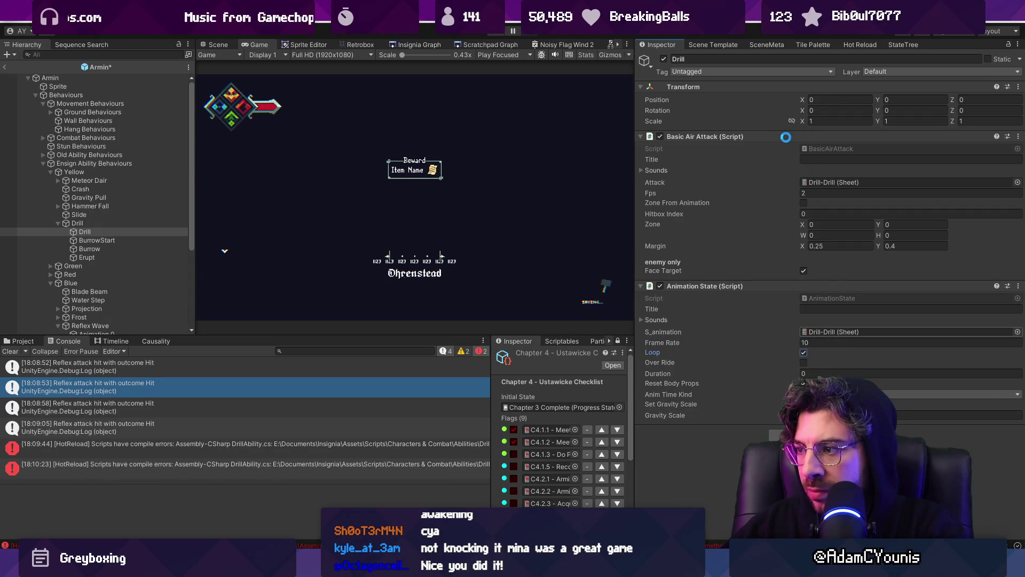
# - Remove the Basic Air Attack component from the Drill object
pyautogui.rightClick(787, 138)
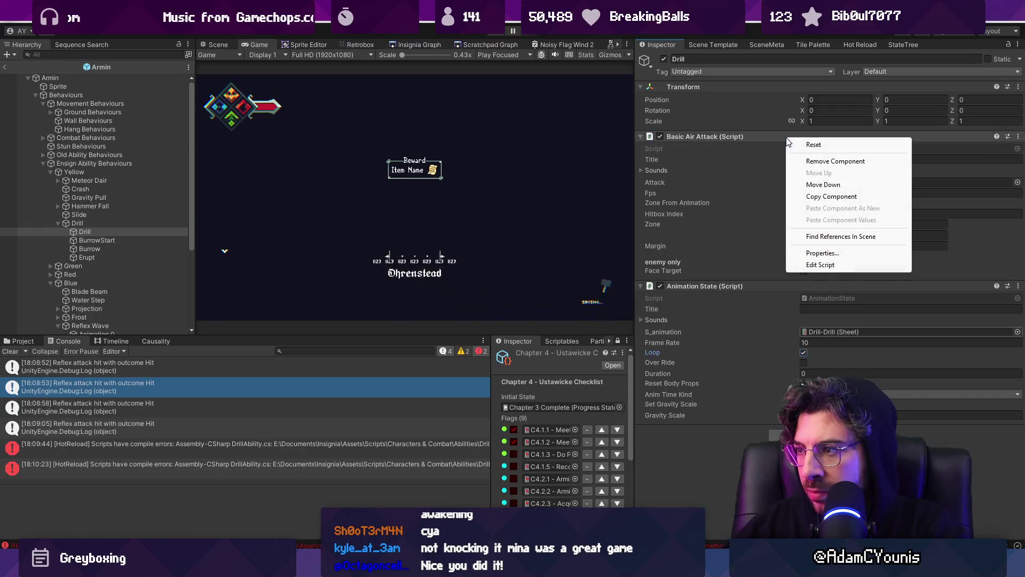
pyautogui.click(807, 162)
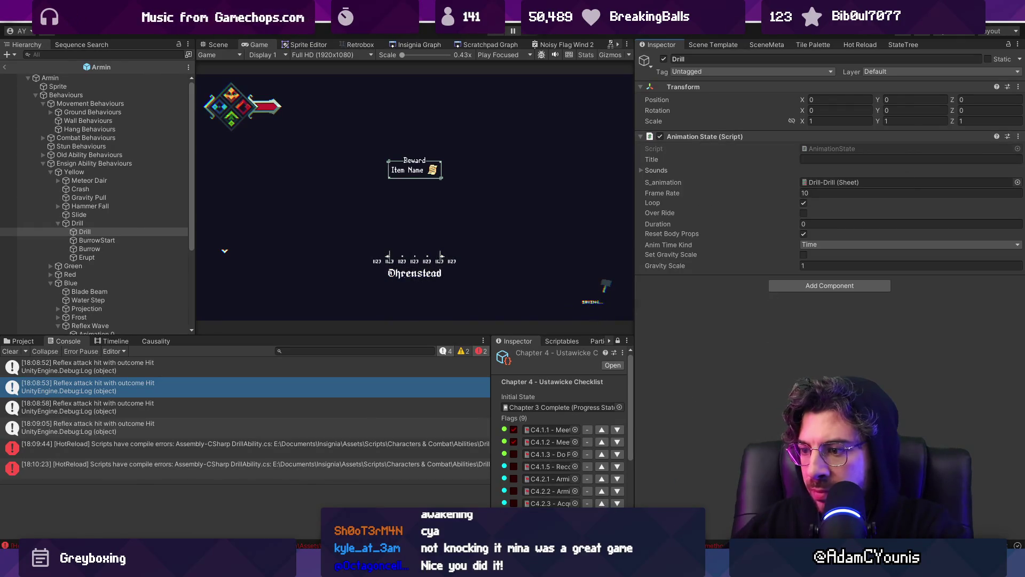
pyautogui.hotkey('alt', 'Tab')
# - Insert a new drill frame with the sprite flipped horizontally and rotated about 35°
pyautogui.click(259, 383)
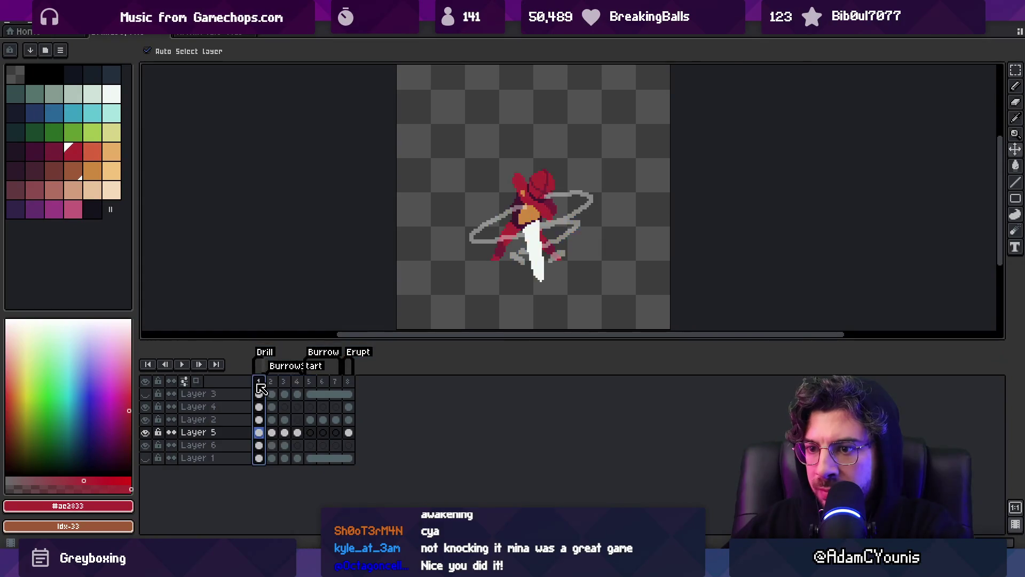
pyautogui.hotkey('alt', 'n')
pyautogui.click(555, 241)
pyautogui.press('q')
pyautogui.moveTo(557, 168)
pyautogui.mouseDown()
pyautogui.moveTo(397, 252)
pyautogui.moveTo(566, 172)
pyautogui.mouseUp()
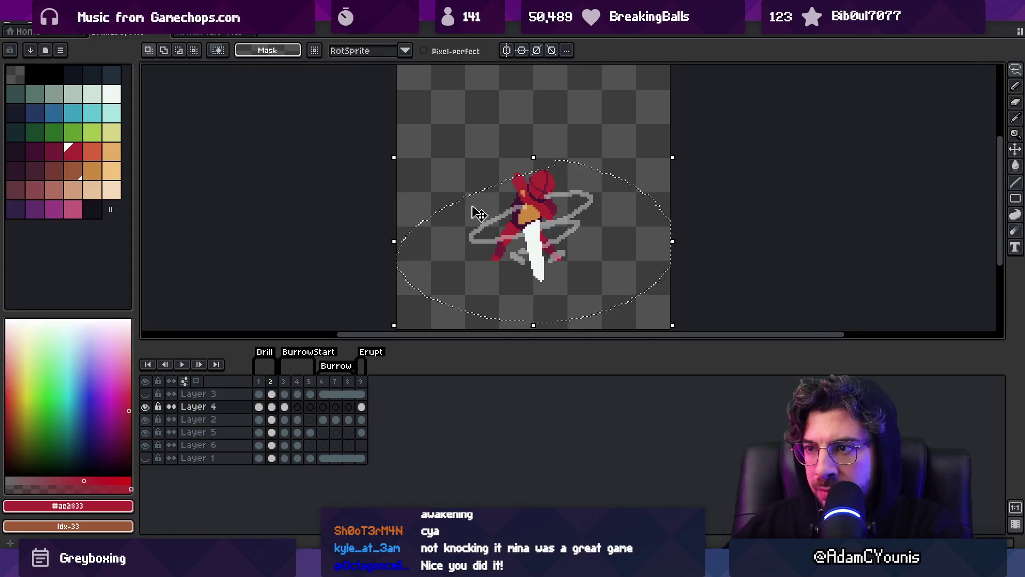
pyautogui.hotkey('alt', 'e')
pyautogui.click(128, 190)
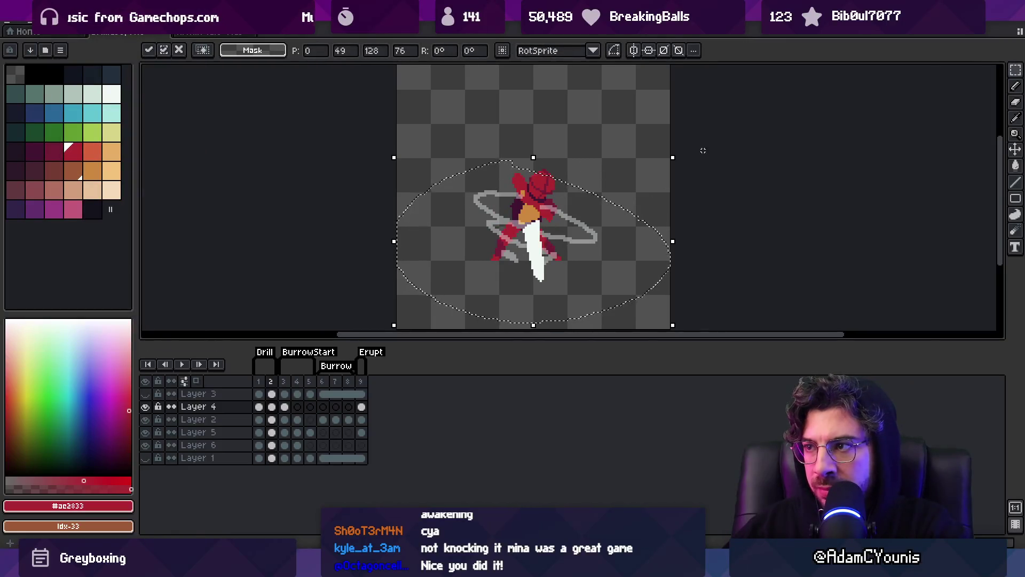
pyautogui.moveTo(683, 154); pyautogui.dragTo(592, 98)
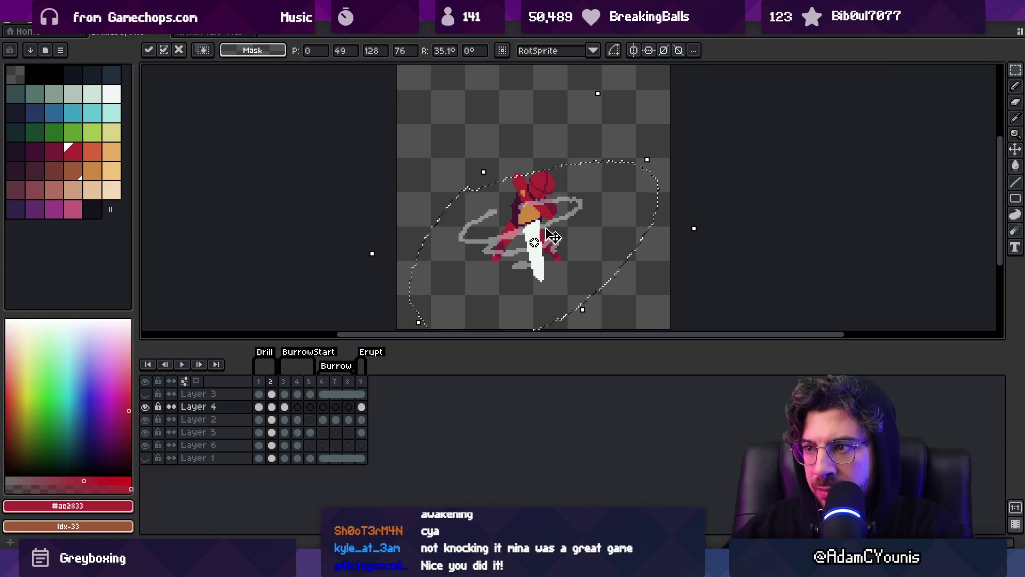
pyautogui.click(270, 381)
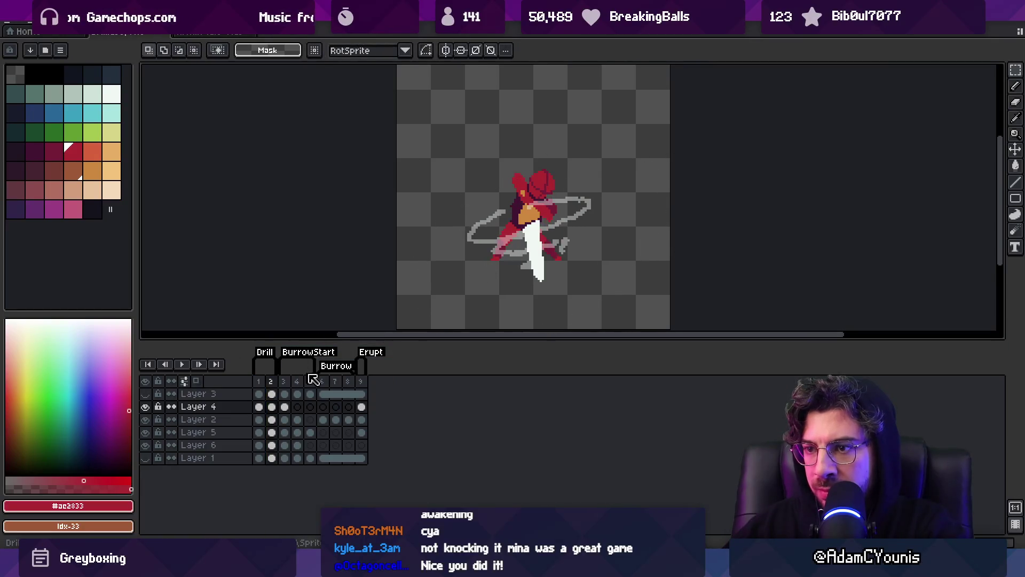
# - Export the updated drill sprite sheet and return to Unity
pyautogui.hotkey('ctrl', 'shift', 'x')
pyautogui.press('Return')
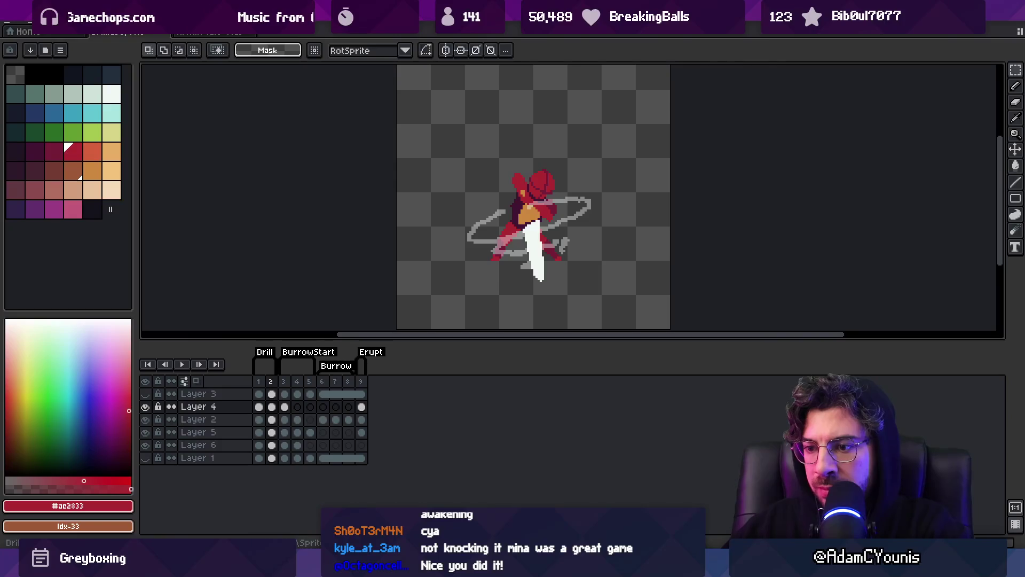
pyautogui.hotkey('alt', 'Tab')
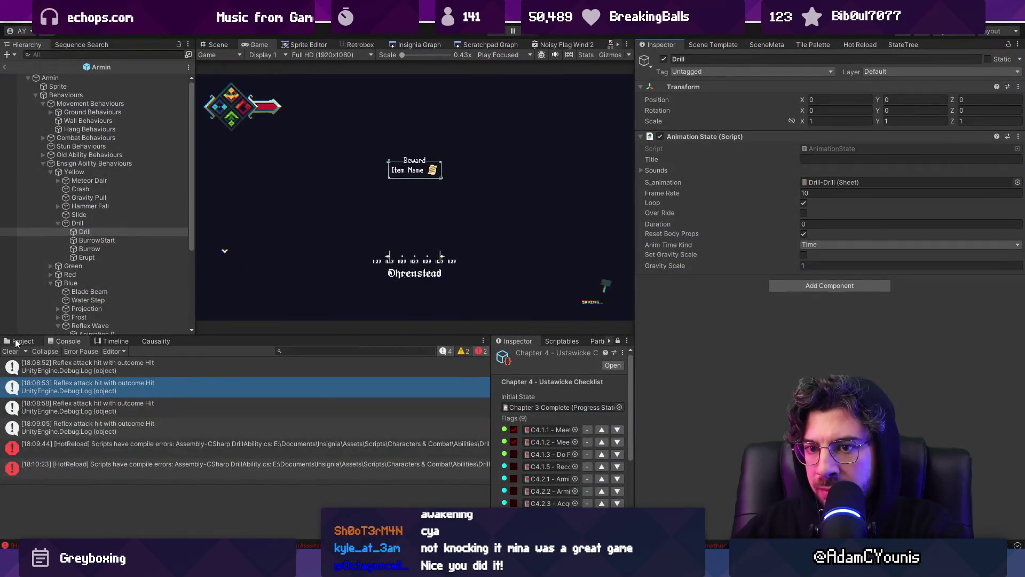
# - Find the drill texture and slice and apply Drill-Drill_1 in the Sprite Editor
pyautogui.click(21, 341)
pyautogui.click(299, 350)
pyautogui.write('drill')
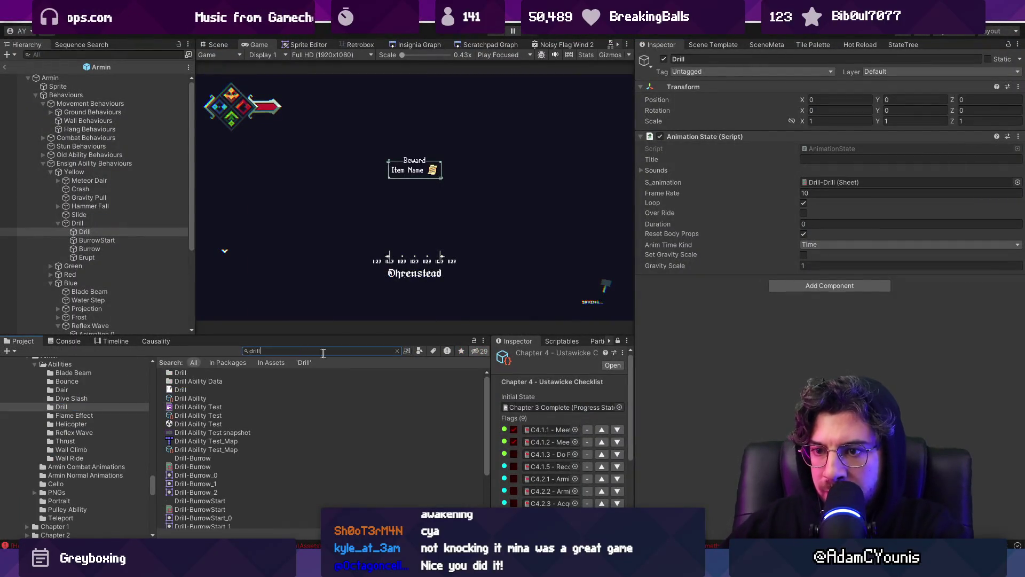
pyautogui.scroll(-3, 232, 501)
pyautogui.click(209, 479)
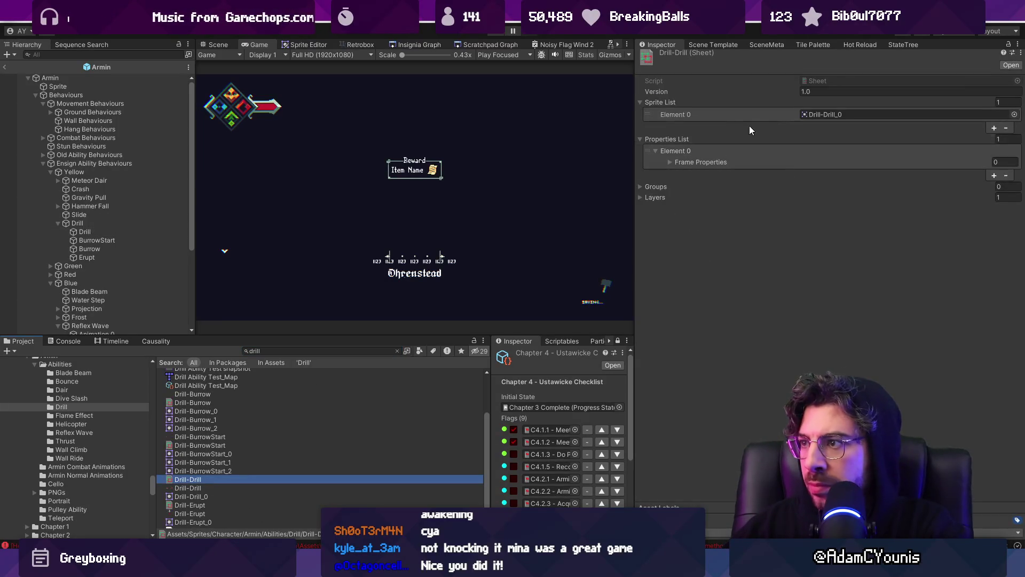
pyautogui.click(305, 45)
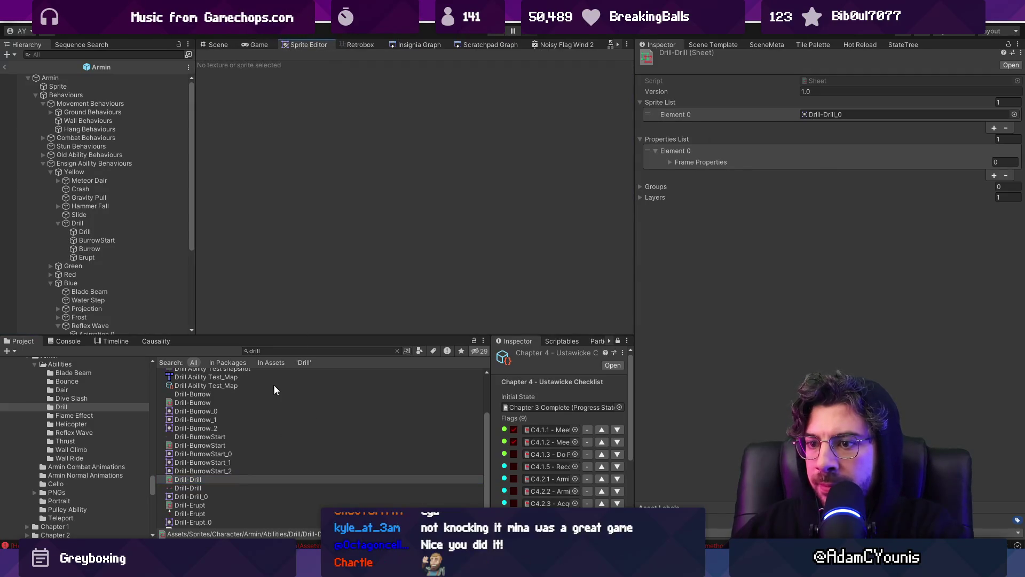
pyautogui.click(344, 46)
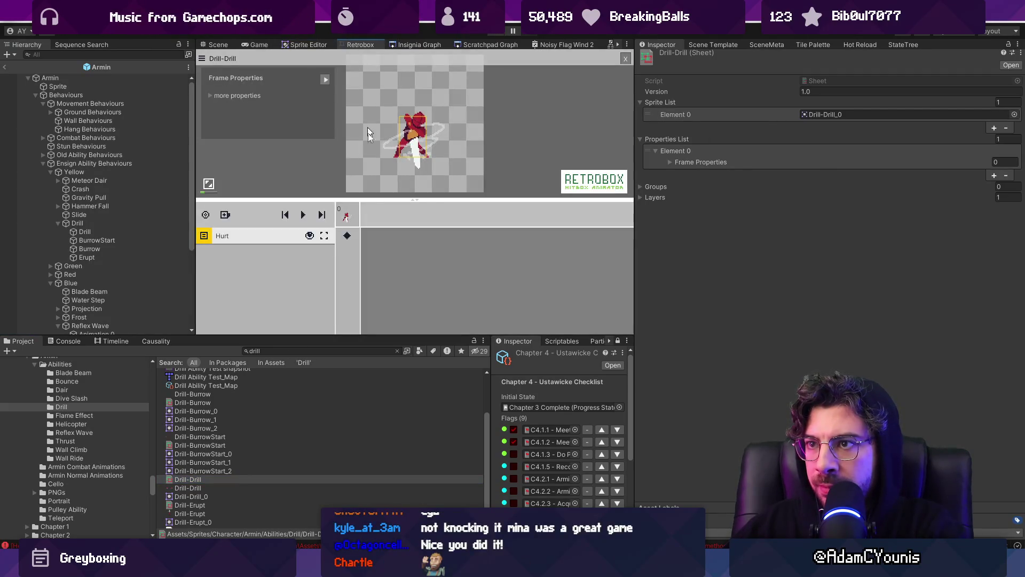
pyautogui.click(203, 488)
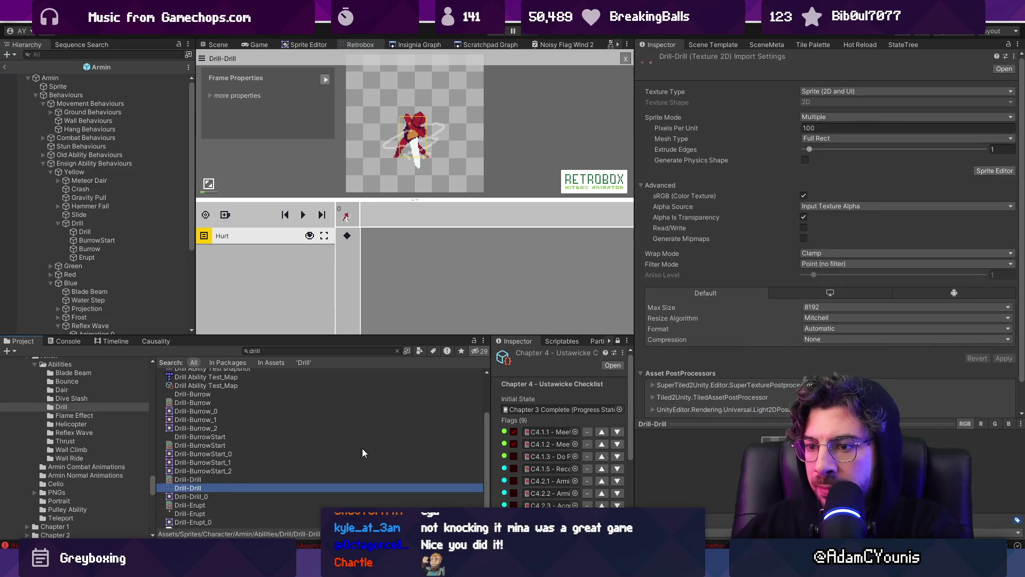
pyautogui.click(993, 171)
pyautogui.click(414, 99)
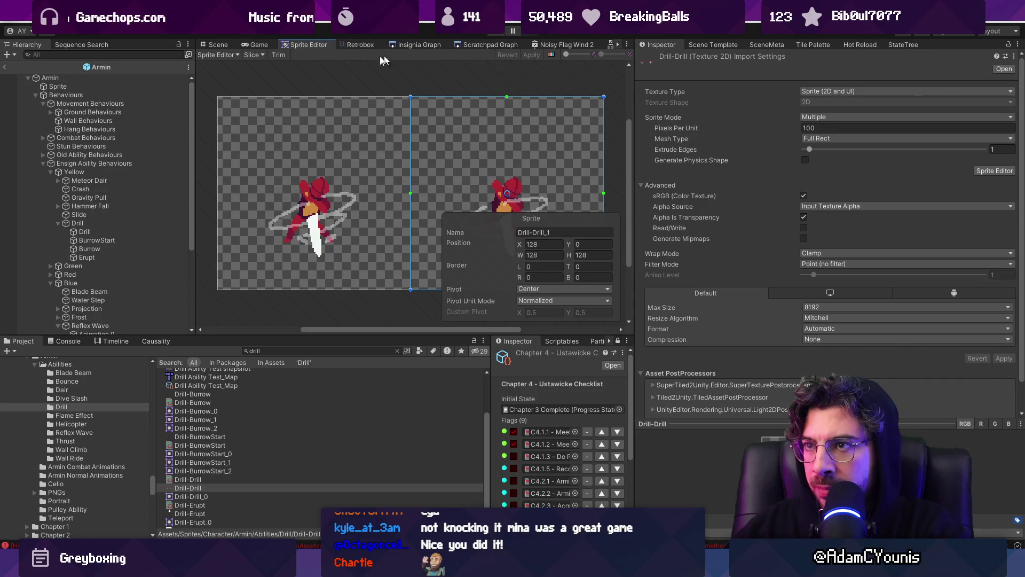
pyautogui.click(532, 55)
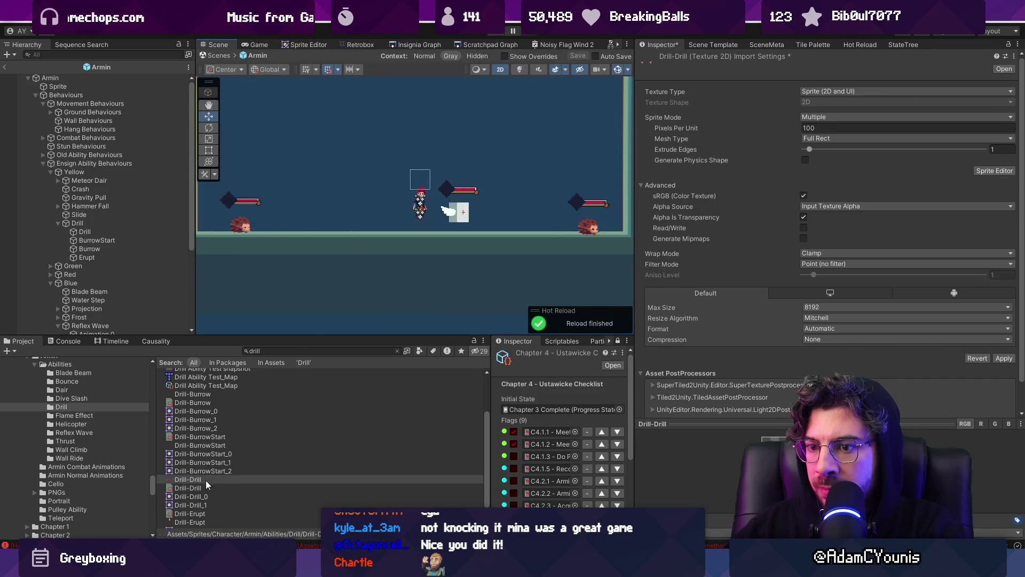
# - Add Drill-Drill_1 as the second Retrobox frame, extend the Hurt hitbox to it, and start Play
pyautogui.click(202, 487)
pyautogui.click(508, 300)
pyautogui.click(361, 44)
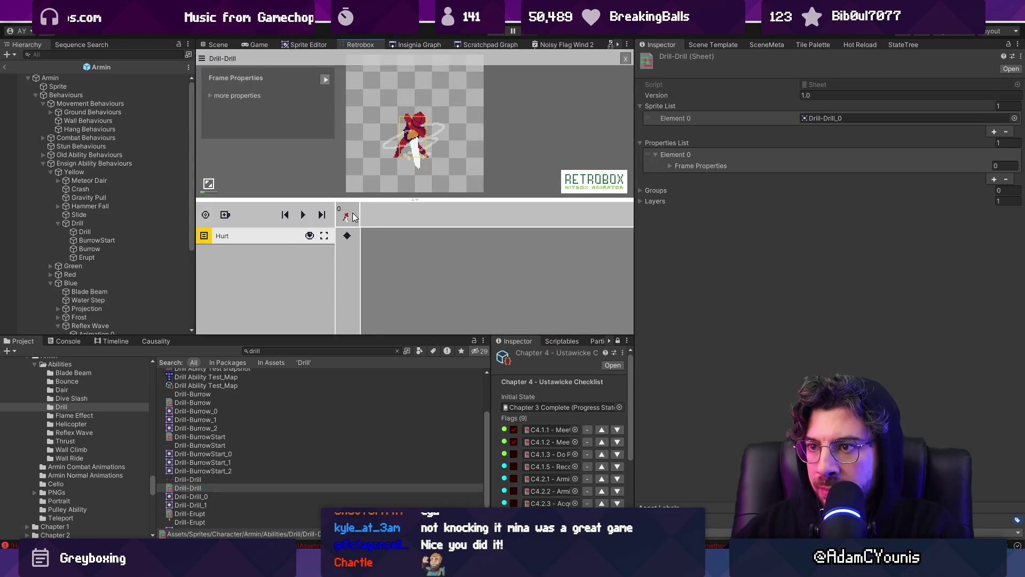
pyautogui.moveTo(194, 510)
pyautogui.mouseDown()
pyautogui.moveTo(398, 213)
pyautogui.moveTo(374, 216)
pyautogui.mouseUp()
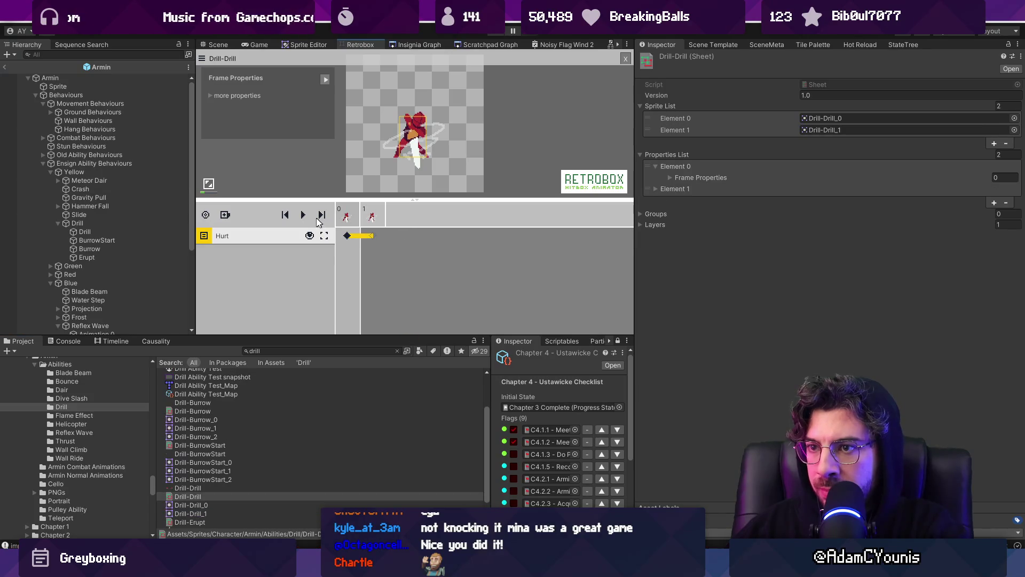
pyautogui.click(302, 215)
pyautogui.click(304, 215)
pyautogui.click(350, 237)
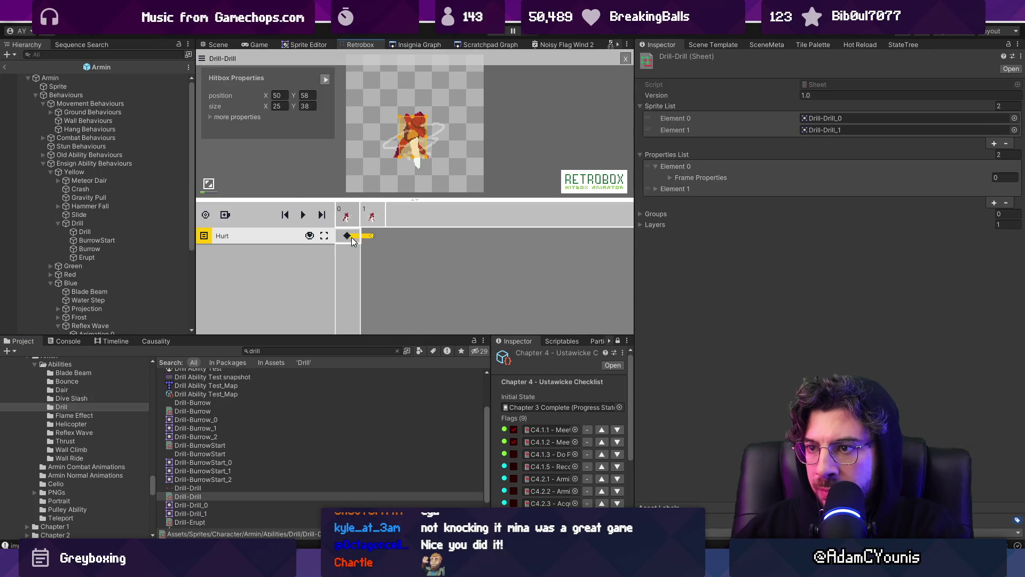
pyautogui.click(373, 237)
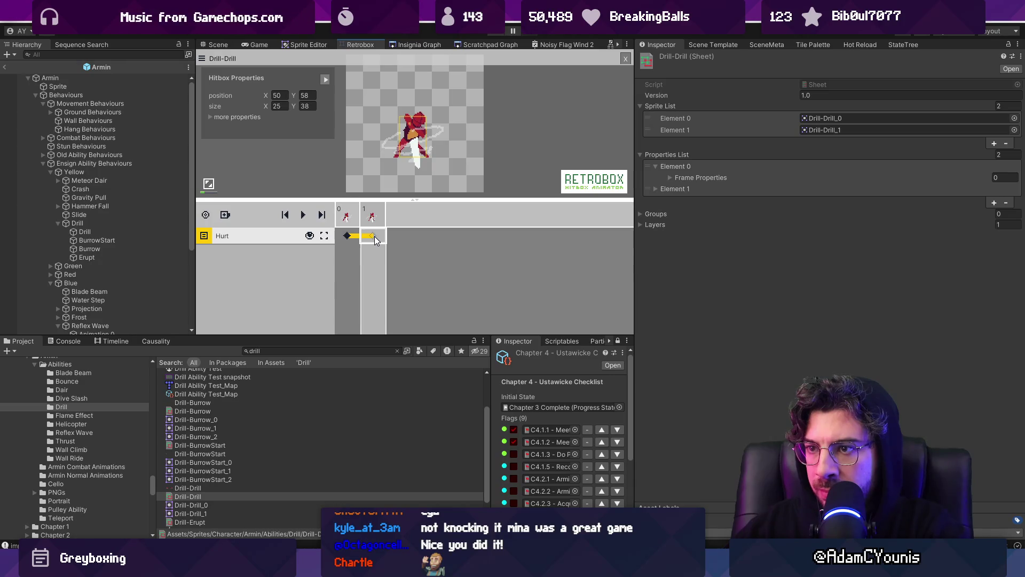
pyautogui.click(303, 214)
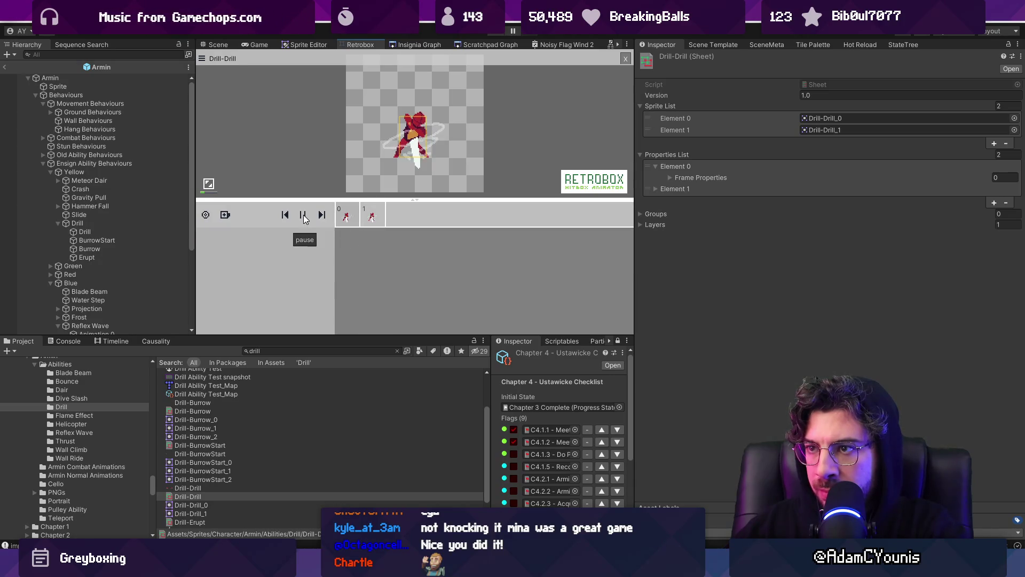
pyautogui.click(303, 214)
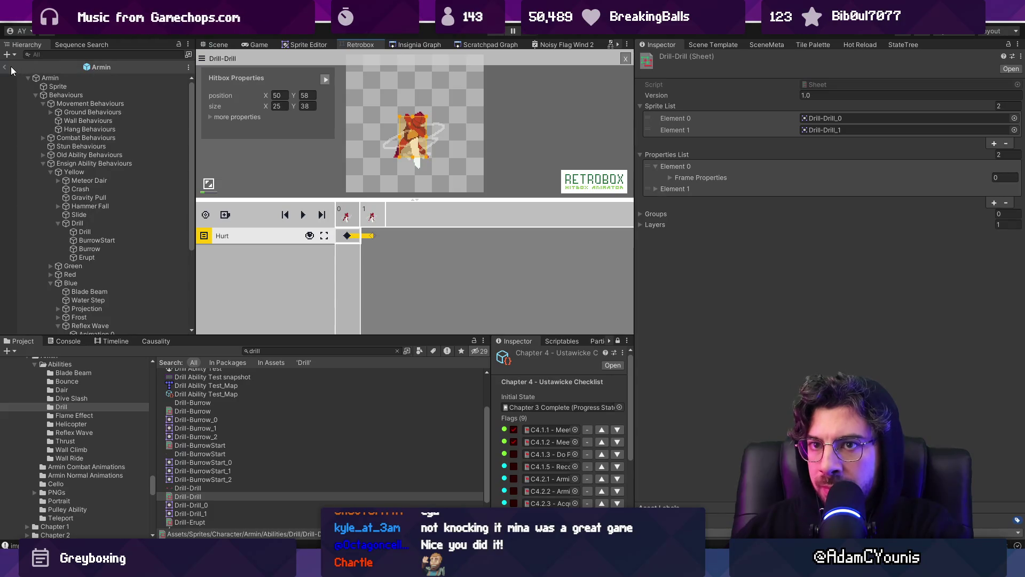
pyautogui.click(7, 68)
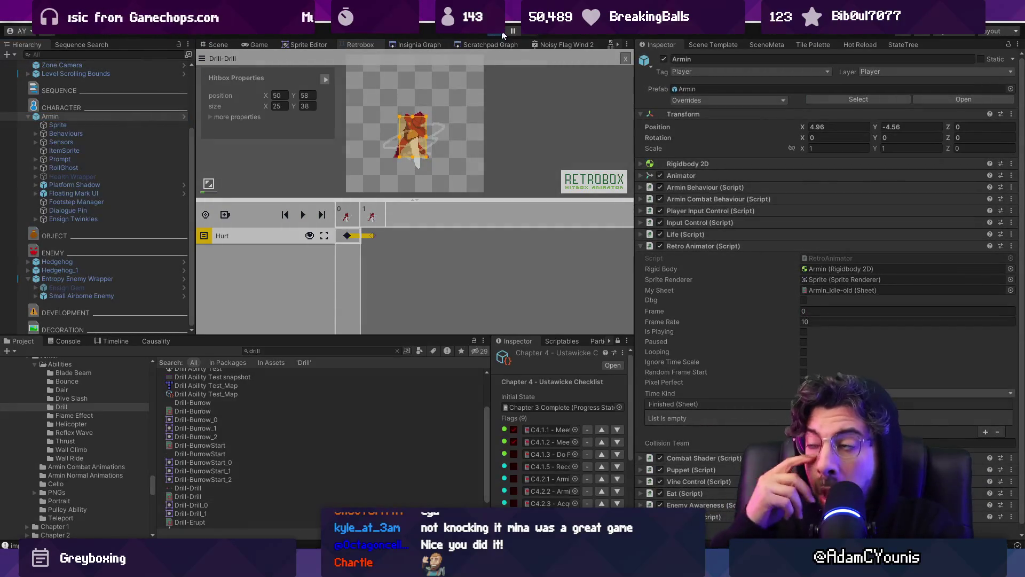
pyautogui.click(502, 32)
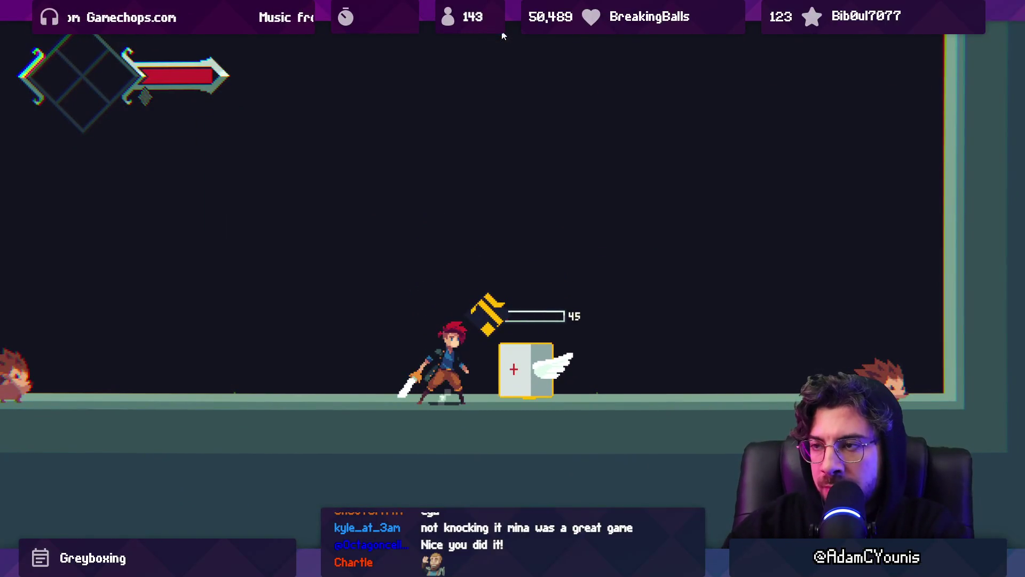
# - Exit play, open the Armin prefab, and try assigning the child Drill to the parent's Drill field
pyautogui.press('Escape')
pyautogui.hotkey('ctrl', 'shift', 'F7')
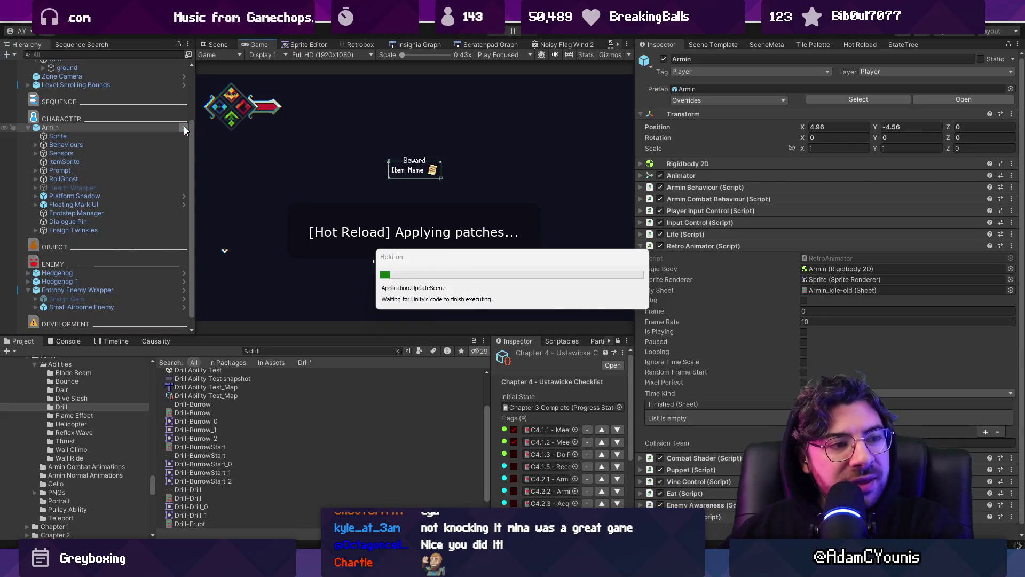
pyautogui.click(184, 127)
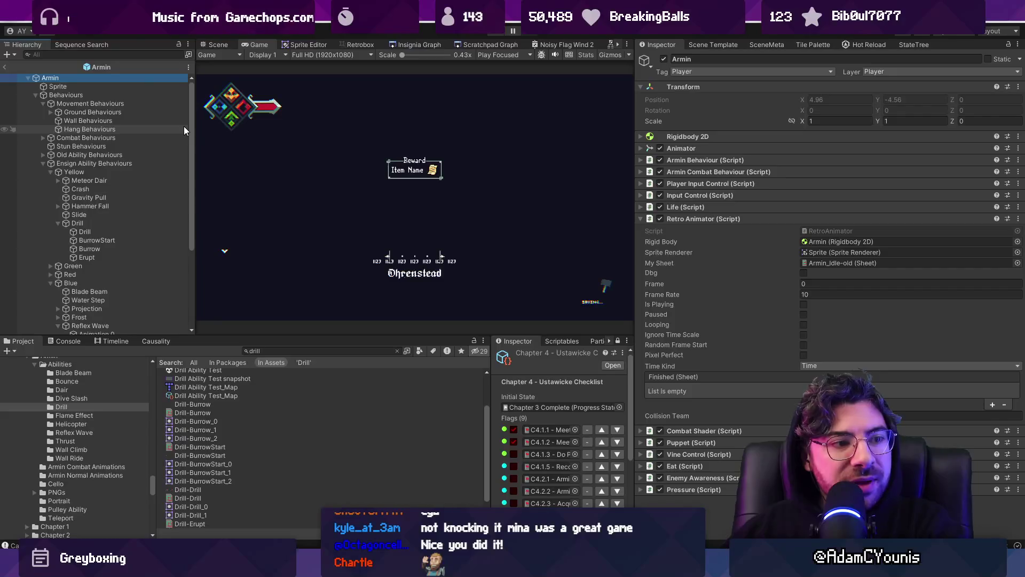
pyautogui.click(131, 232)
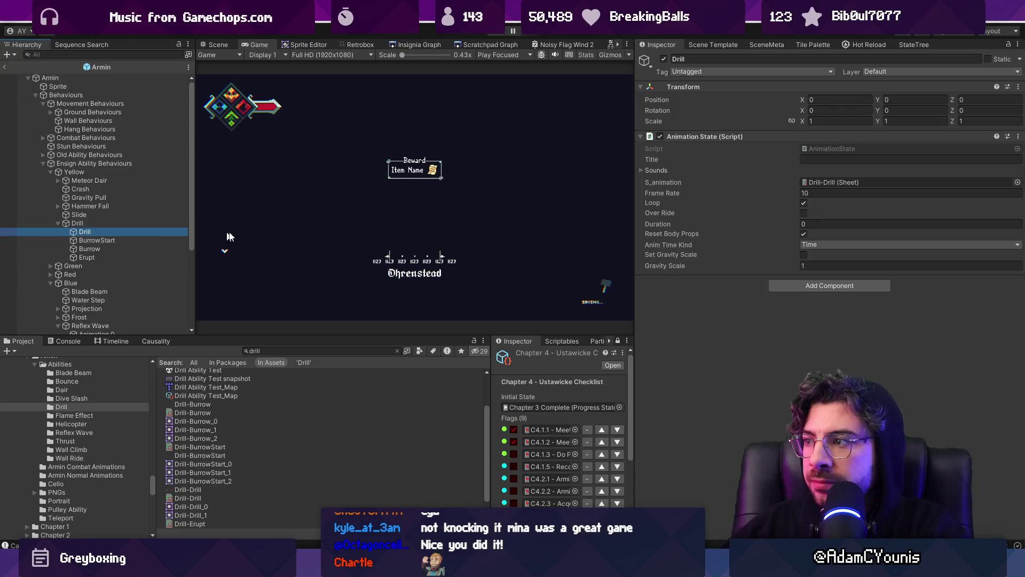
pyautogui.click(137, 221)
pyautogui.moveTo(142, 230)
pyautogui.mouseDown()
pyautogui.moveTo(875, 190)
pyautogui.moveTo(862, 199)
pyautogui.mouseUp()
pyautogui.hotkey('alt', 'Tab')
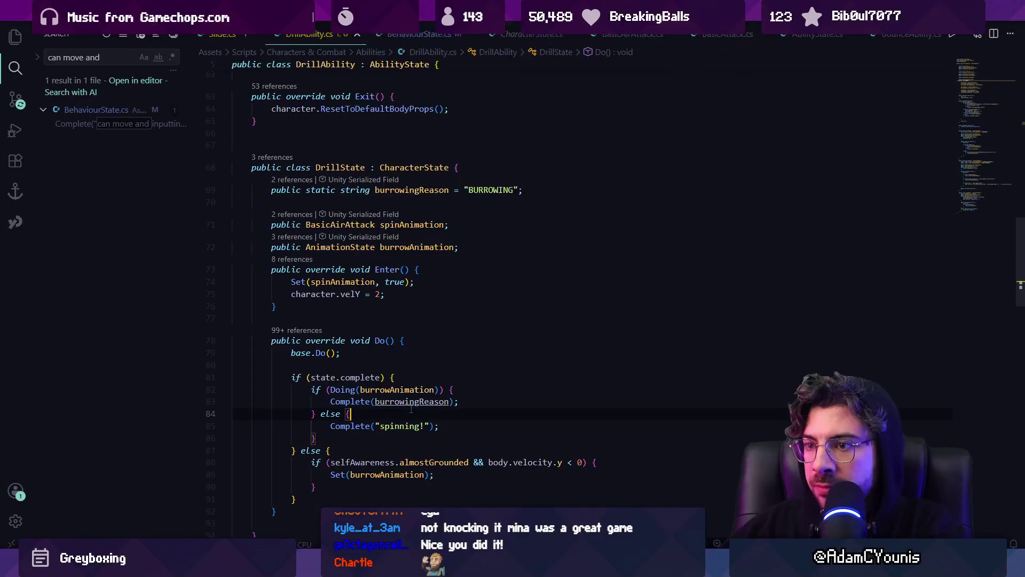
# - Open DrillAbility.cs and locate the BasicAirAttack type on line 8
pyautogui.hotkey('ctrl', 'p')
pyautogui.write('drill')
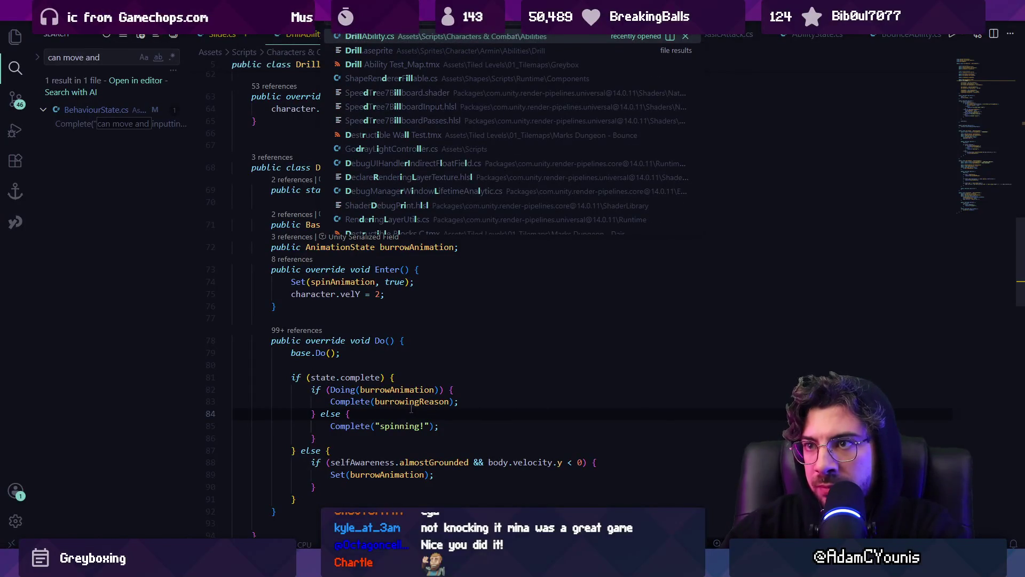
pyautogui.press('Return')
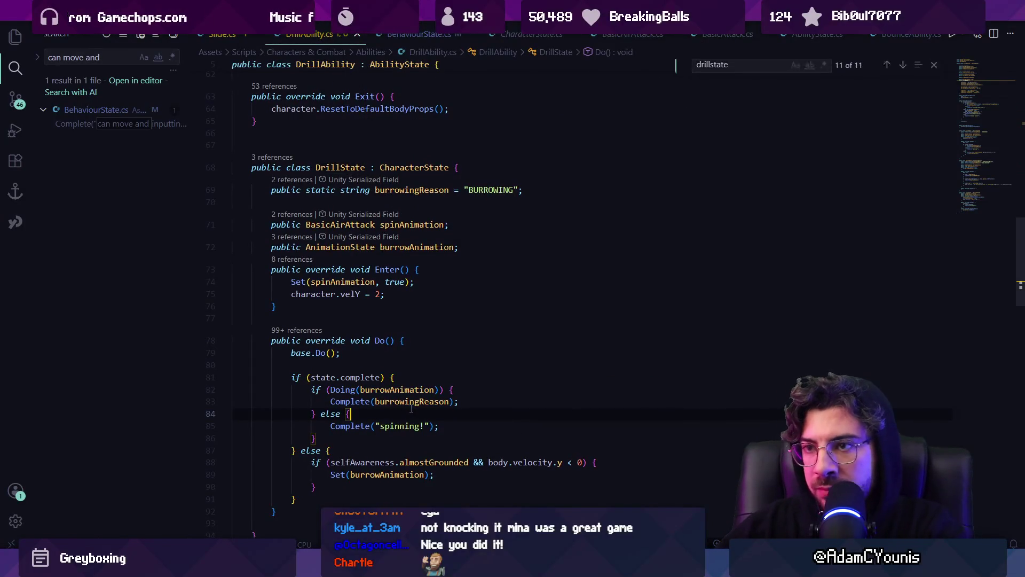
pyautogui.hotkey('ctrl', 'f')
pyautogui.write('bvas')
pyautogui.press('BackSpace')
pyautogui.press('BackSpace')
pyautogui.press('BackSpace')
pyautogui.write('asic')
pyautogui.press('Return')
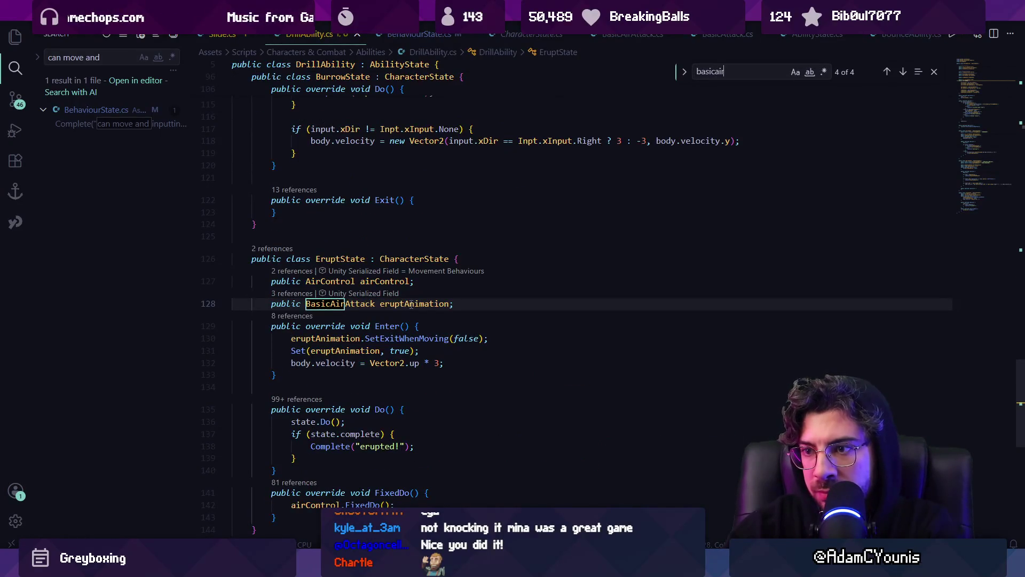
pyautogui.press('Return')
pyautogui.press('Escape')
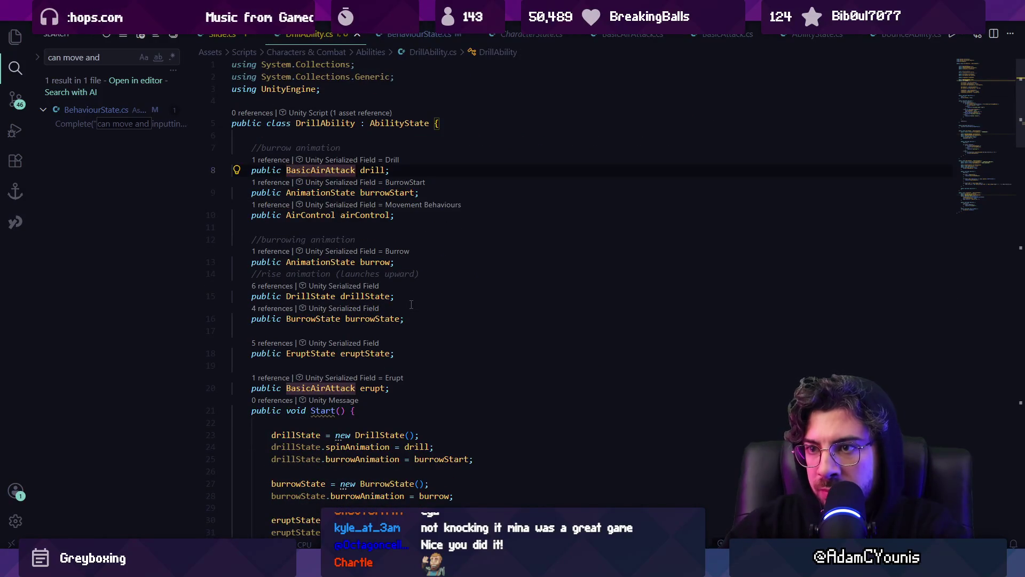
# - Change the drill field's type to AirAnimationState and go to the spinAnimation definition
pyautogui.write('Anim')
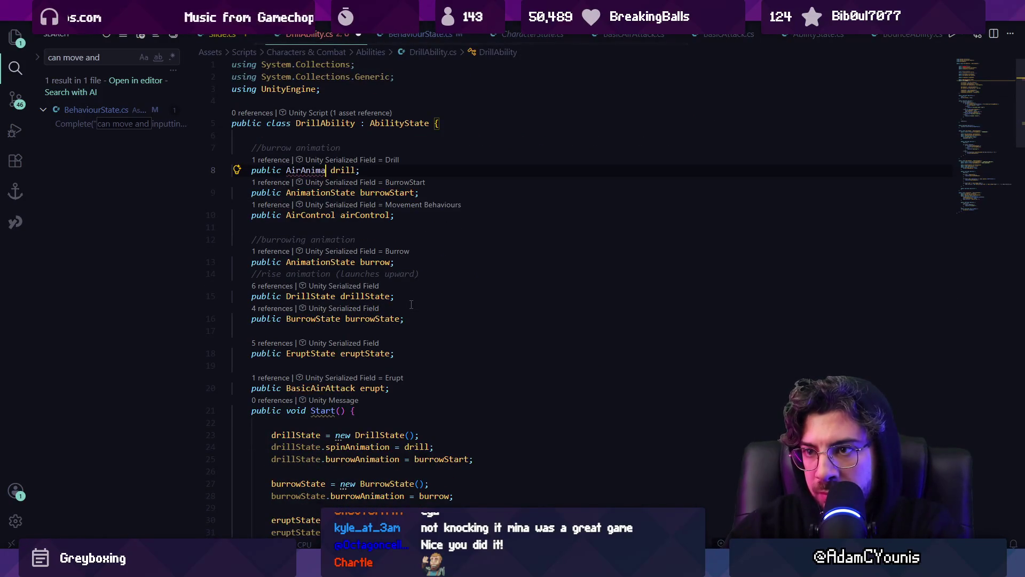
pyautogui.write('ationState')
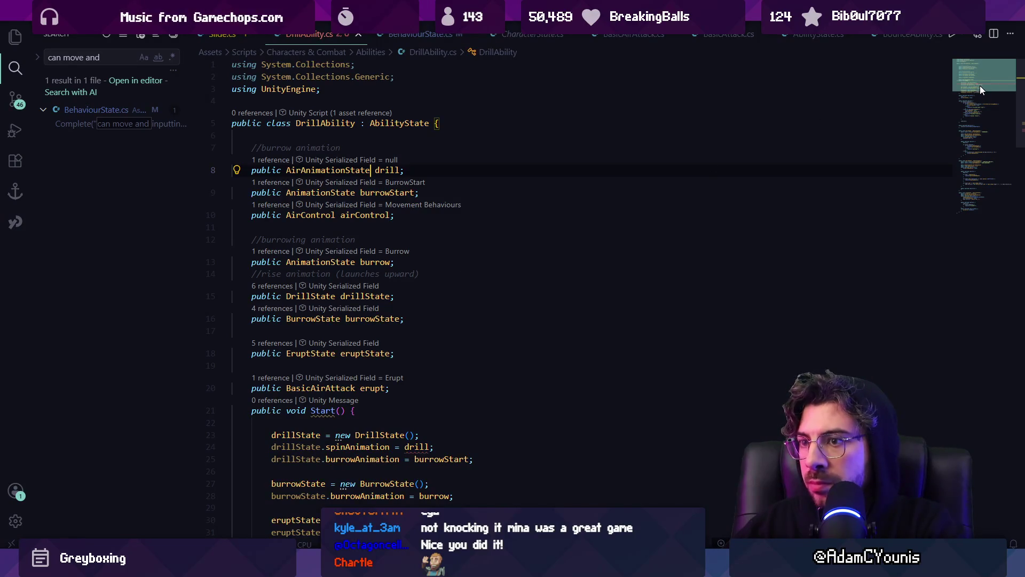
pyautogui.scroll(-1, 980, 88)
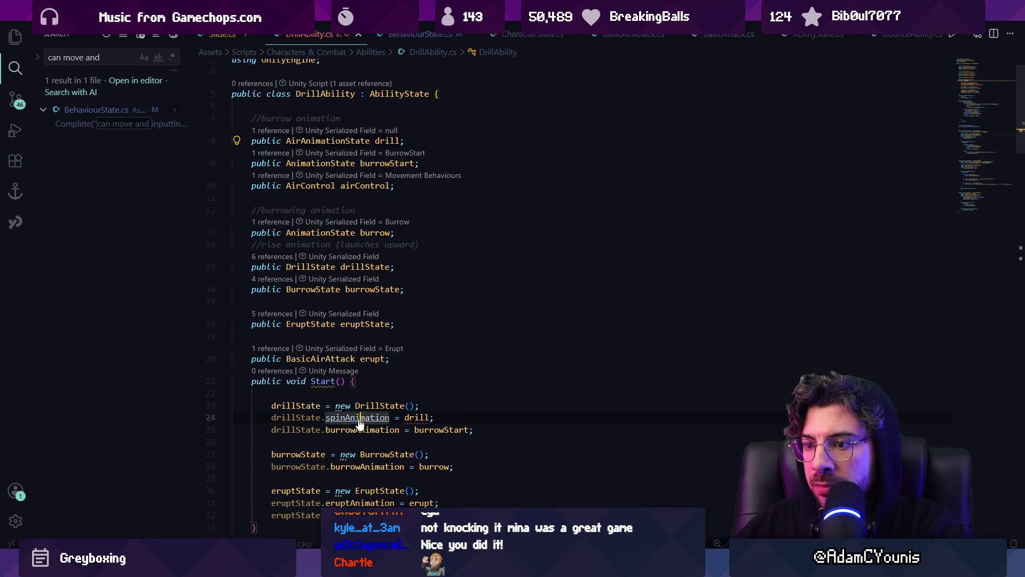
pyautogui.press('F12')
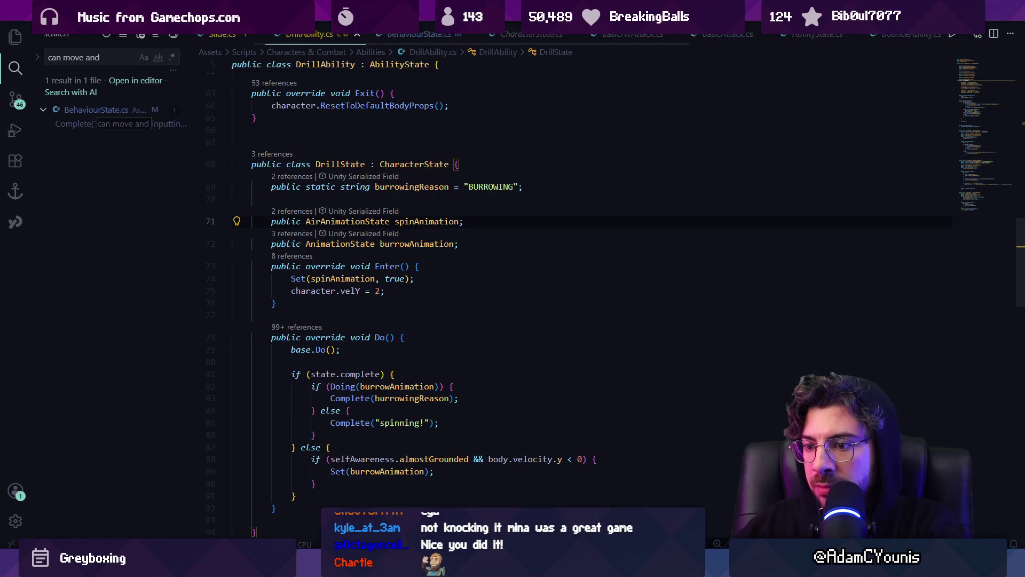
pyautogui.hotkey('alt', 'Tab')
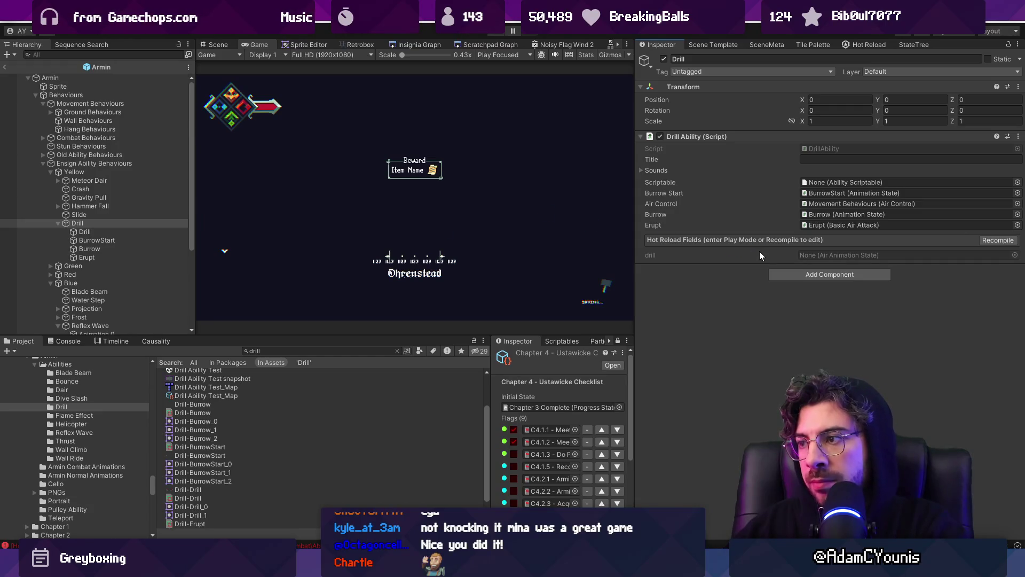
# - Add an Air Animation State to the child Drill with Drill-Drill (Sheet) as its S_animation
pyautogui.press('Down')
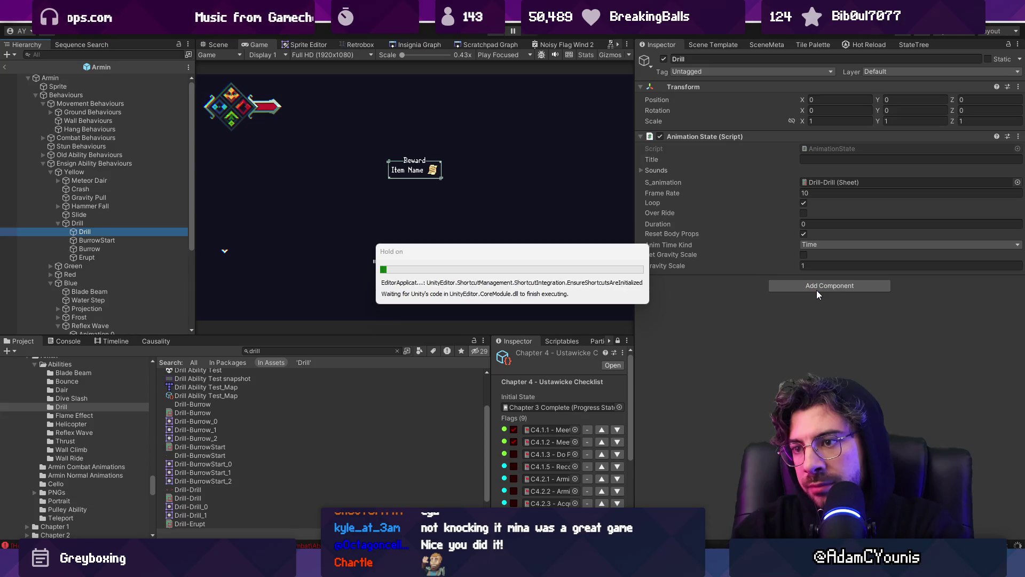
pyautogui.click(816, 285)
pyautogui.write('airanim')
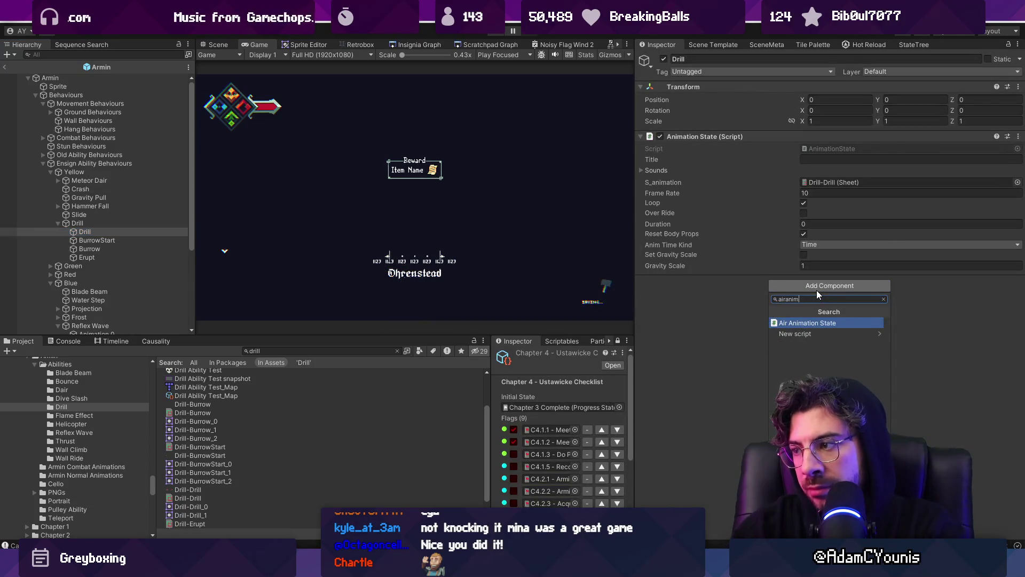
pyautogui.press('Return')
pyautogui.rightClick(746, 183)
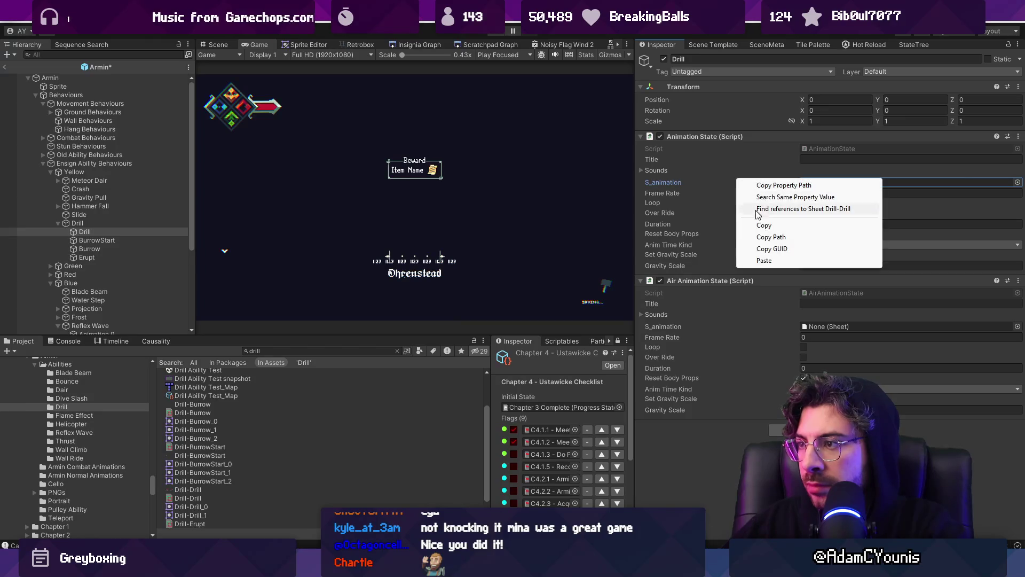
pyautogui.click(766, 223)
pyautogui.click(737, 314)
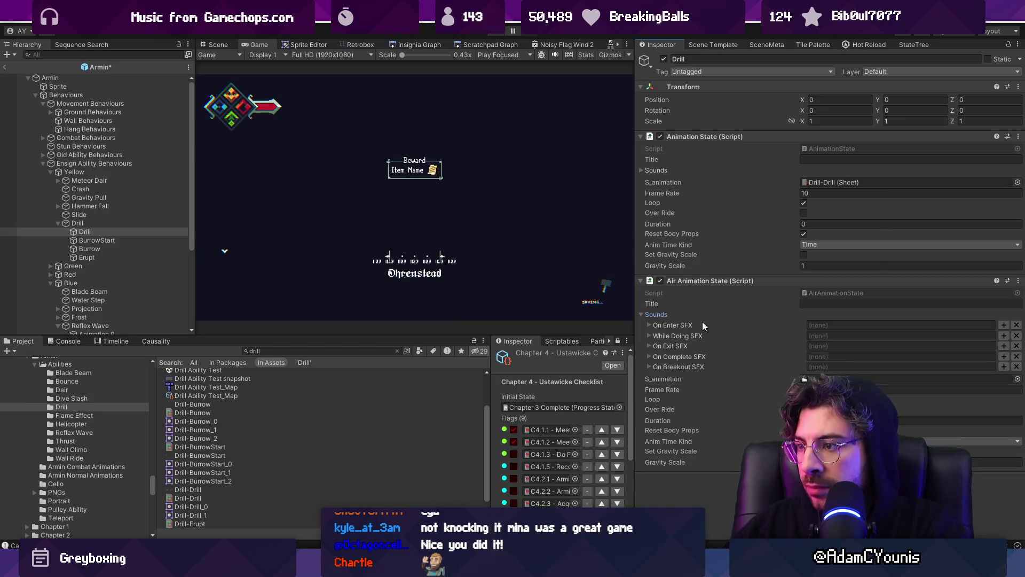
pyautogui.click(656, 314)
pyautogui.rightClick(693, 326)
pyautogui.click(720, 394)
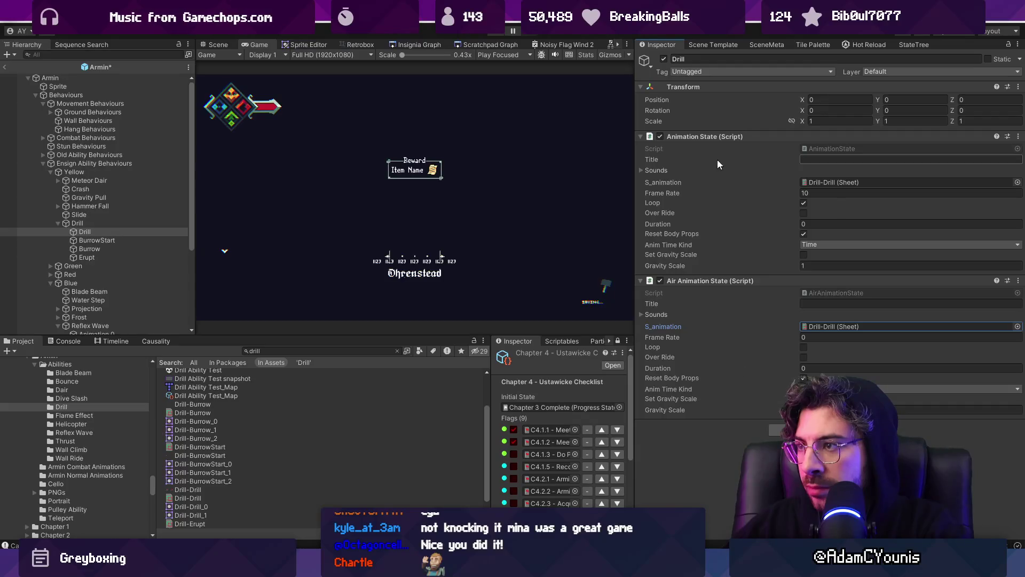
# - Remove the old Animation State and set frame rate 10 with looping
pyautogui.rightClick(790, 137)
pyautogui.click(803, 162)
pyautogui.click(821, 192)
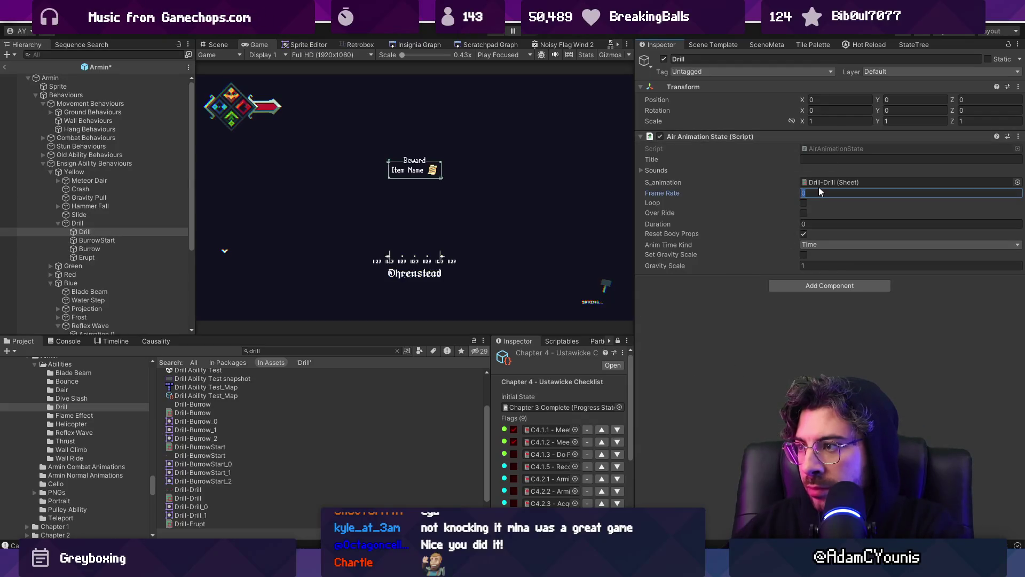
pyautogui.write('10')
pyautogui.click(804, 203)
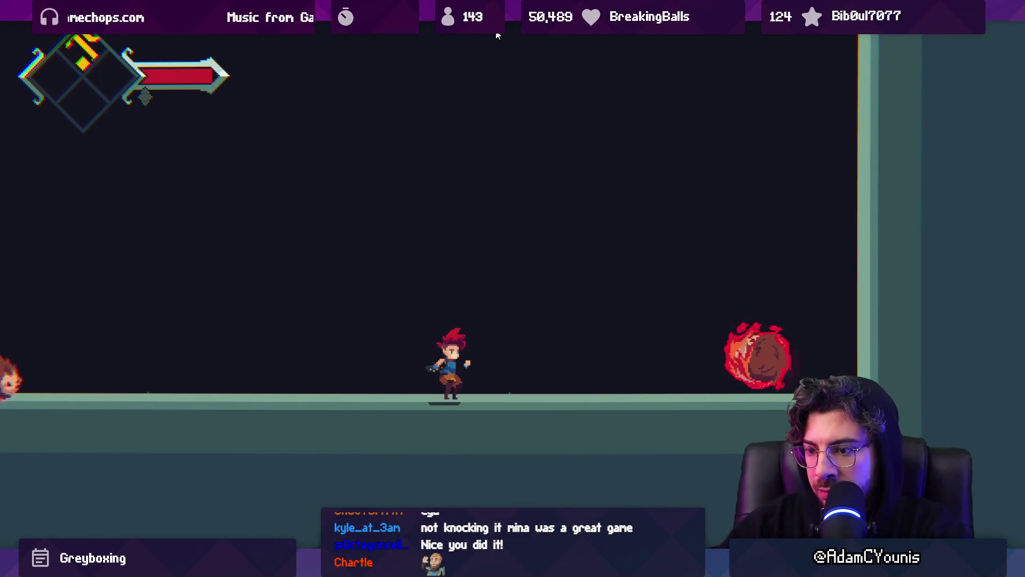
# - Stop the game, select the parent Drill object, and start Play again
pyautogui.click(497, 35)
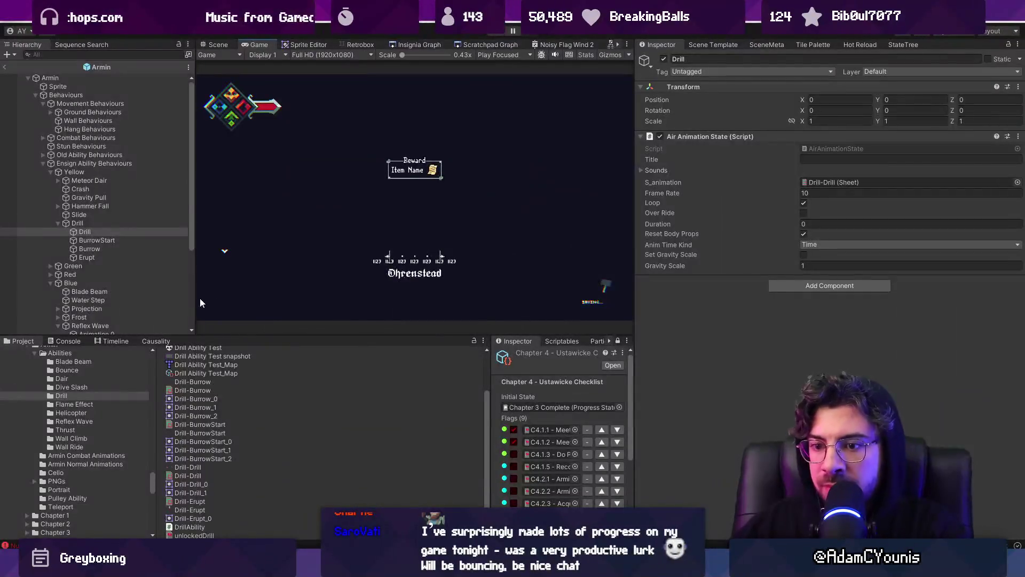
pyautogui.click(103, 222)
pyautogui.write('drill')
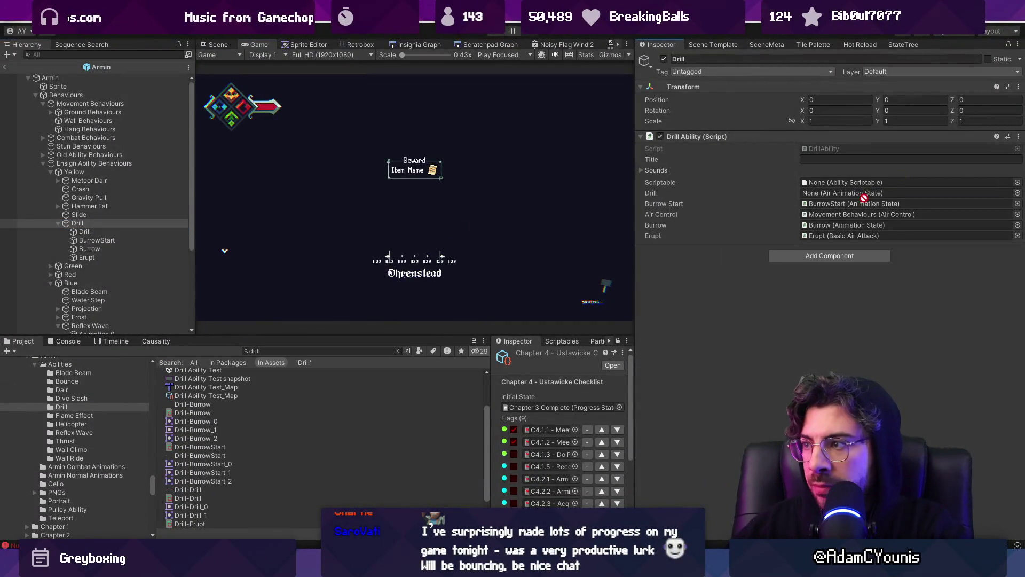
pyautogui.click(493, 34)
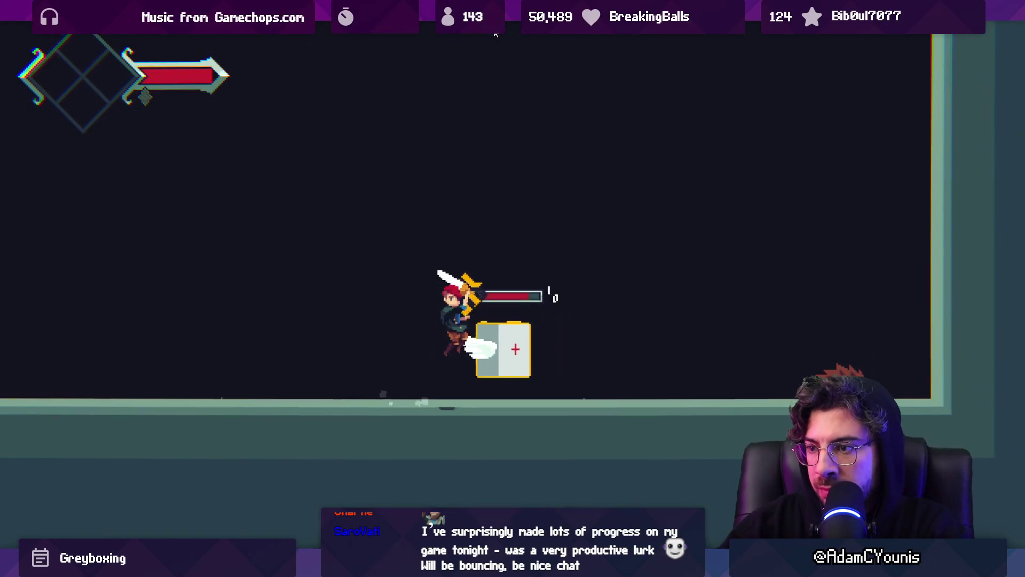
# - Play-test sword strikes, upward drill spins through enemies and hedgehogs, and burrowing into the floor
pyautogui.press('x')
pyautogui.press('space')
pyautogui.press('Right')
pyautogui.press('x')
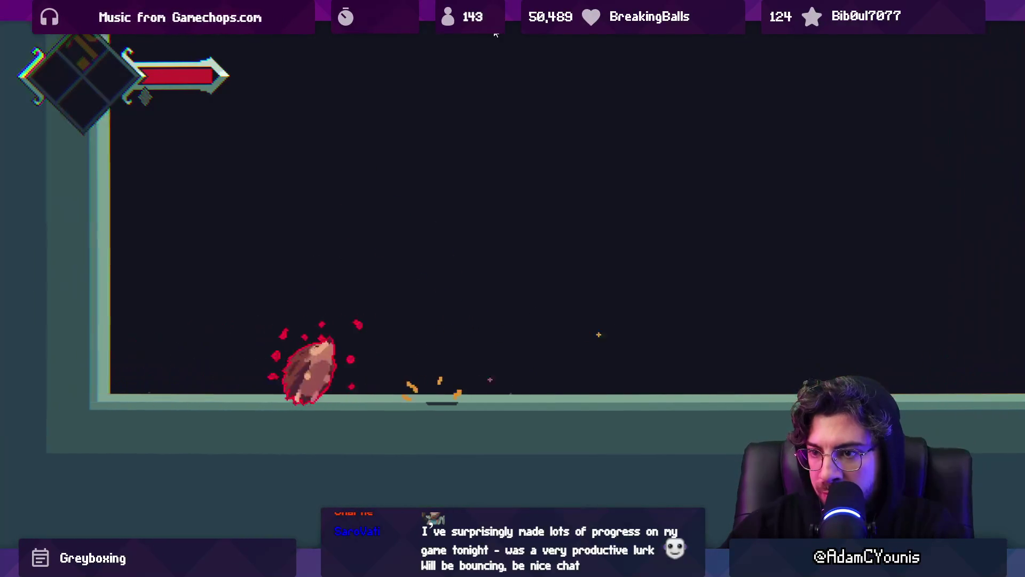
pyautogui.press('space')
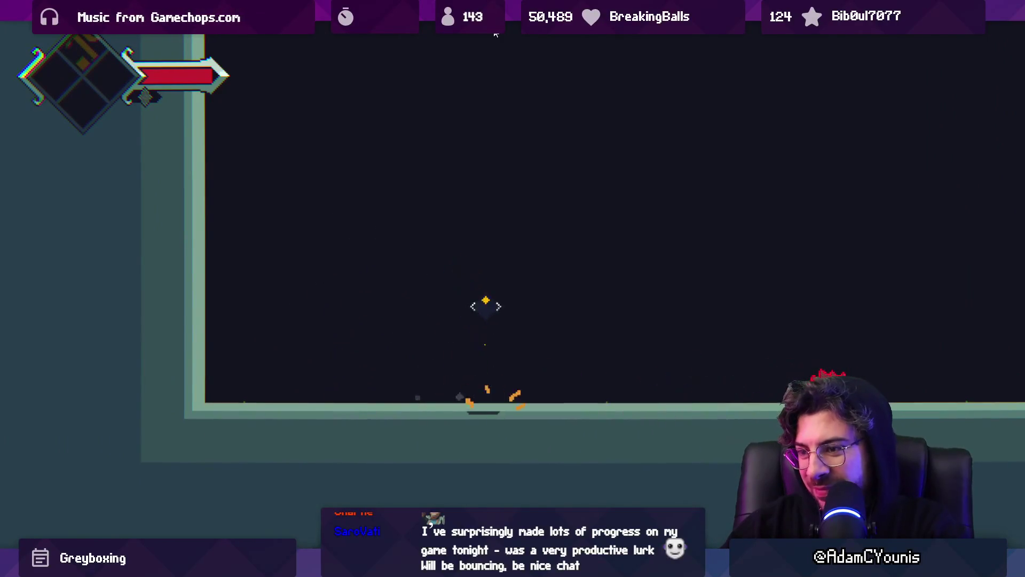
pyautogui.press('Right')
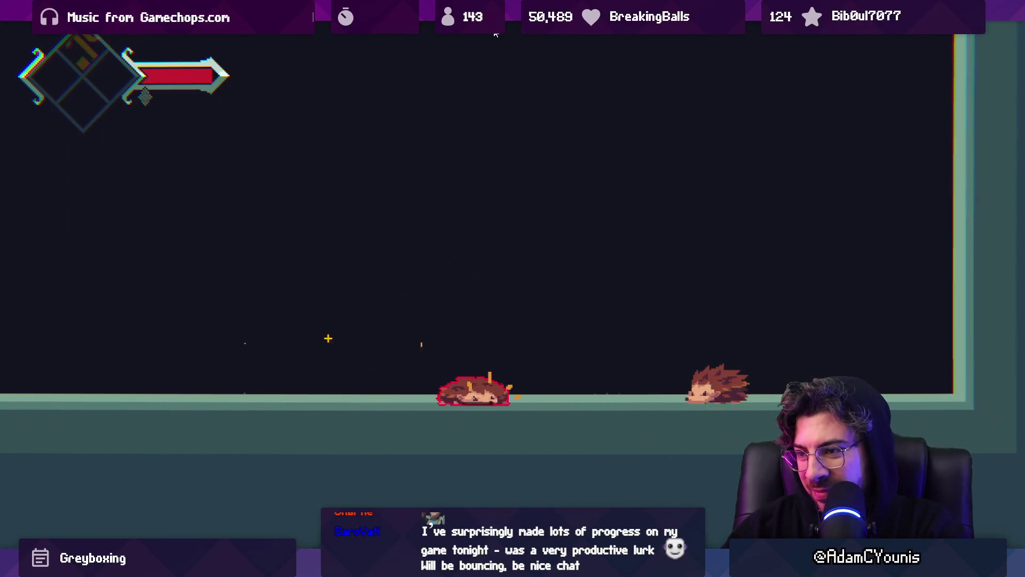
pyautogui.press('x')
pyautogui.press('space')
pyautogui.press('x')
pyautogui.press('space')
pyautogui.press('x')
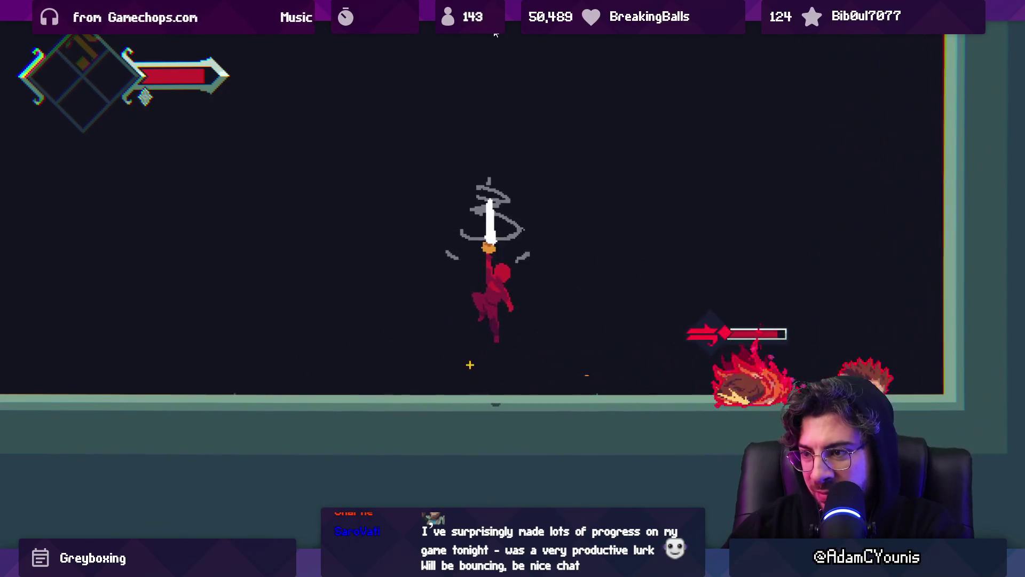
pyautogui.press('Right')
pyautogui.press('c')
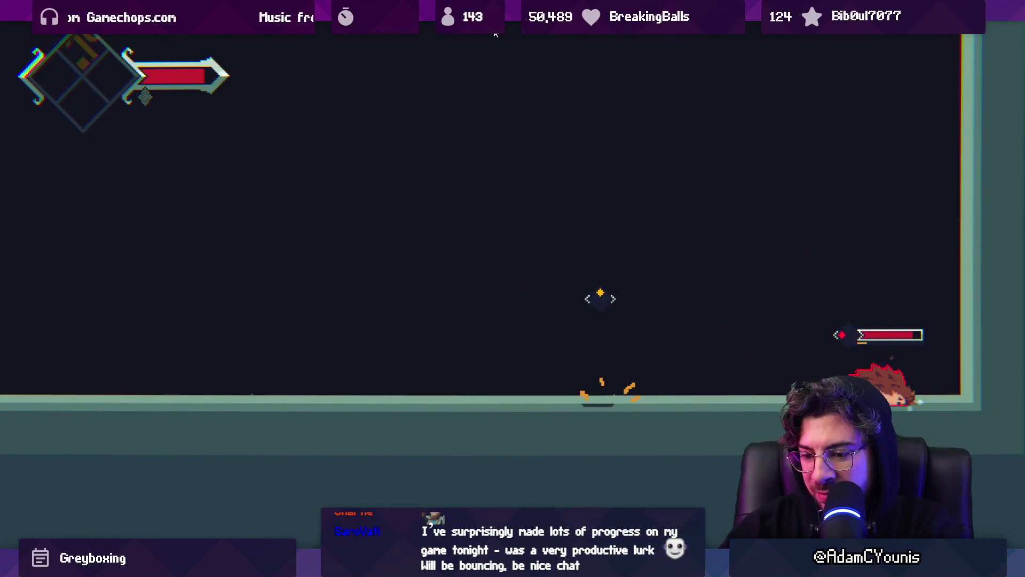
pyautogui.hotkey('ctrl', 'p')
pyautogui.hotkey('alt', 'Tab')
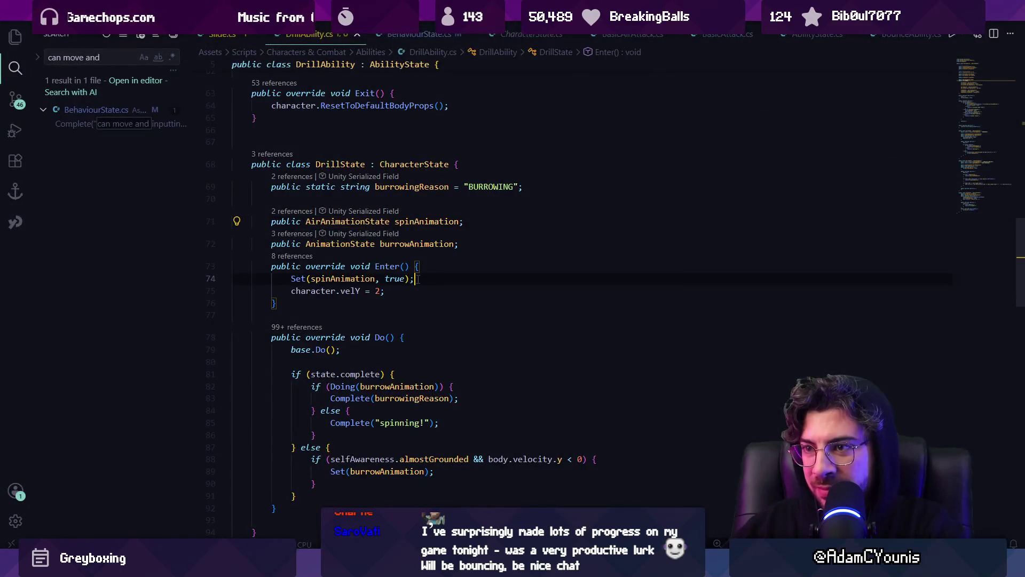
# - Copy the AirControl field and add it as 'public AirControl airControl;' in the DrillState class
pyautogui.hotkey('ctrl', 'f')
pyautogui.write('aircon')
pyautogui.press('Escape')
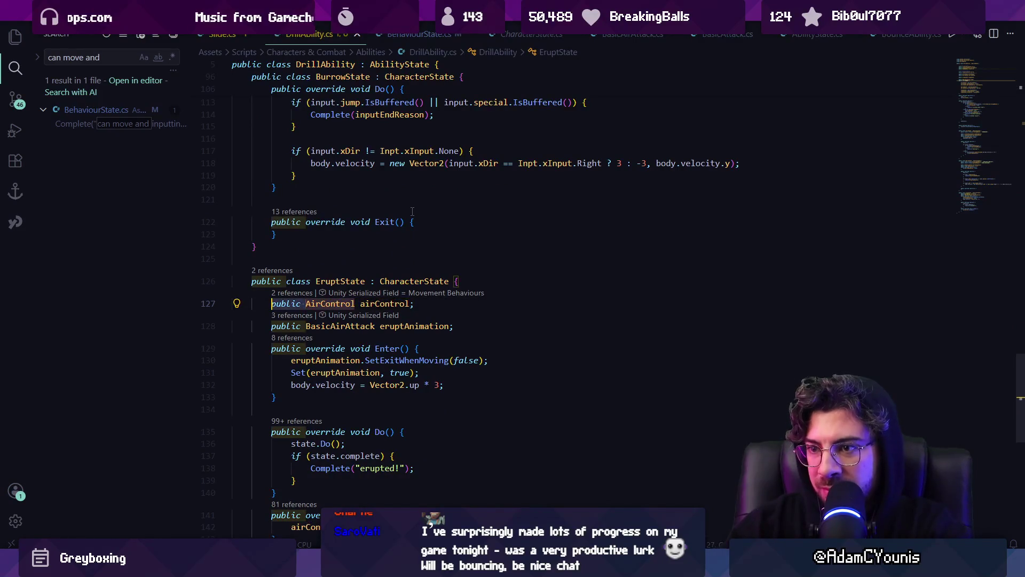
pyautogui.press('Home')
pyautogui.hotkey('shift', 'Down')
pyautogui.hotkey('ctrl', 'c')
pyautogui.hotkey('ctrl', 'f')
pyautogui.write('drillstate')
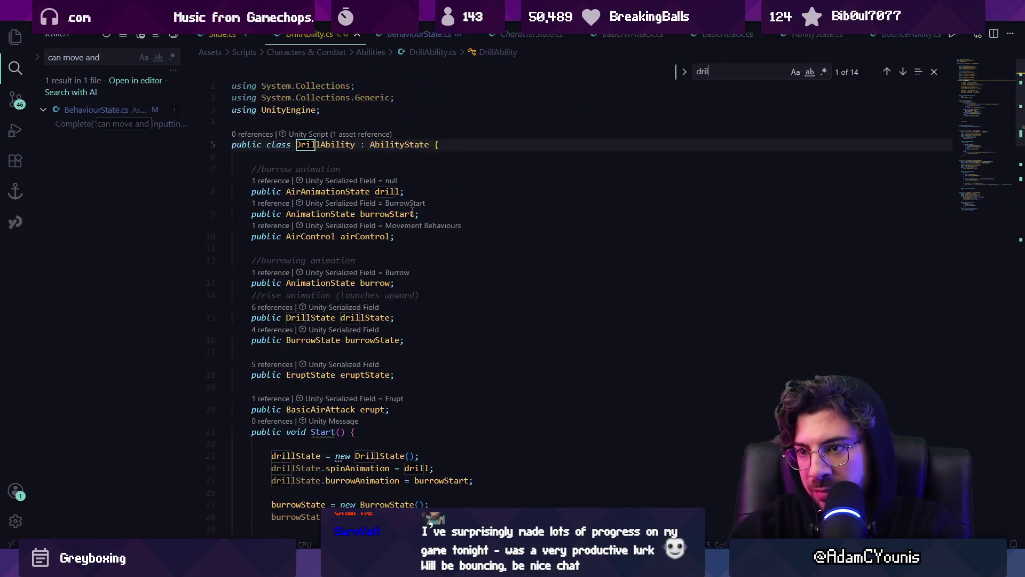
pyautogui.press('Return')
pyautogui.scroll(-2, 415, 244)
pyautogui.click(340, 236)
pyautogui.keyDown('ctrl'); pyautogui.click(310, 235); pyautogui.keyUp('ctrl')
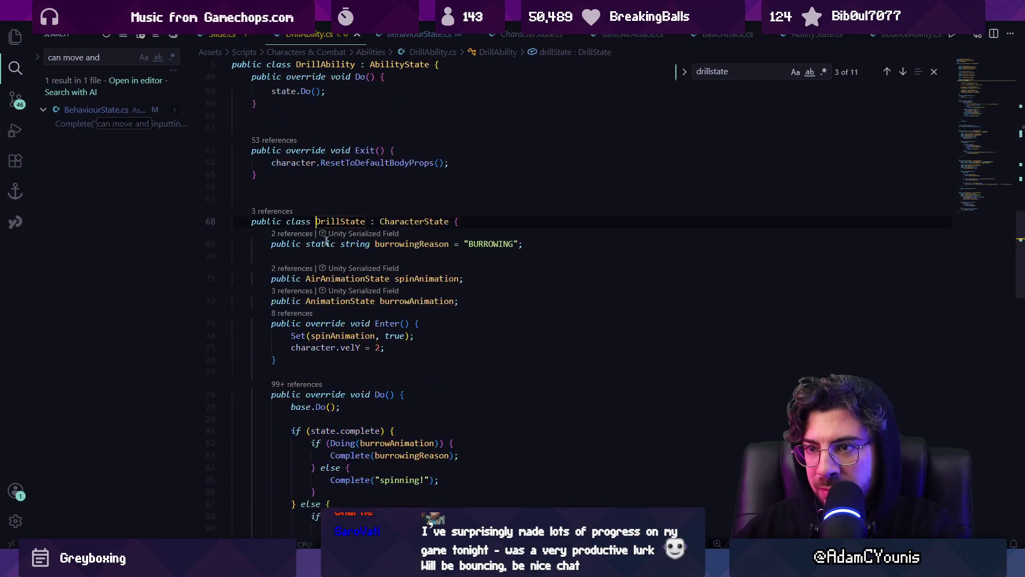
pyautogui.hotkey('ctrl', 'v')
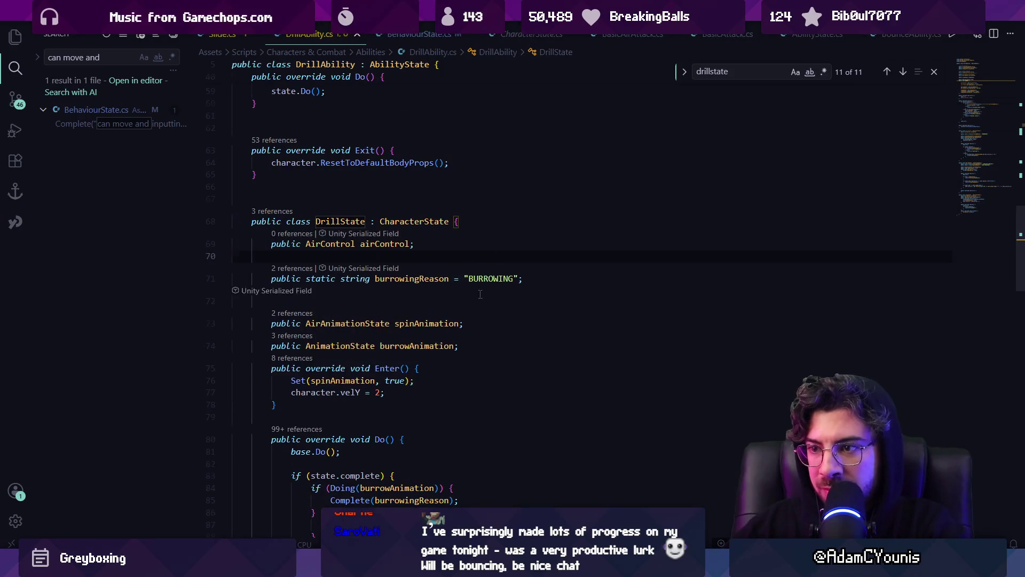
# - Add a FixedDo override to DrillState after its Do method
pyautogui.scroll(-5, 326, 345)
pyautogui.click(314, 367)
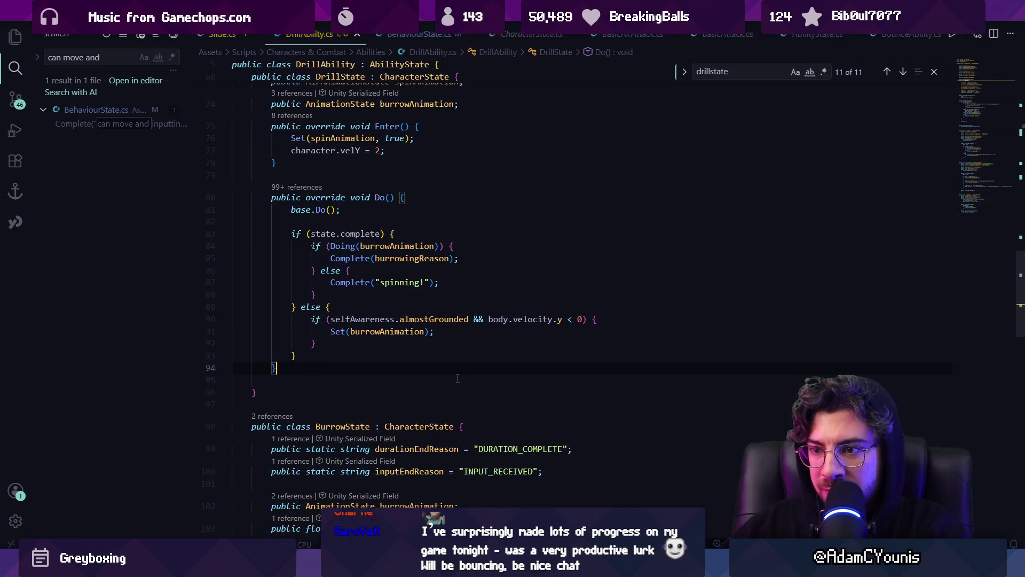
pyautogui.press('Return')
pyautogui.press('Return')
pyautogui.write('public over')
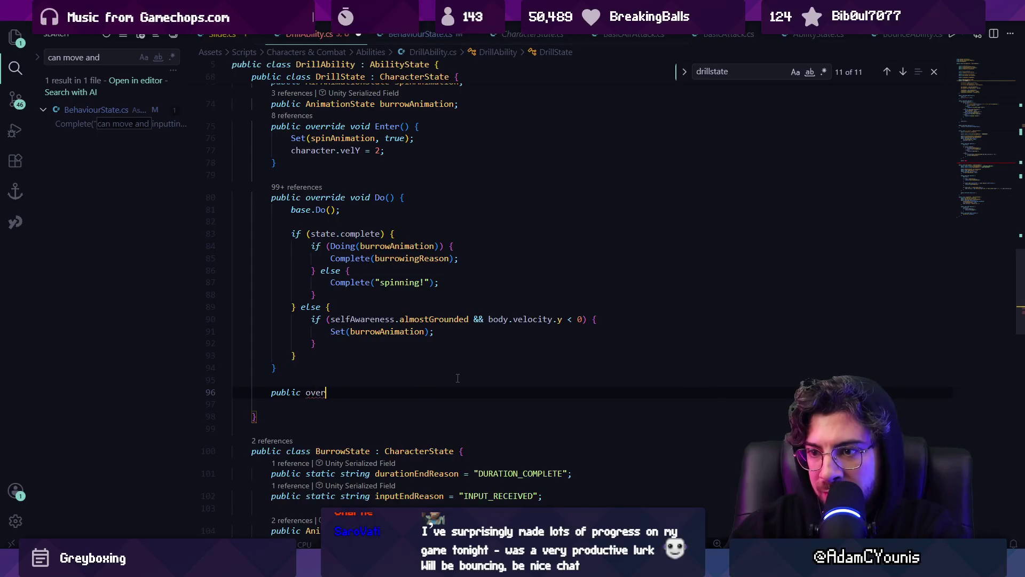
pyautogui.press('Tab')
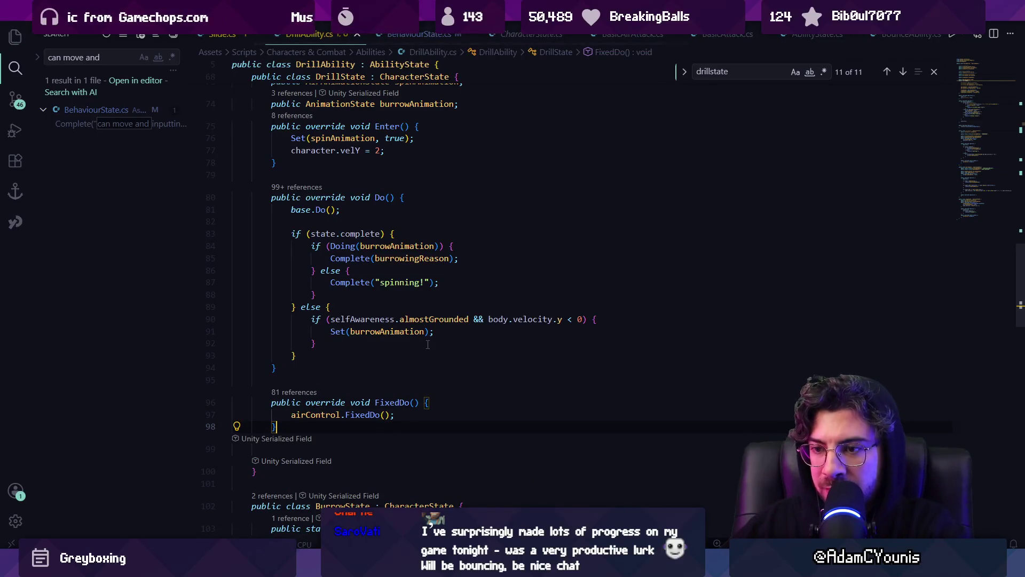
pyautogui.press('Escape')
pyautogui.click(443, 402)
pyautogui.press('Return')
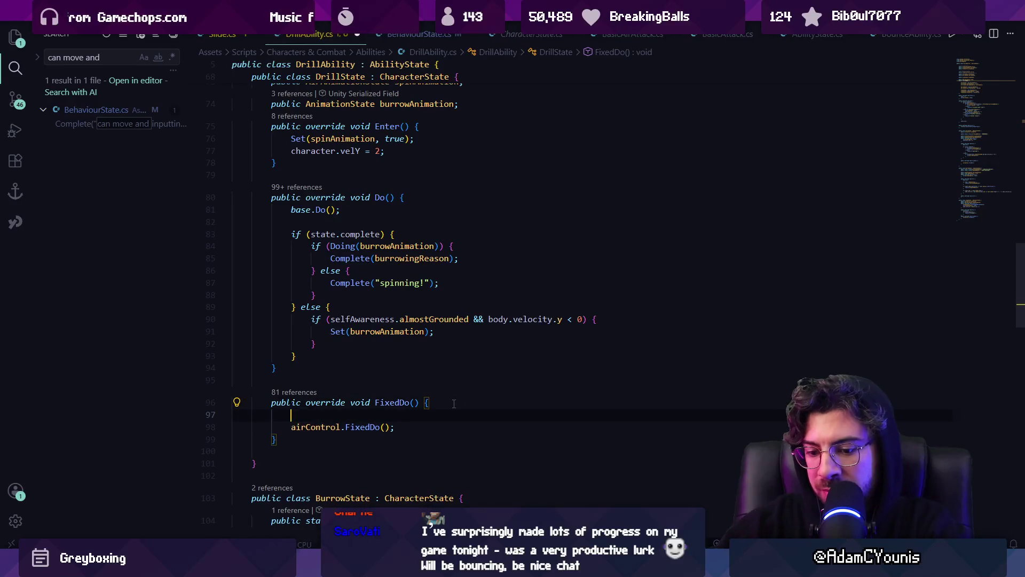
pyautogui.write('base.F')
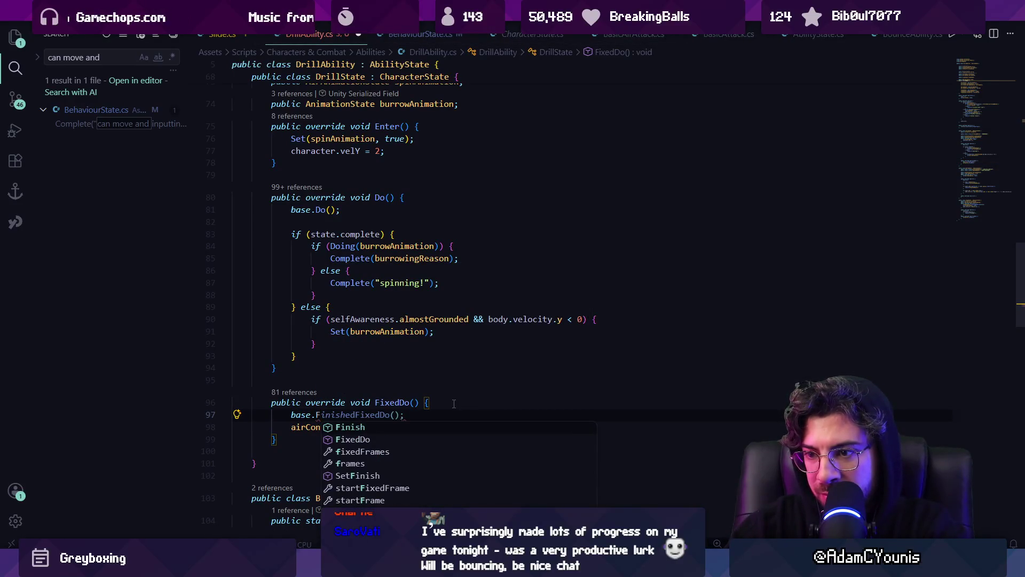
pyautogui.press('Escape')
pyautogui.hotkey('ctrl', 'z')
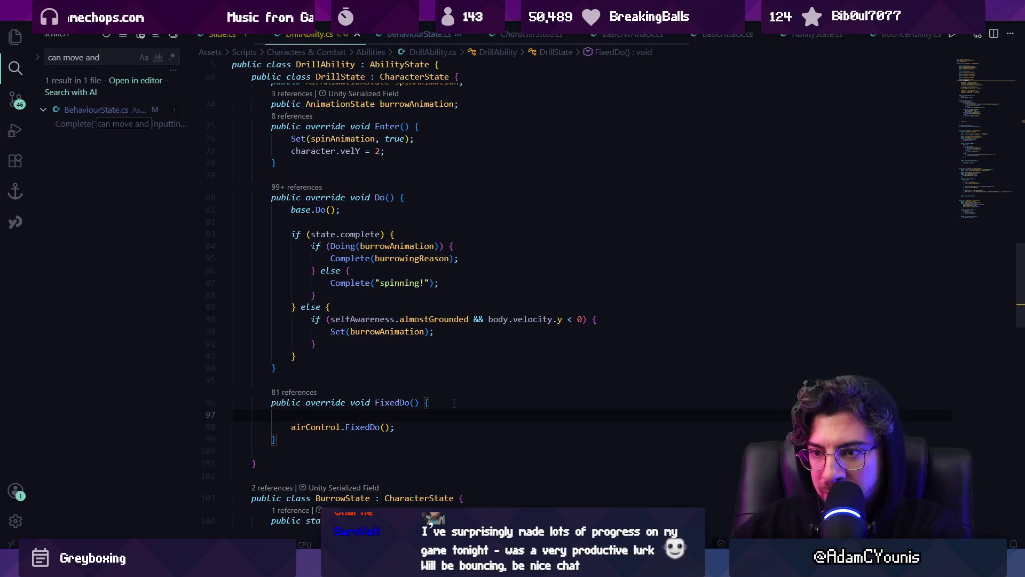
# - Assign drillState.airControl = airControl in Start, then switch to Unity to test
pyautogui.click(982, 102)
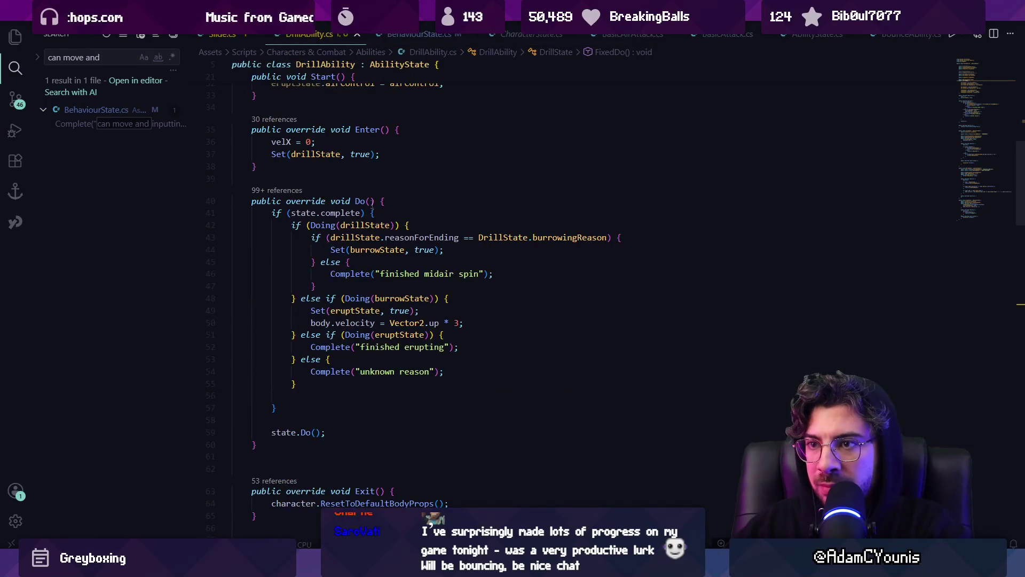
pyautogui.scroll(5, 433, 322)
pyautogui.click(539, 266)
pyautogui.press('Return')
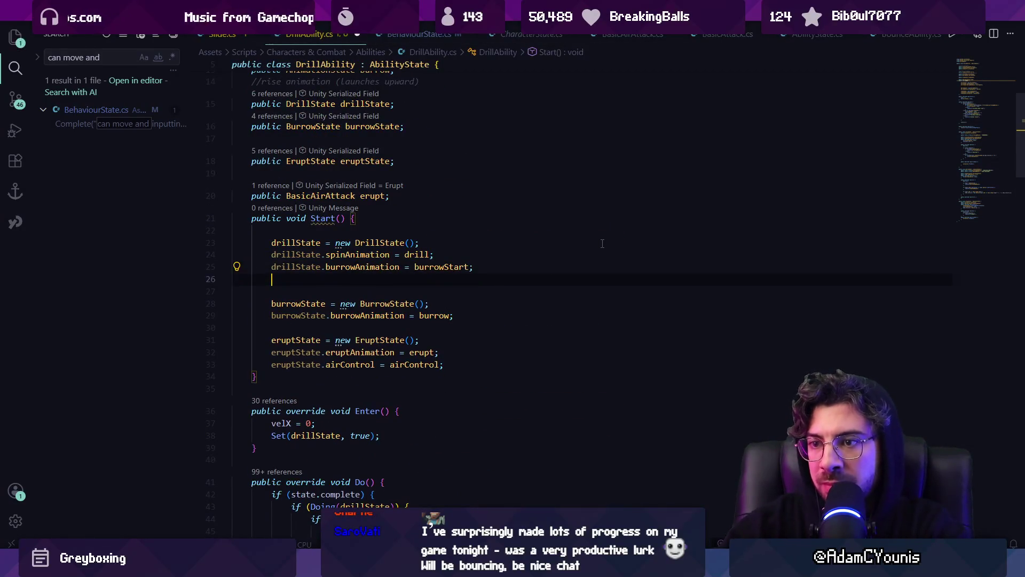
pyautogui.write('dr')
pyautogui.press('Tab')
pyautogui.hotkey('alt', 'Tab')
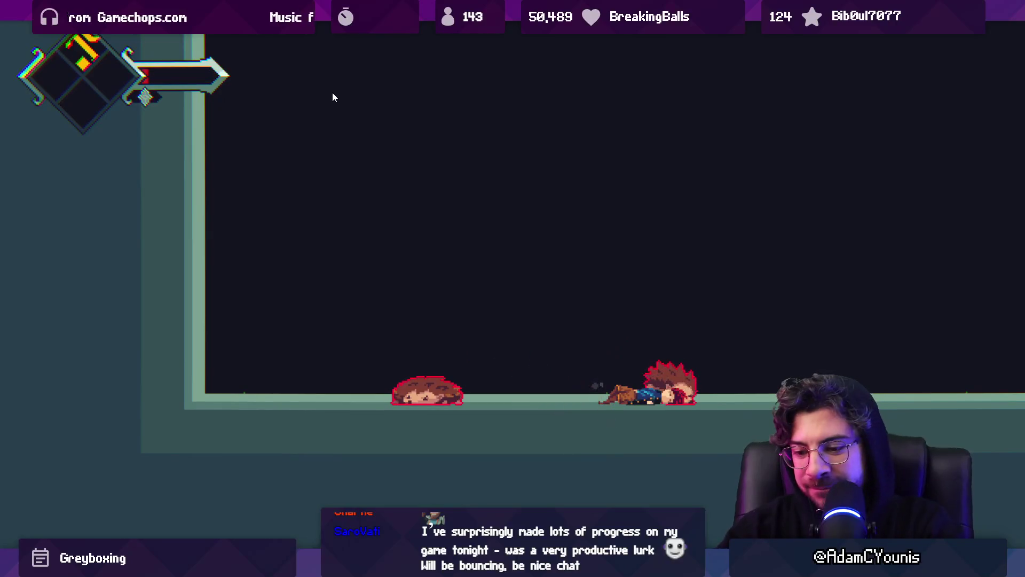
# - Raise the Drill spin state's Gravity Scale from 1 to 2
pyautogui.hotkey('ctrl', 'p')
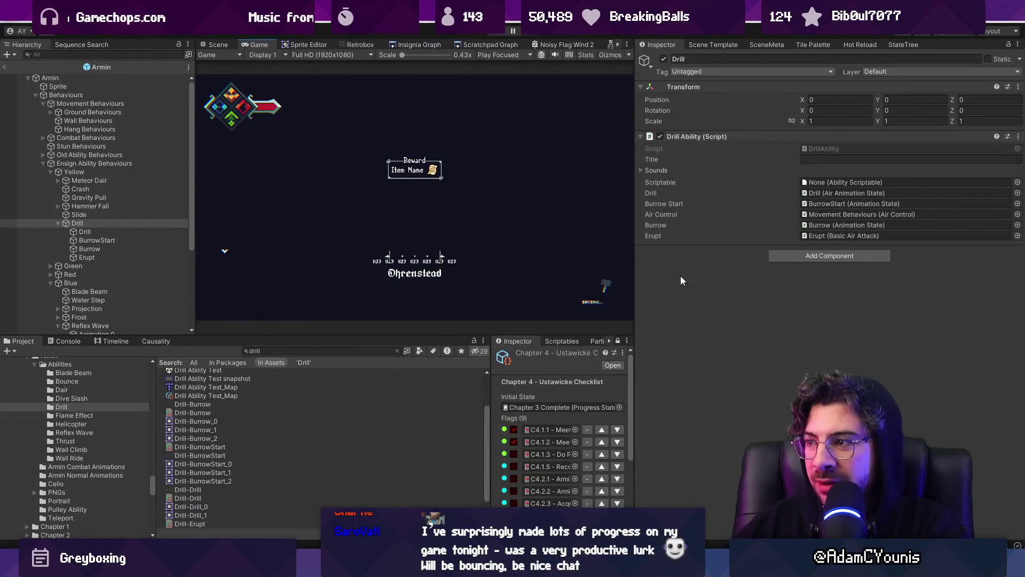
pyautogui.click(97, 233)
pyautogui.click(815, 263)
pyautogui.write('2')
pyautogui.click(775, 310)
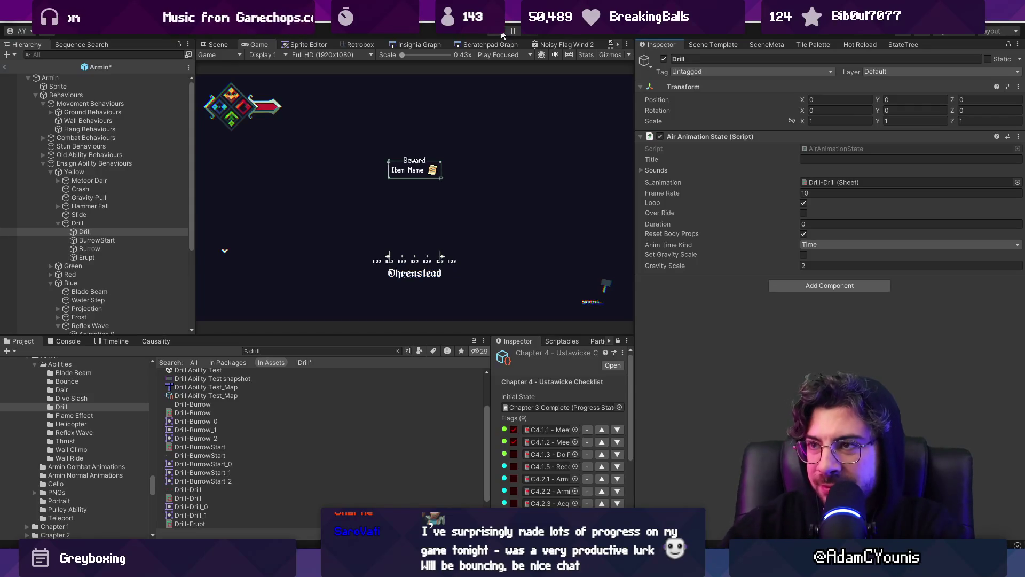
# - Play the game and try the drill attack in the test room
pyautogui.click(502, 35)
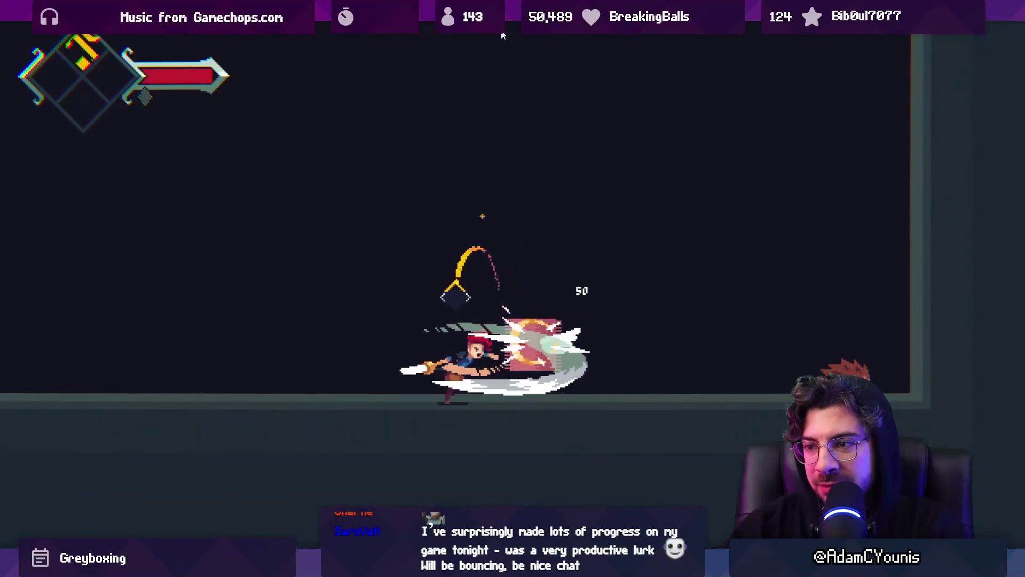
pyautogui.press('space')
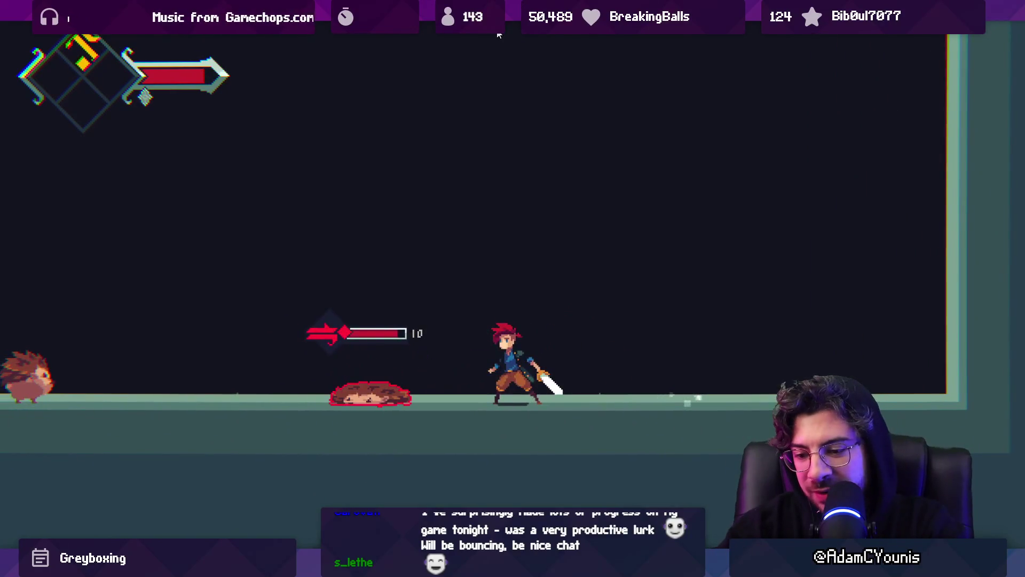
pyautogui.hotkey('ctrl', 'o')
pyautogui.press('Escape')
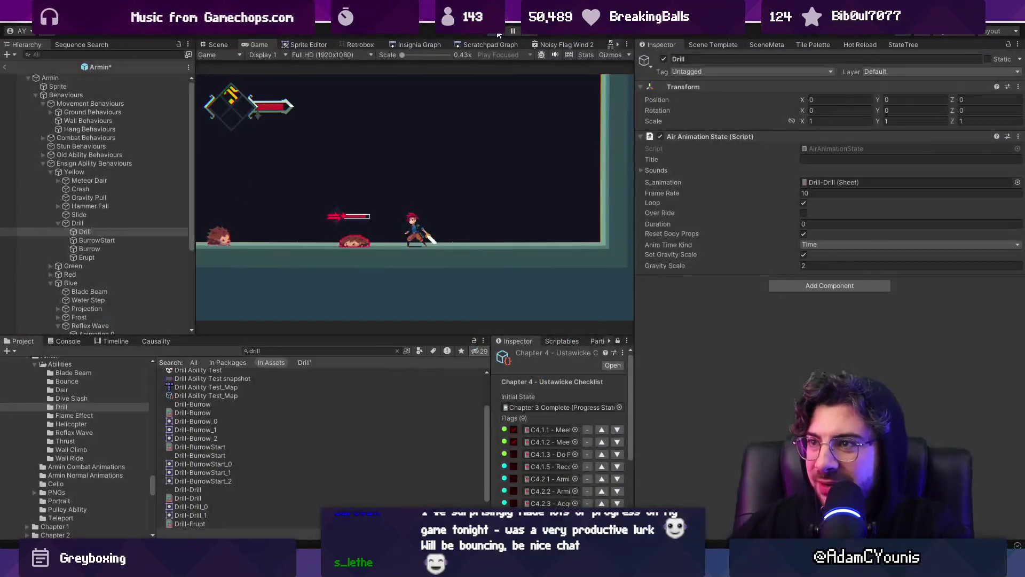
# - Open Drill-Erupt in Retrobox and inspect the first and third hitboxes' damage and size properties
pyautogui.doubleClick(819, 182)
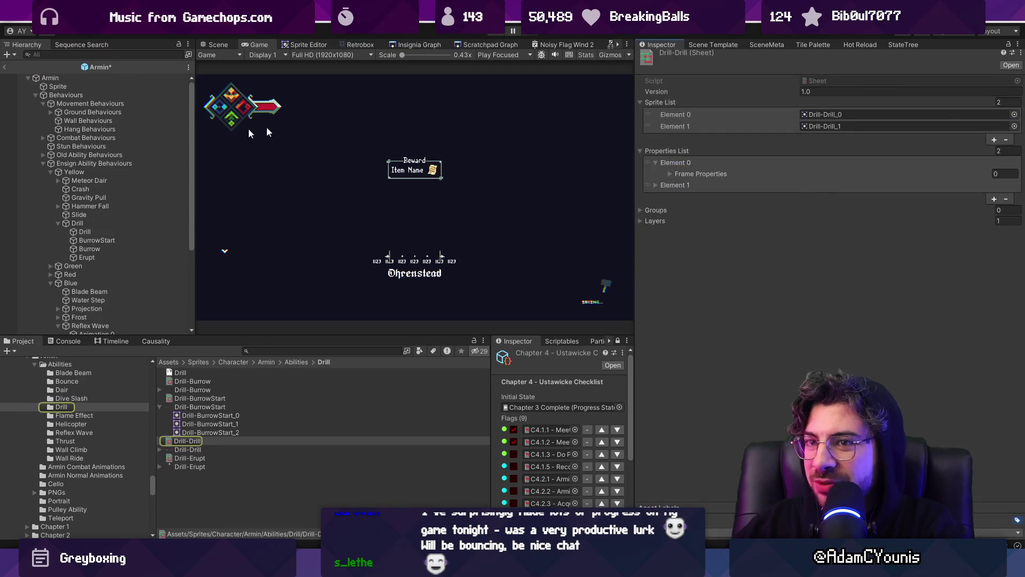
pyautogui.click(207, 440)
pyautogui.click(212, 457)
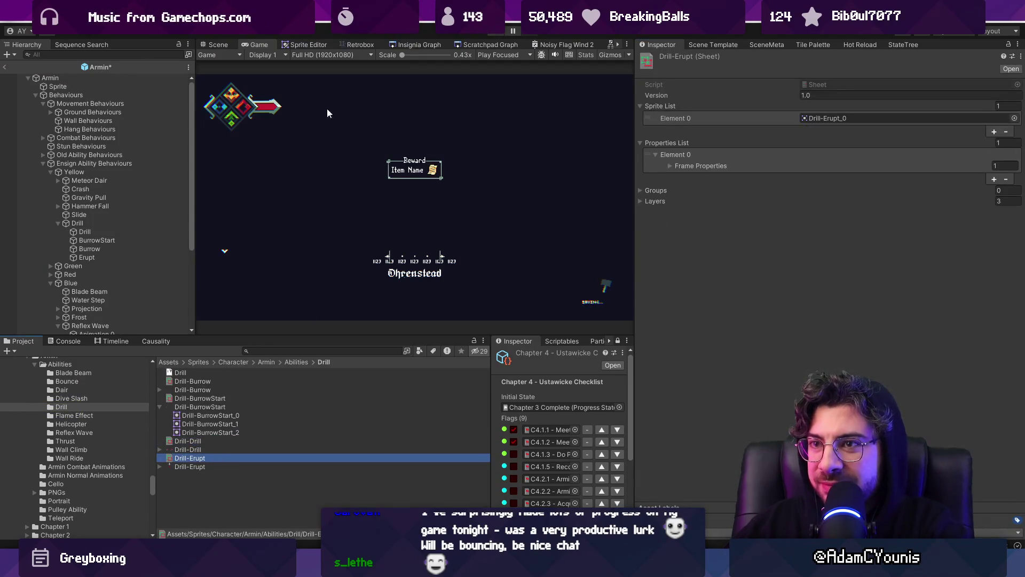
pyautogui.click(368, 46)
pyautogui.click(347, 236)
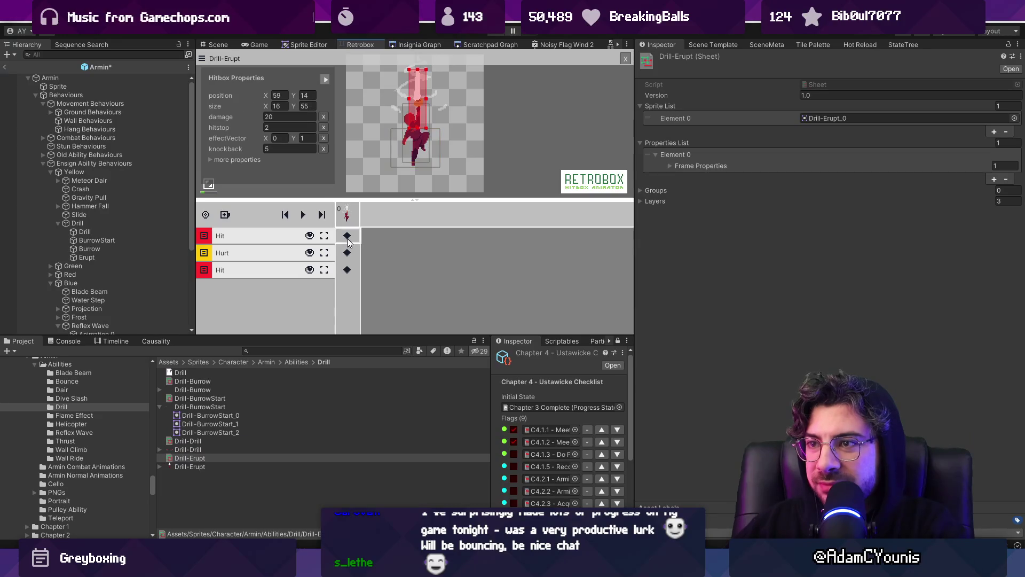
pyautogui.click(348, 269)
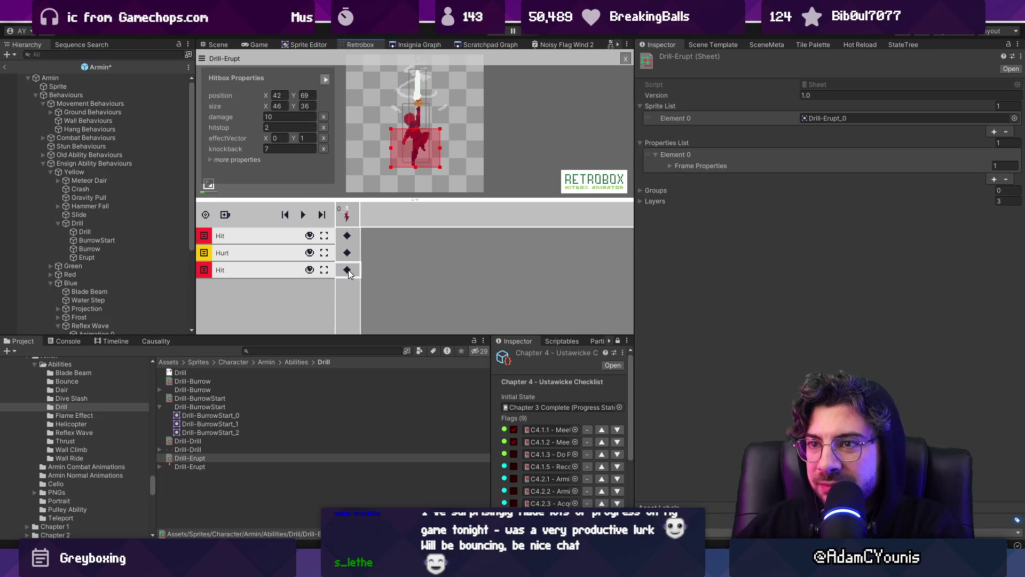
pyautogui.click(210, 160)
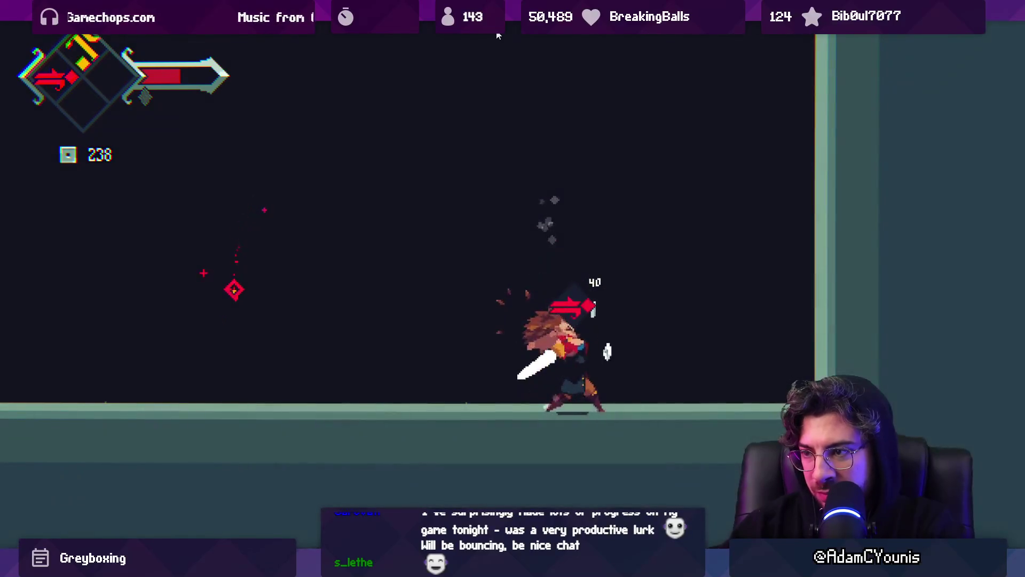
# - Stop the game and select the third Drill-Erupt hitbox in Retrobox
pyautogui.click(497, 36)
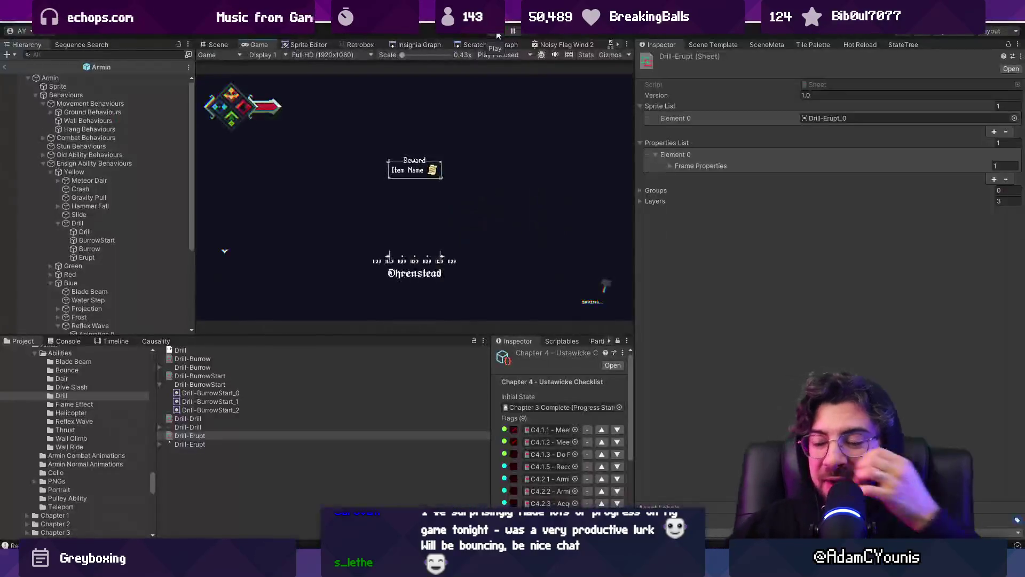
pyautogui.click(363, 45)
pyautogui.click(356, 270)
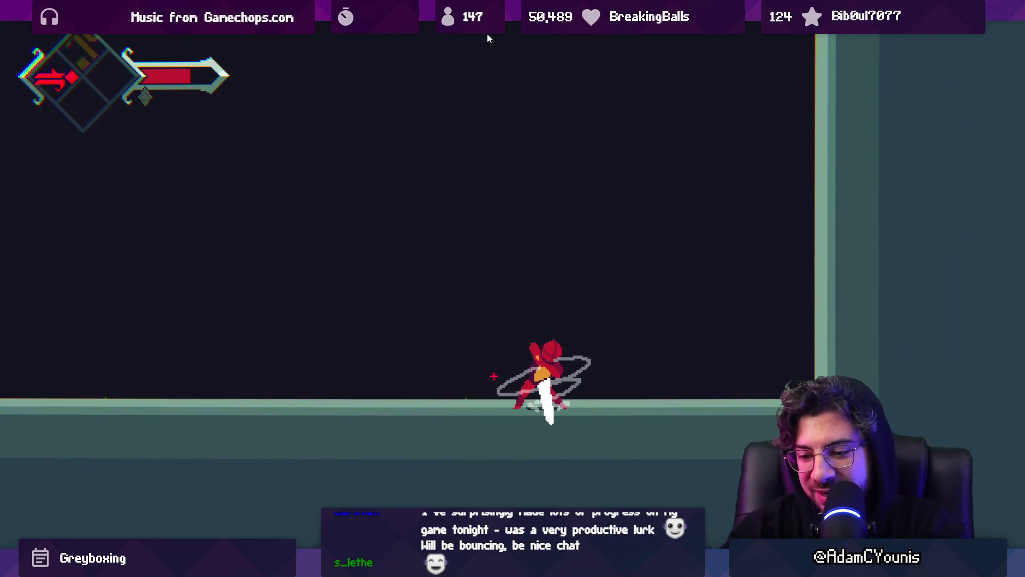
# - After play-testing, bring up DrillState's Do method in DrillAbility.cs
pyautogui.hotkey('ctrl', 'p')
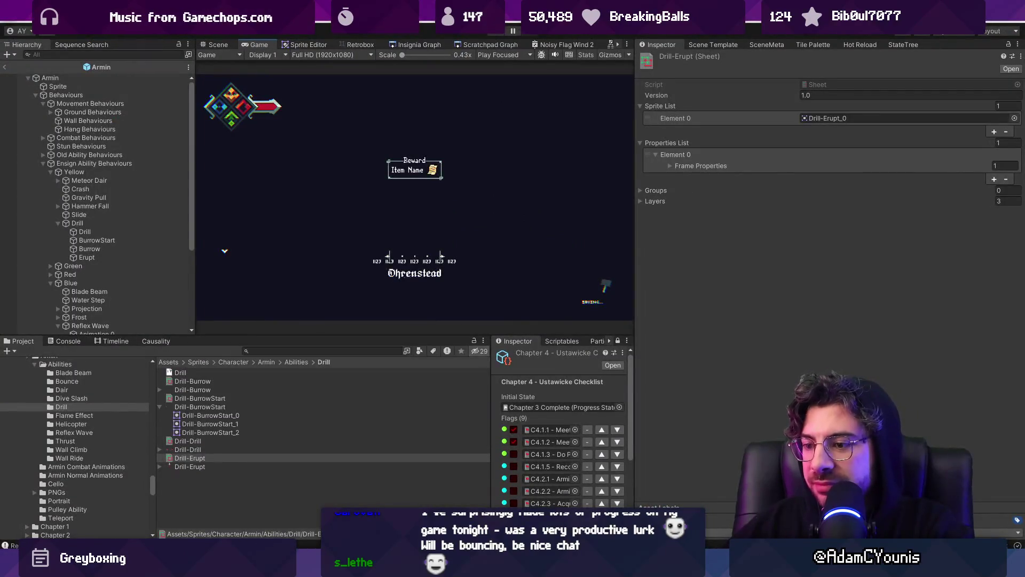
pyautogui.hotkey('alt', 'Tab')
pyautogui.scroll(-20, 465, 313)
pyautogui.scroll(2, 516, 307)
pyautogui.scroll(5, 517, 307)
pyautogui.scroll(10, 503, 314)
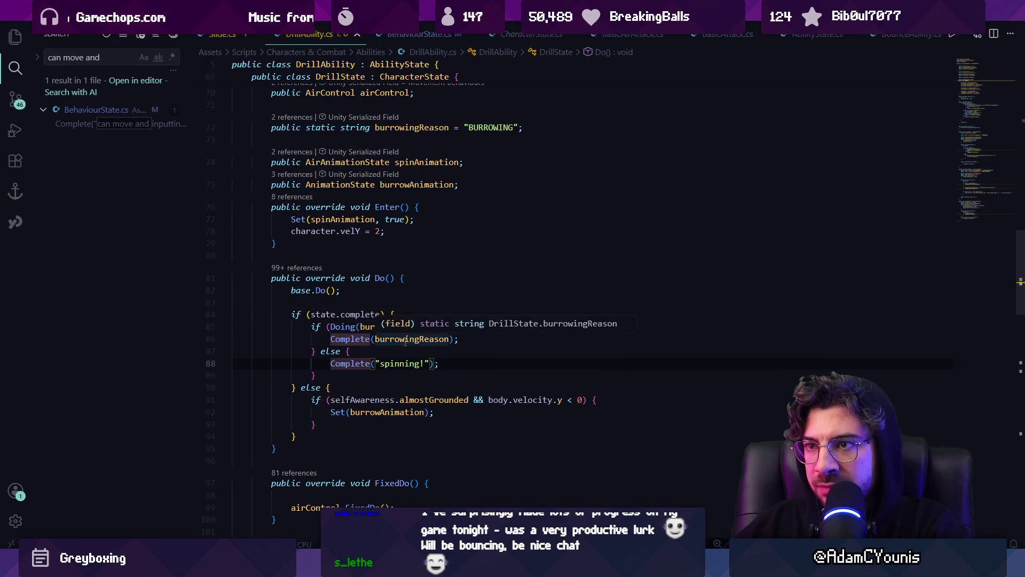
# - Change the burrow check to body.velocity.y <= 0, then return to Unity to test
pyautogui.scroll(4, 405, 342)
pyautogui.scroll(-6, 406, 340)
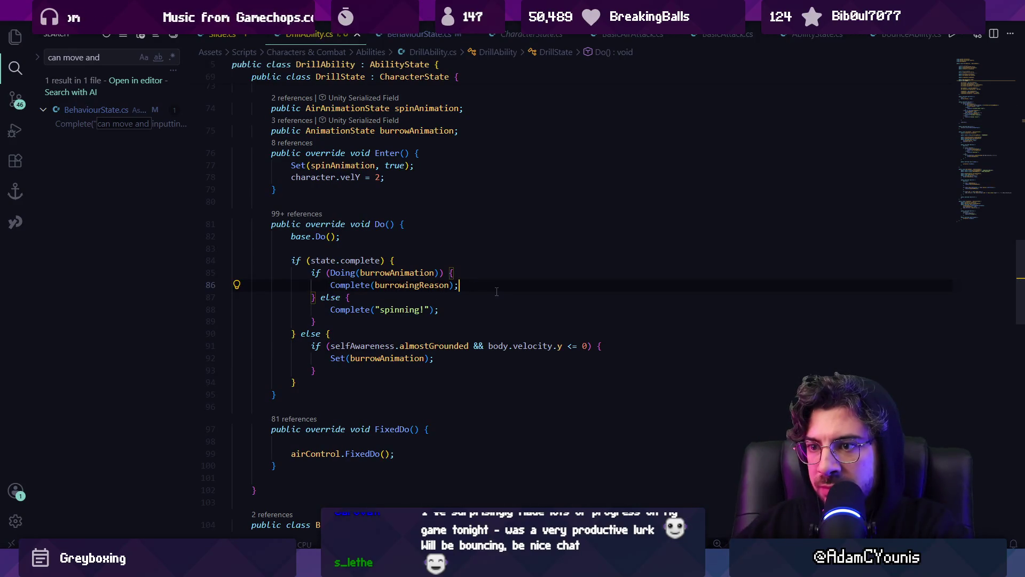
pyautogui.hotkey('alt', 'Tab')
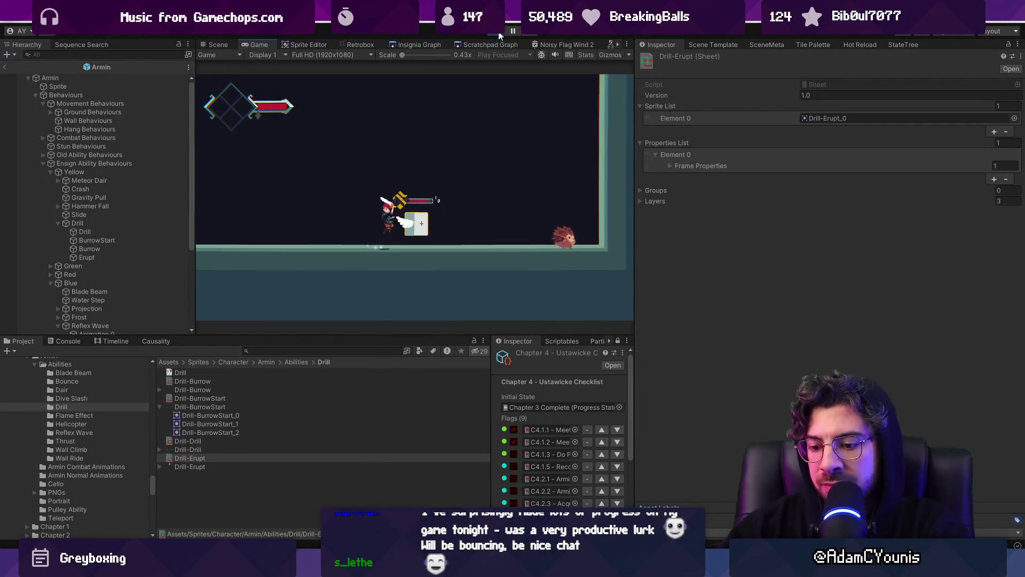
# - Run the game to test the drill's burrow and erupt, then stop it
pyautogui.hotkey('shift', 'space')
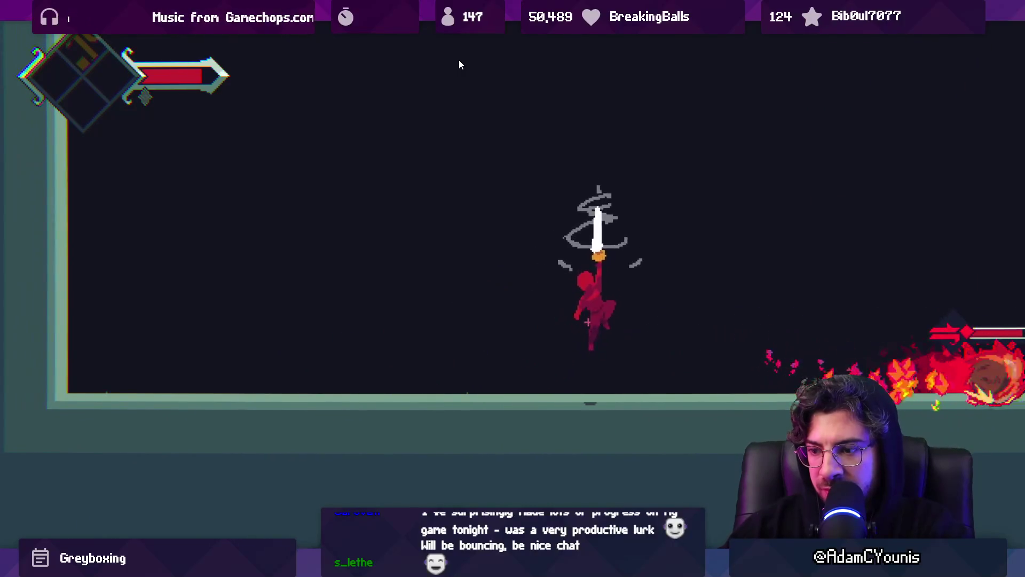
pyautogui.hotkey('shift', 'space')
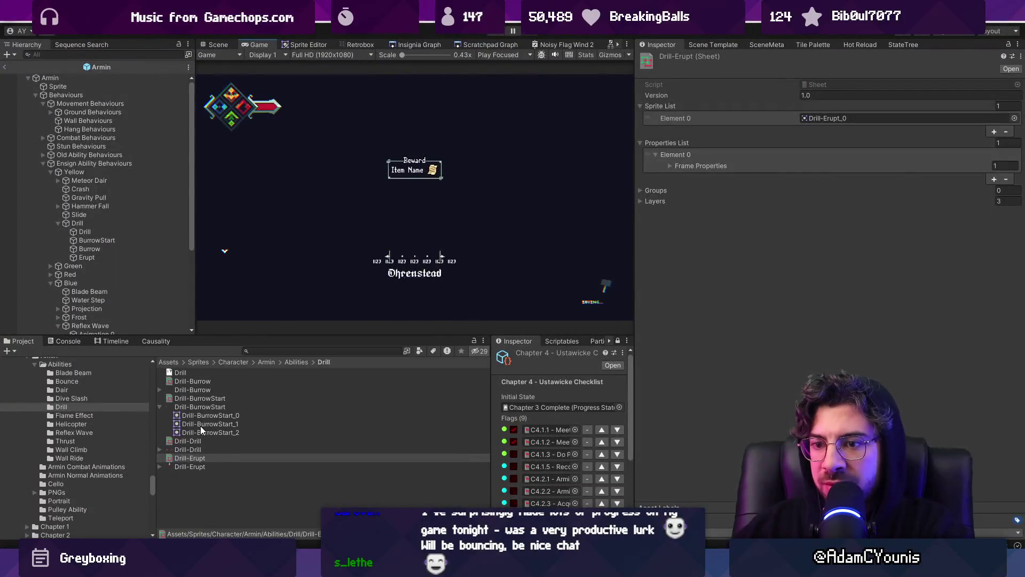
# - View the third frame of the drill spin animation, then return to Unity
pyautogui.click(188, 440)
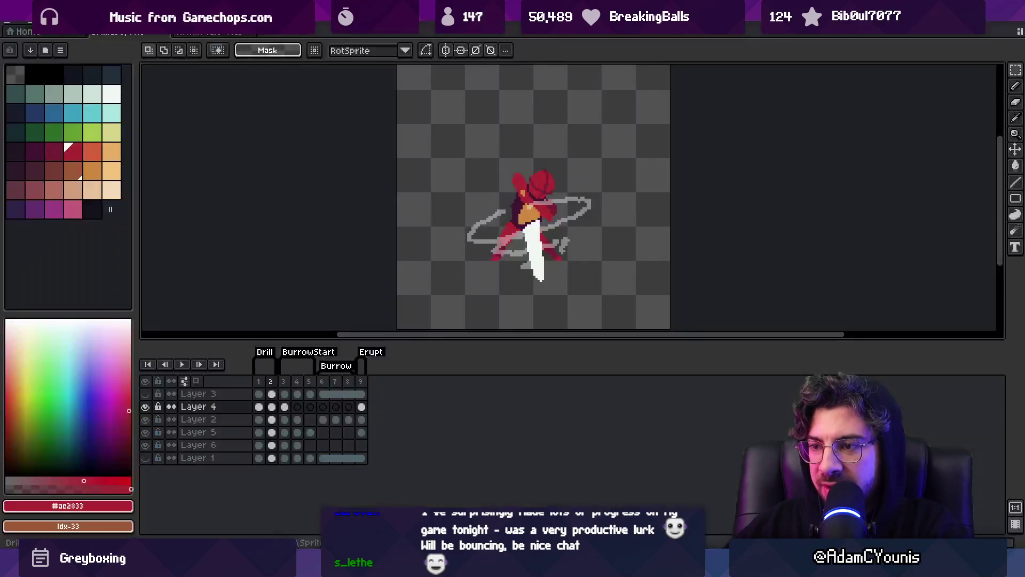
pyautogui.click(289, 381)
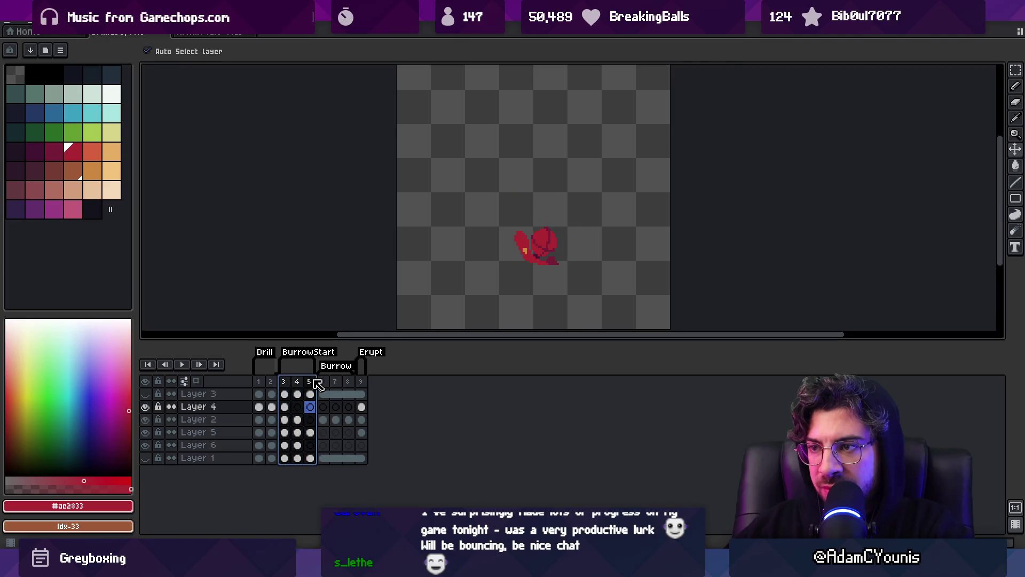
pyautogui.hotkey('alt', 'Tab')
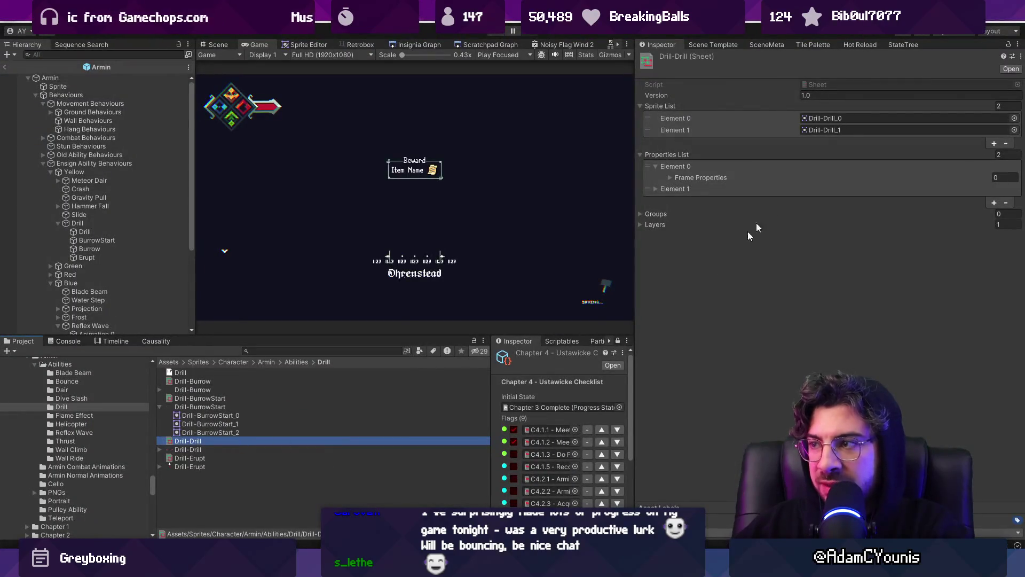
# - Give the BurrowStart animation state a frame rate of 20 and play-test the burrow start
pyautogui.click(301, 395)
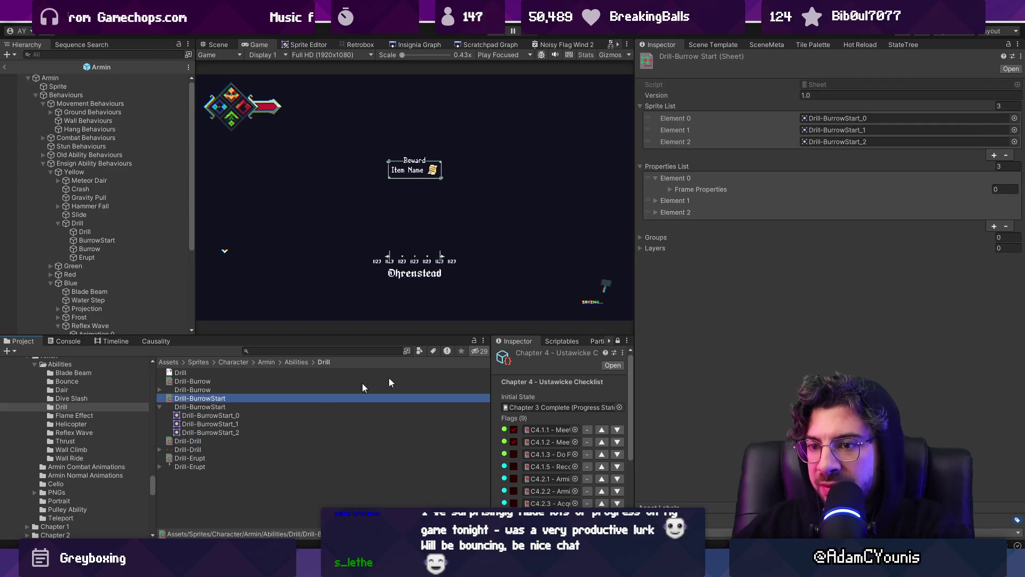
pyautogui.click(656, 168)
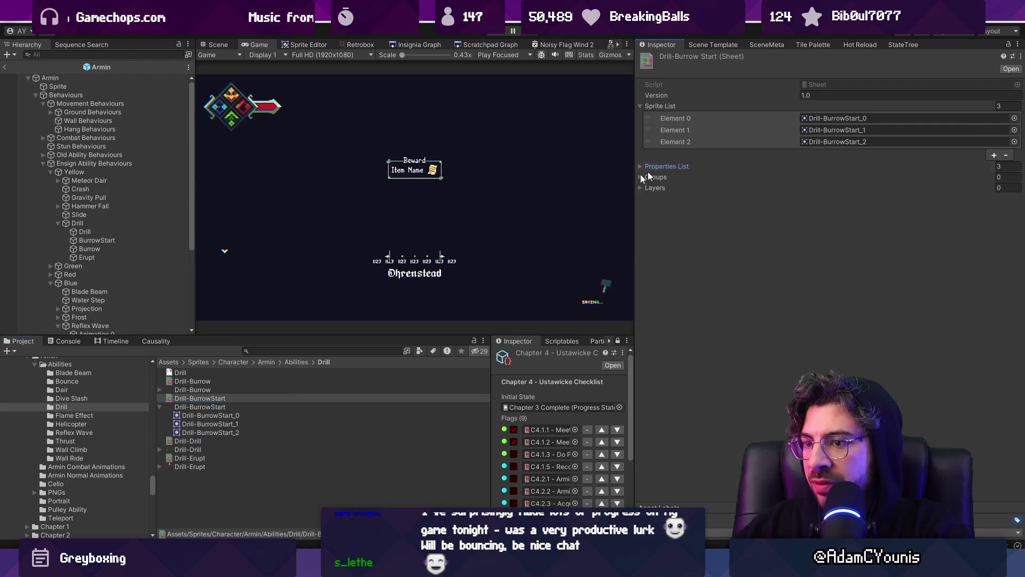
pyautogui.click(90, 240)
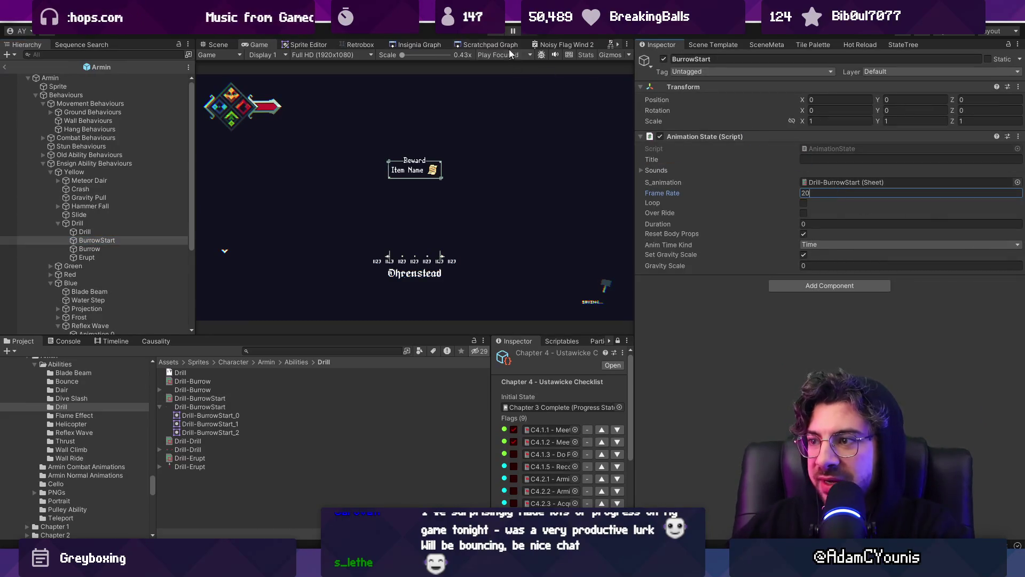
pyautogui.click(500, 34)
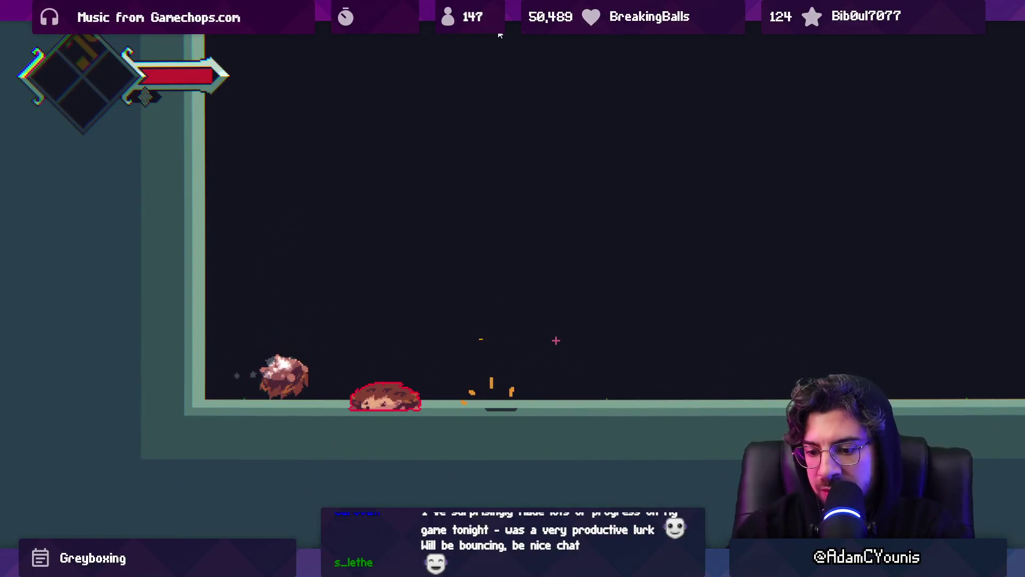
pyautogui.click(500, 35)
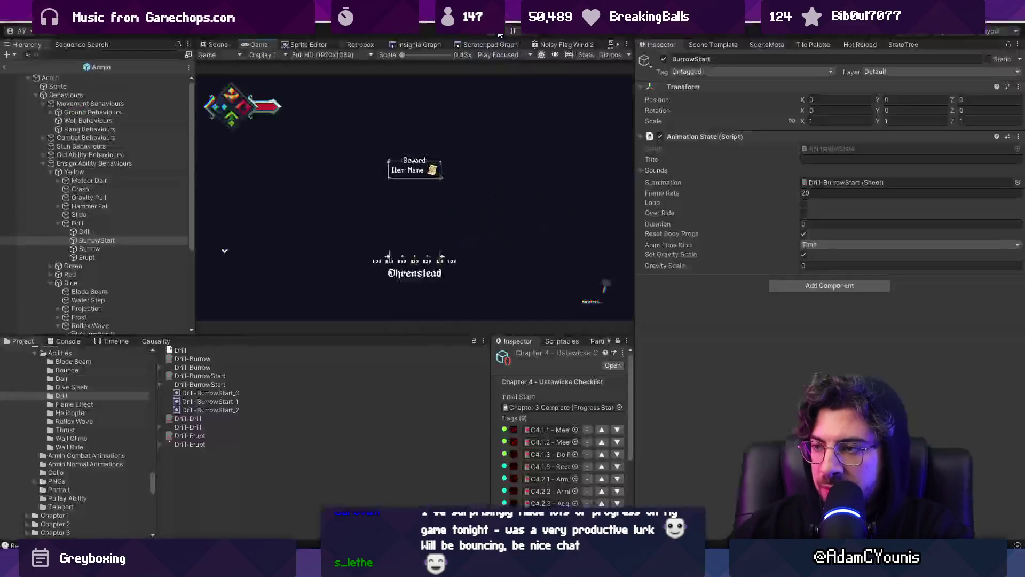
pyautogui.click(114, 223)
pyautogui.click(117, 240)
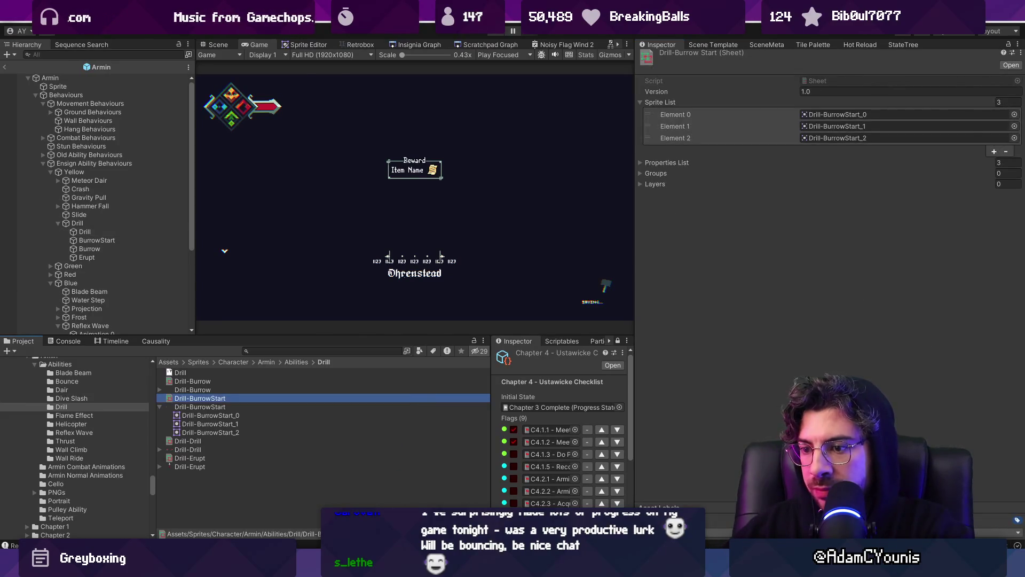
# - Locate the velY assignment in DrillAbility.cs and check the running game in Unity
pyautogui.hotkey('alt', 'Tab')
pyautogui.write('dril')
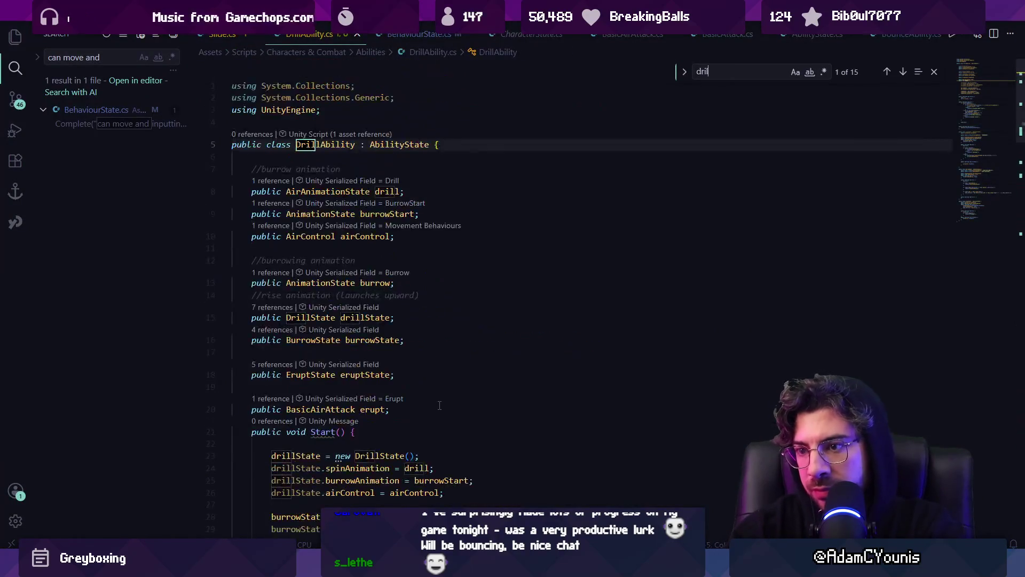
pyautogui.press('BackSpace')
pyautogui.press('BackSpace')
pyautogui.press('BackSpace')
pyautogui.write('vely')
pyautogui.press('Escape')
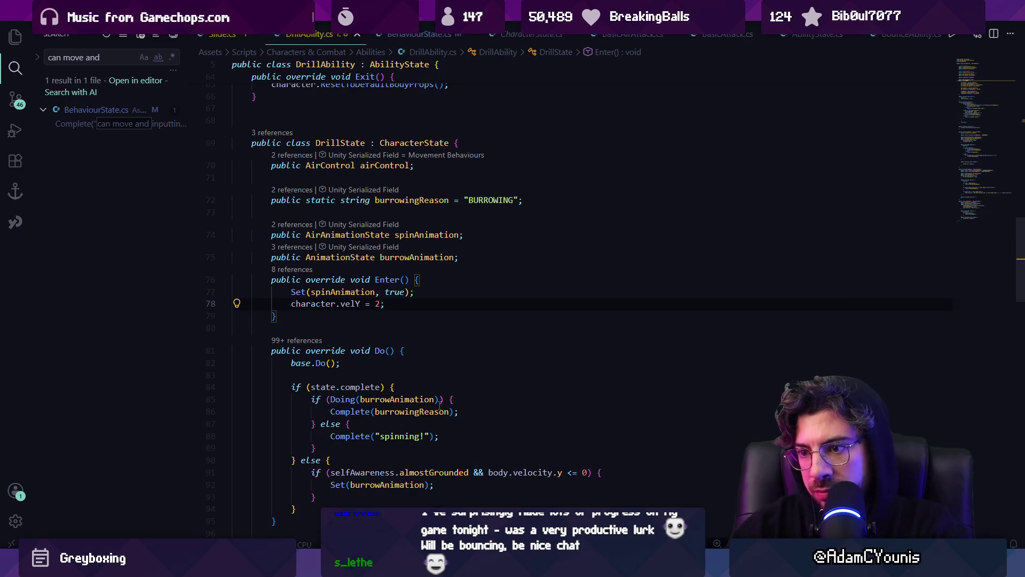
pyautogui.hotkey('alt', 'Tab')
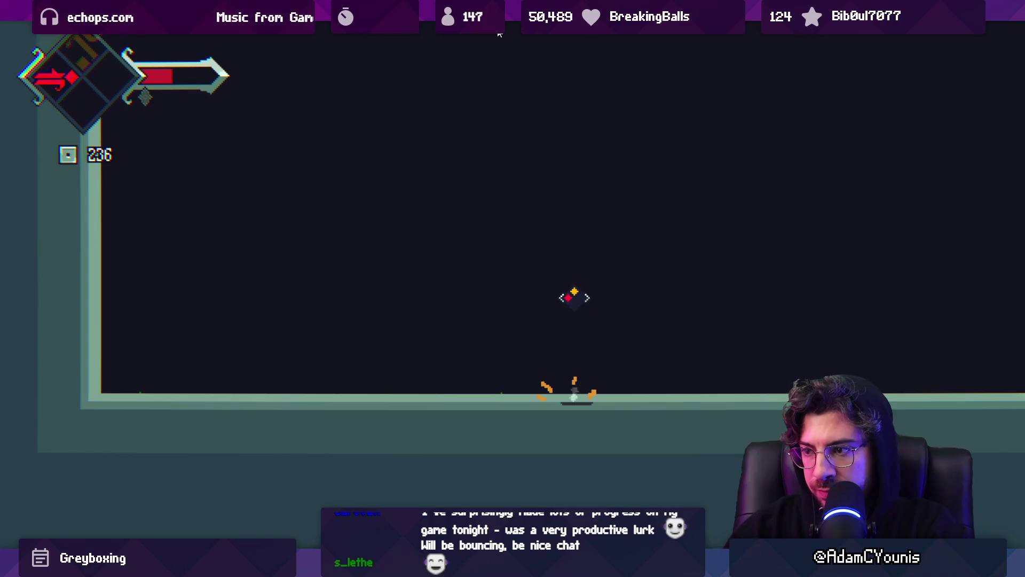
pyautogui.hotkey('shift', 'space')
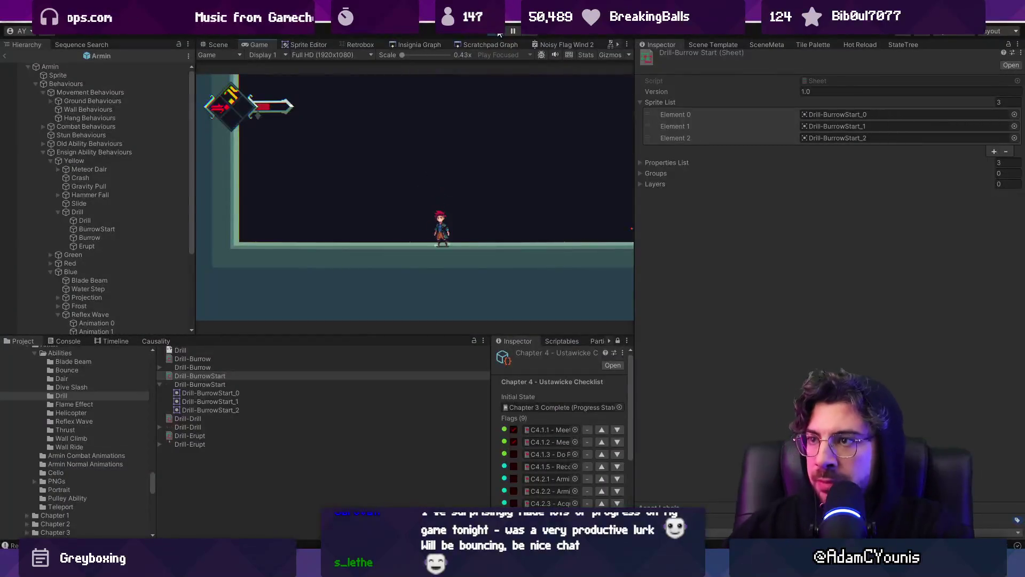
pyautogui.hotkey('alt', 'Tab')
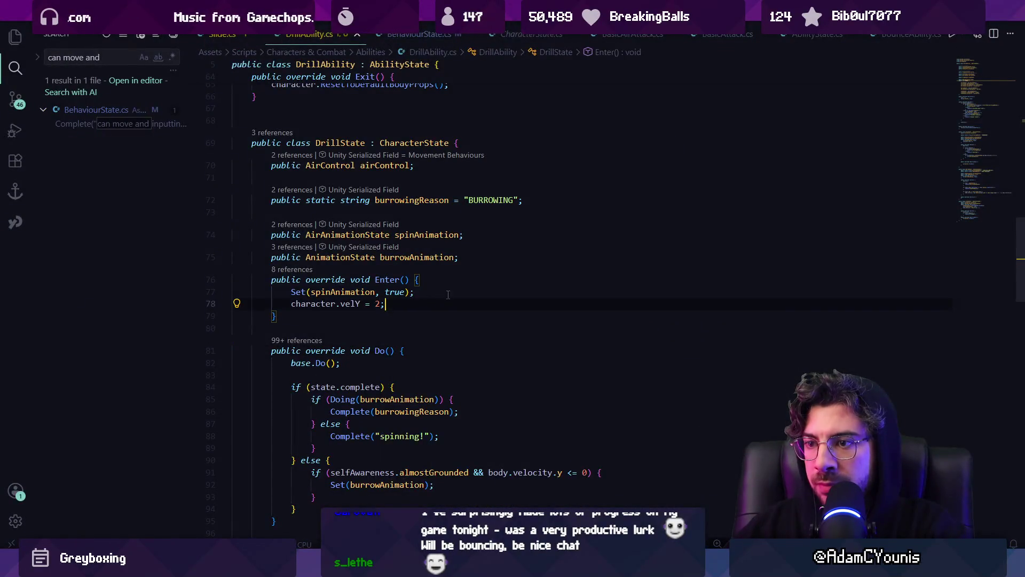
# - Wrap character.velY = 2 in 'if (!selfAwareness.grounded)', remove the velocity-zeroing line, and save
pyautogui.press('Return')
pyautogui.write('iof')
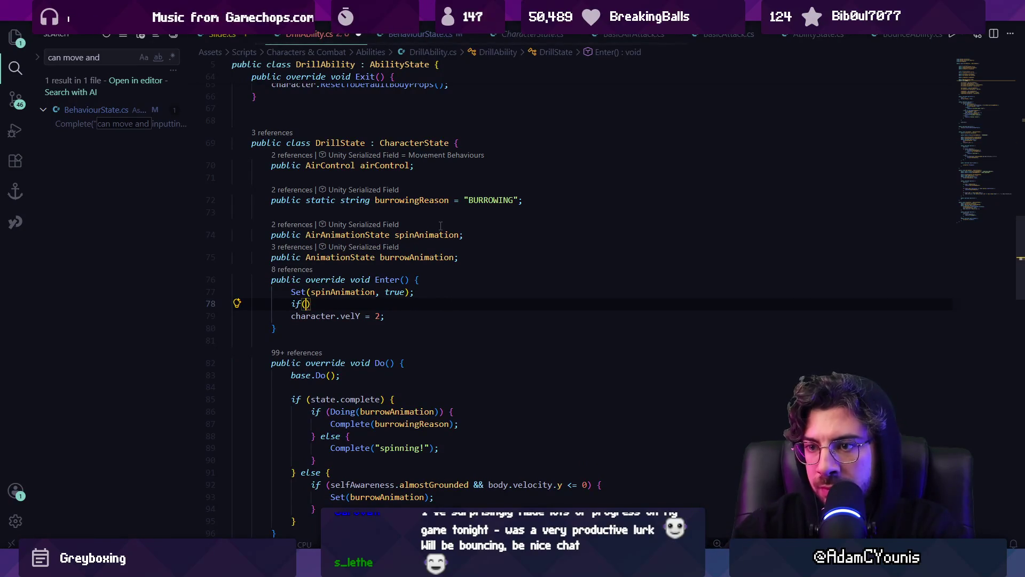
pyautogui.write('selfAwareness.grounded')
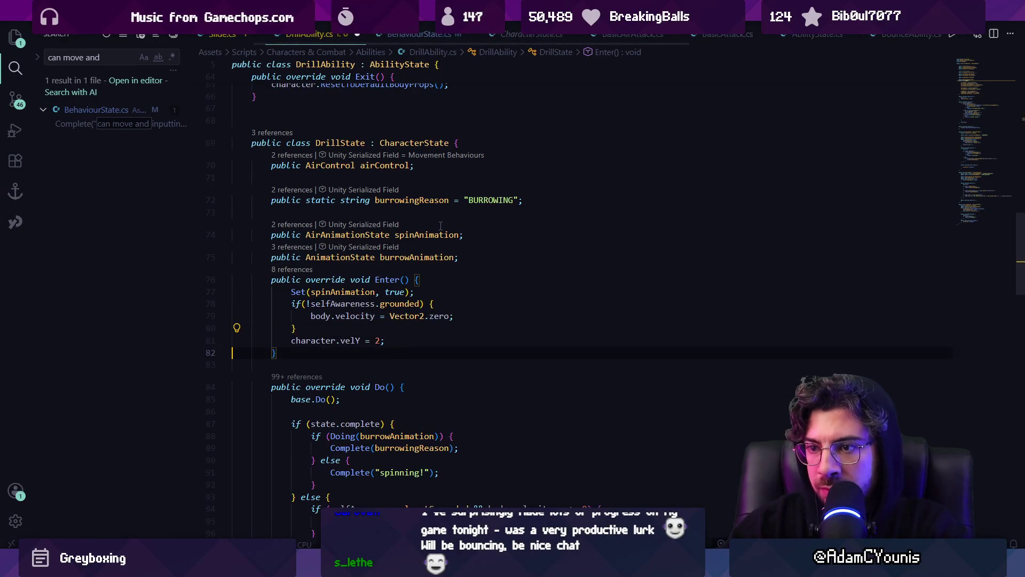
pyautogui.hotkey('alt', 'Up')
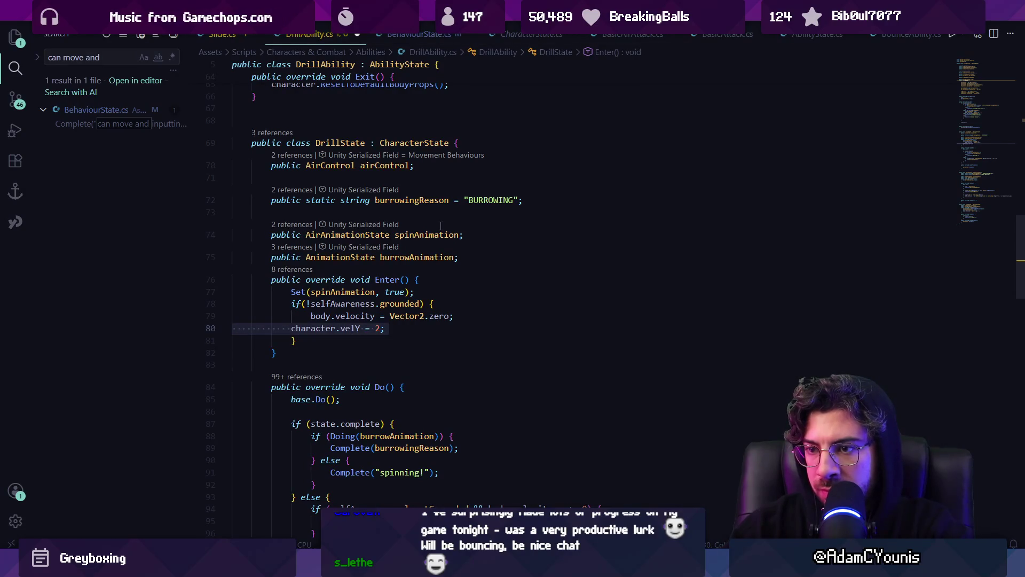
pyautogui.scroll(-1, 440, 226)
pyautogui.hotkey('ctrl', 'shift', 'k')
pyautogui.hotkey('ctrl', 's')
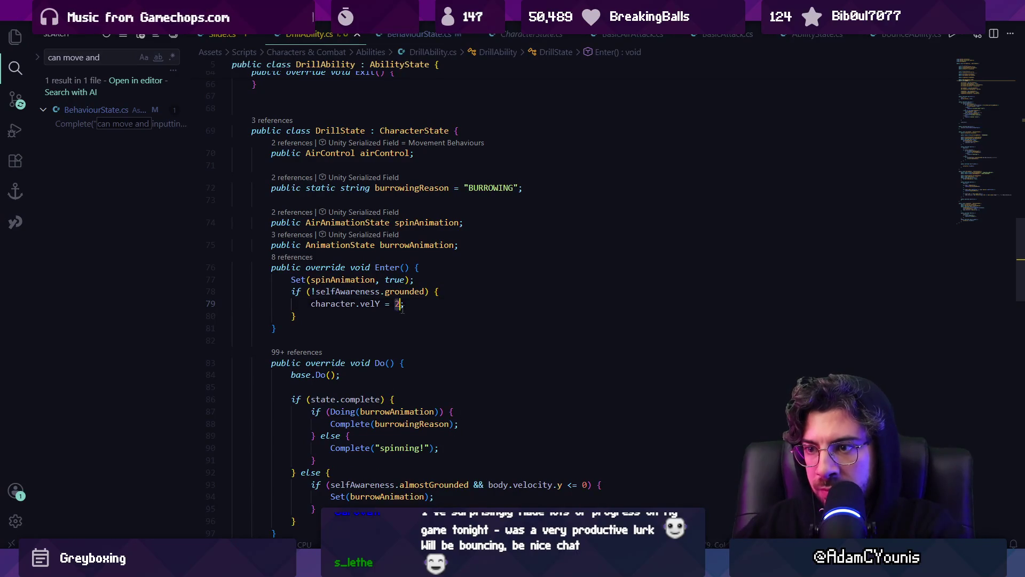
pyautogui.write('3')
pyautogui.hotkey('alt', 'Tab')
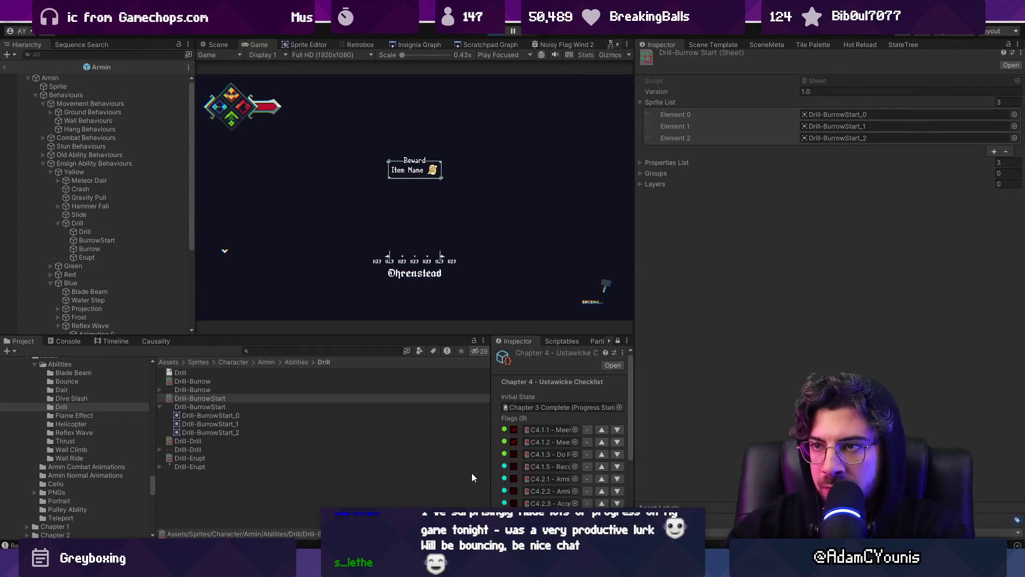
pyautogui.hotkey('ctrl', 'p')
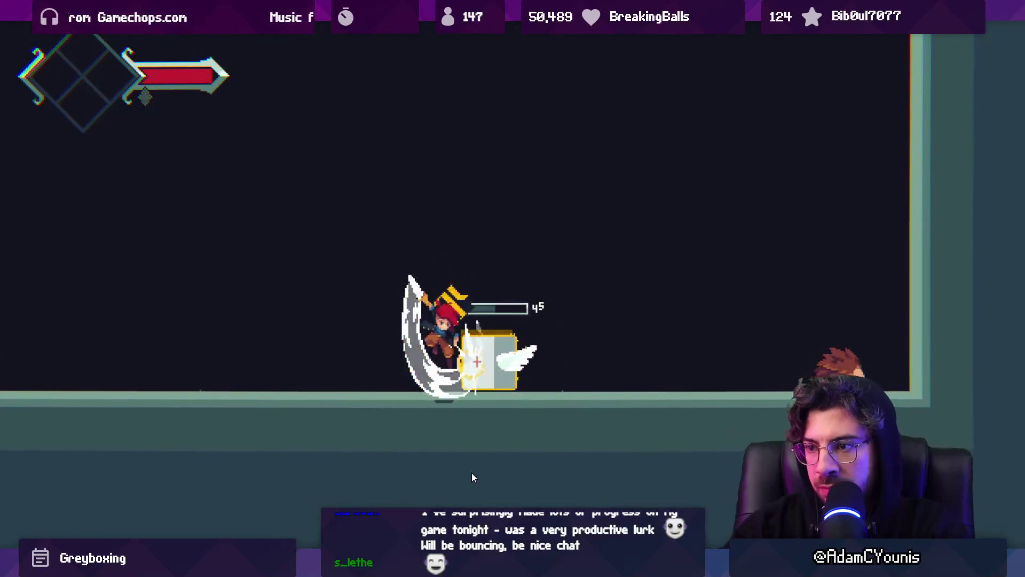
pyautogui.press('Left')
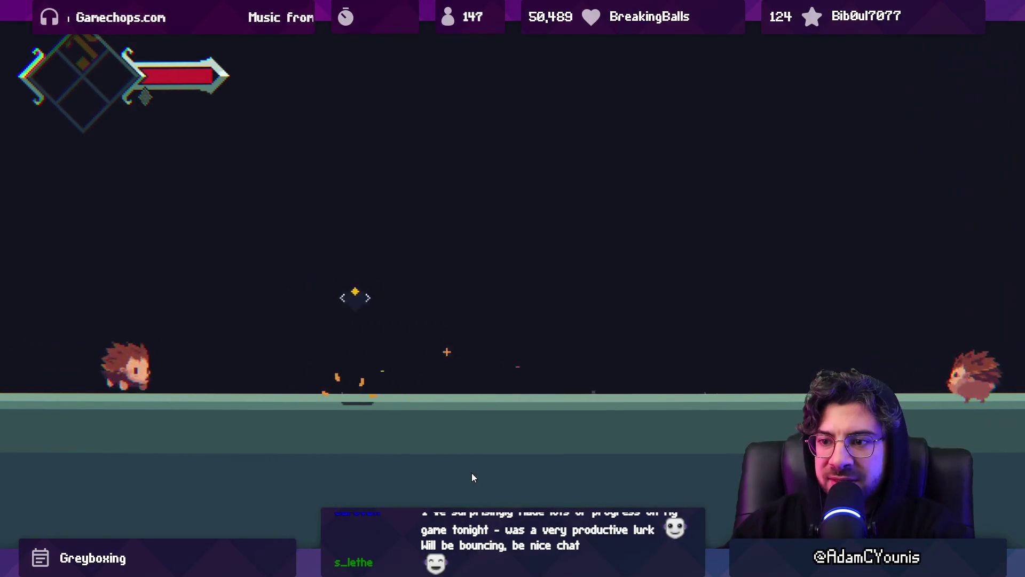
pyautogui.press('space')
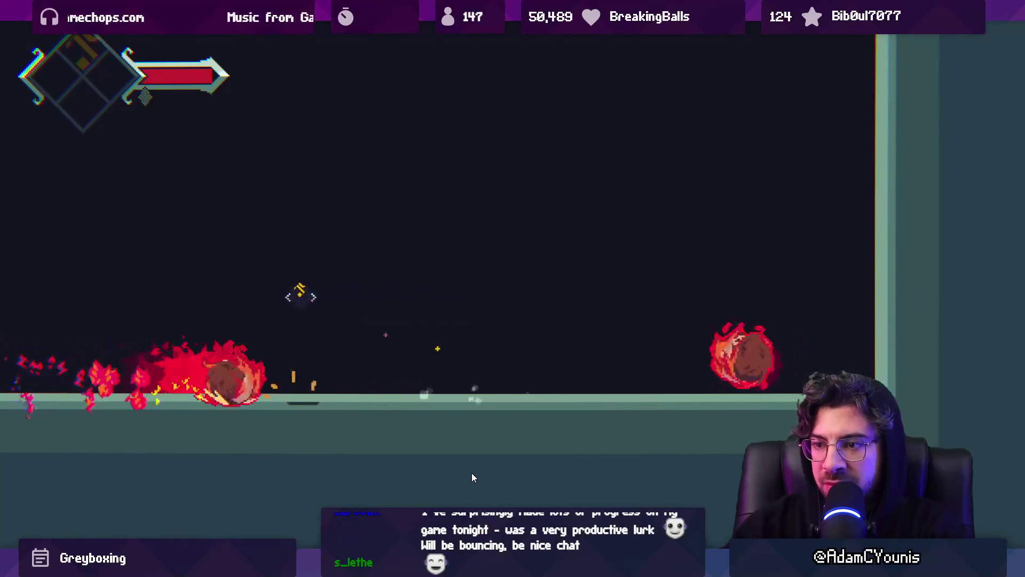
pyautogui.press('Right')
pyautogui.press('space')
pyautogui.press('Left')
pyautogui.press('space')
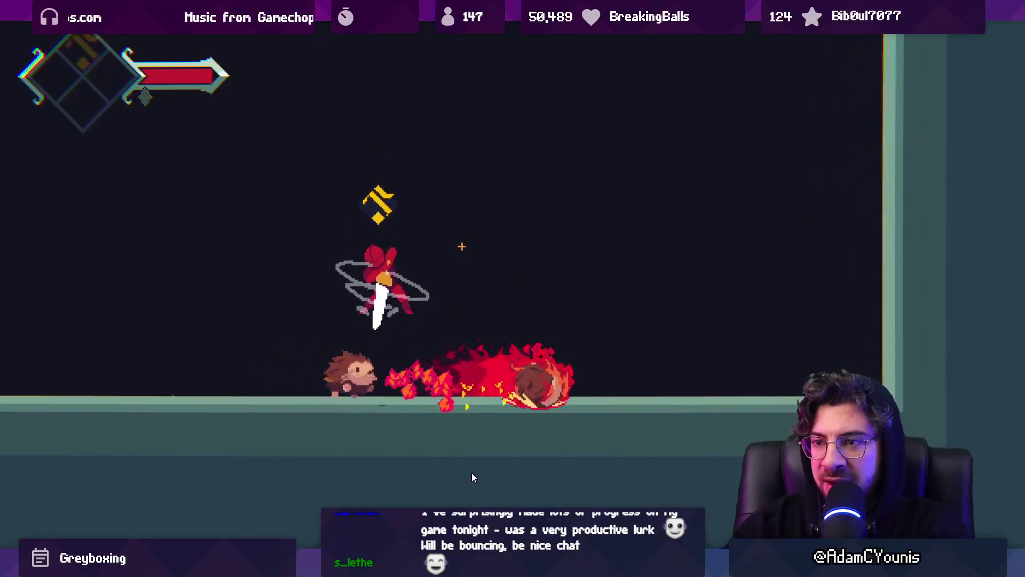
pyautogui.press('Left')
pyautogui.press('space')
pyautogui.press('Right')
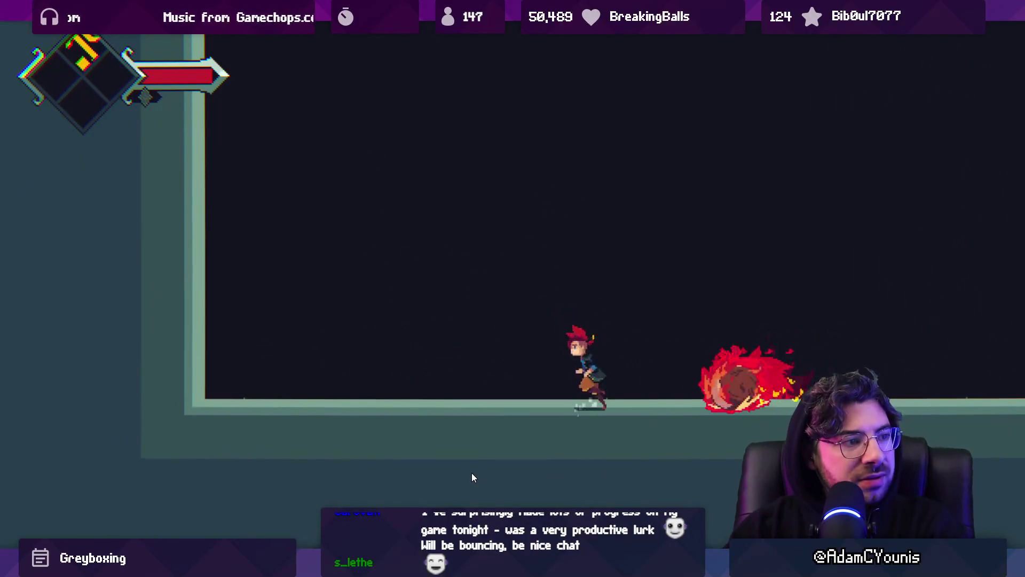
pyautogui.press('space')
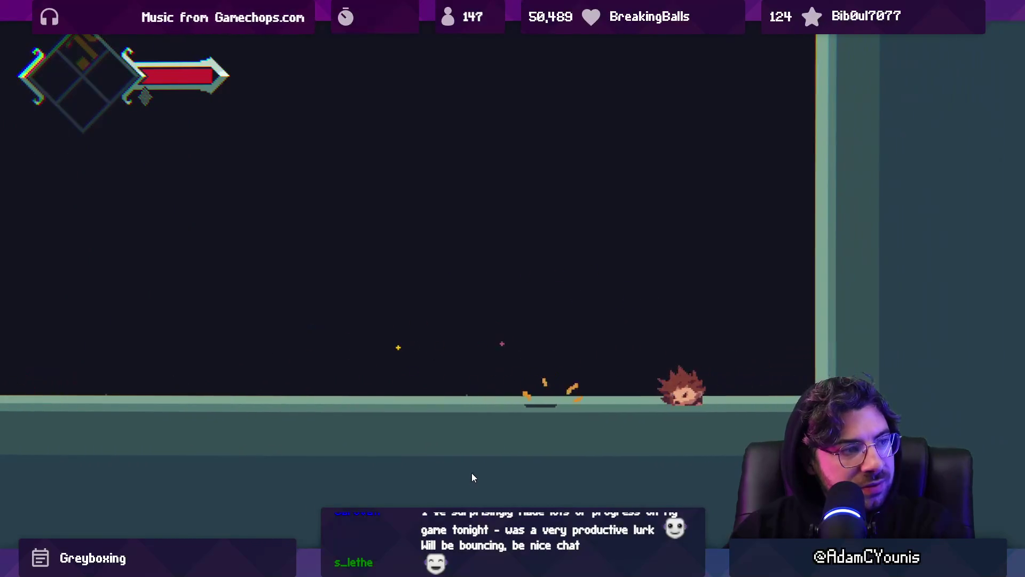
pyautogui.press('space')
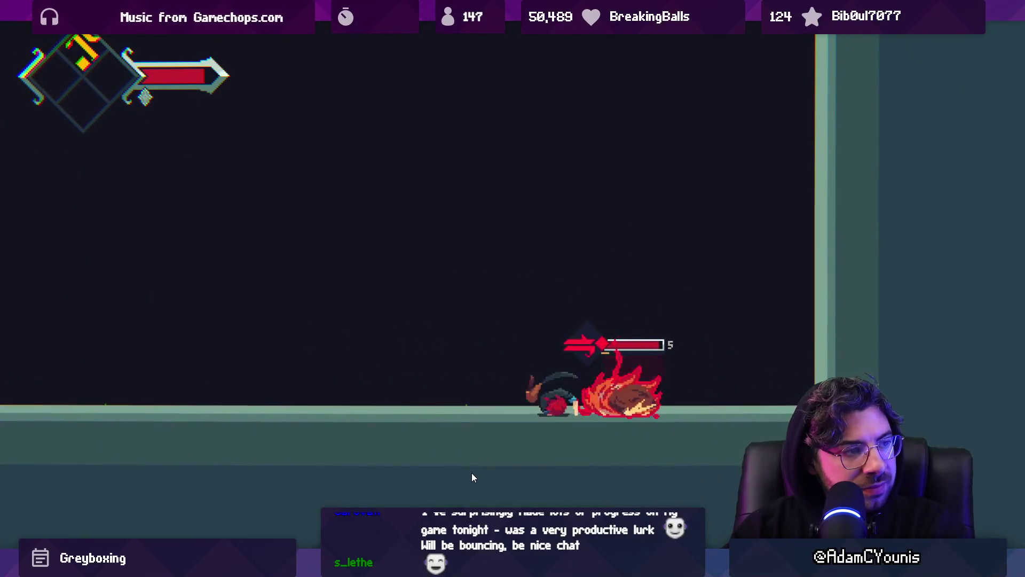
pyautogui.press('Left')
pyautogui.press('space')
pyautogui.press('space')
pyautogui.press('shift')
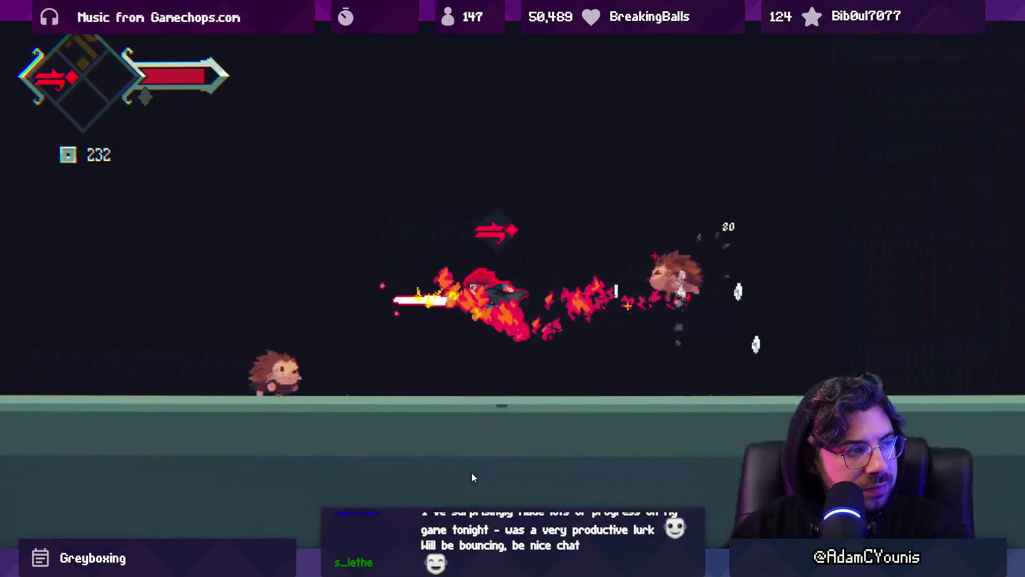
pyautogui.press('space')
pyautogui.press('space')
pyautogui.press('space')
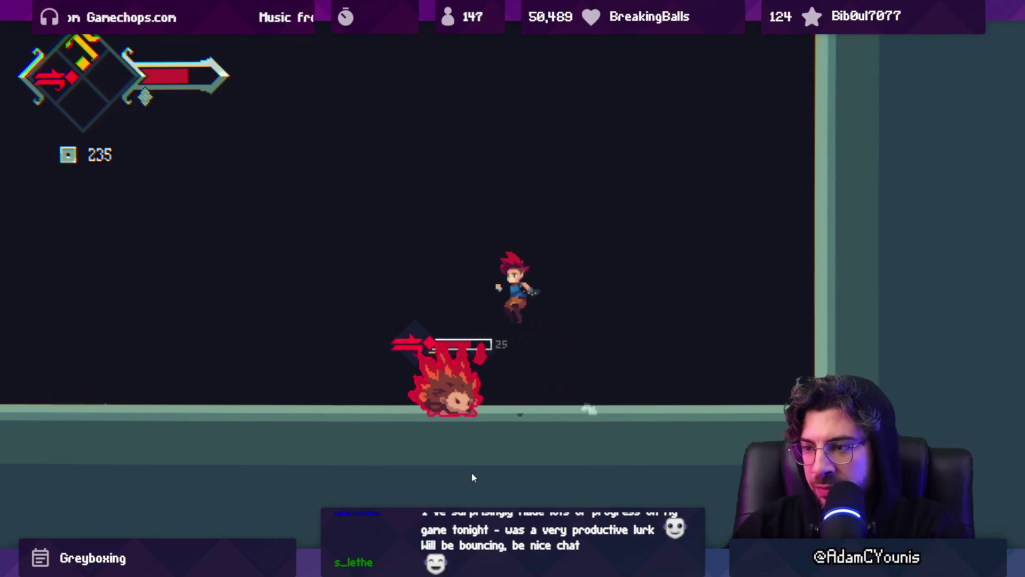
pyautogui.press('space')
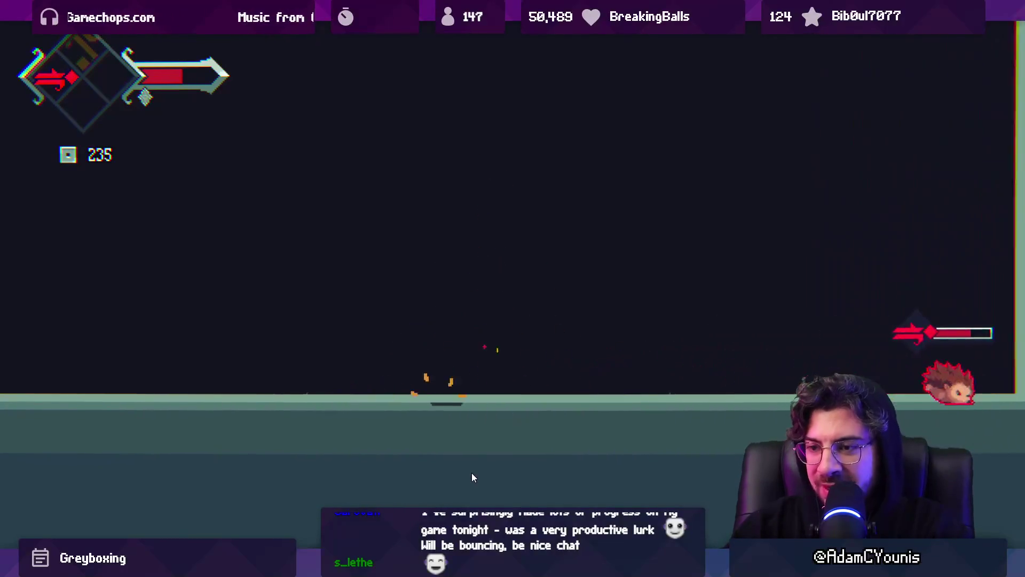
pyautogui.hotkey('shift', 'space')
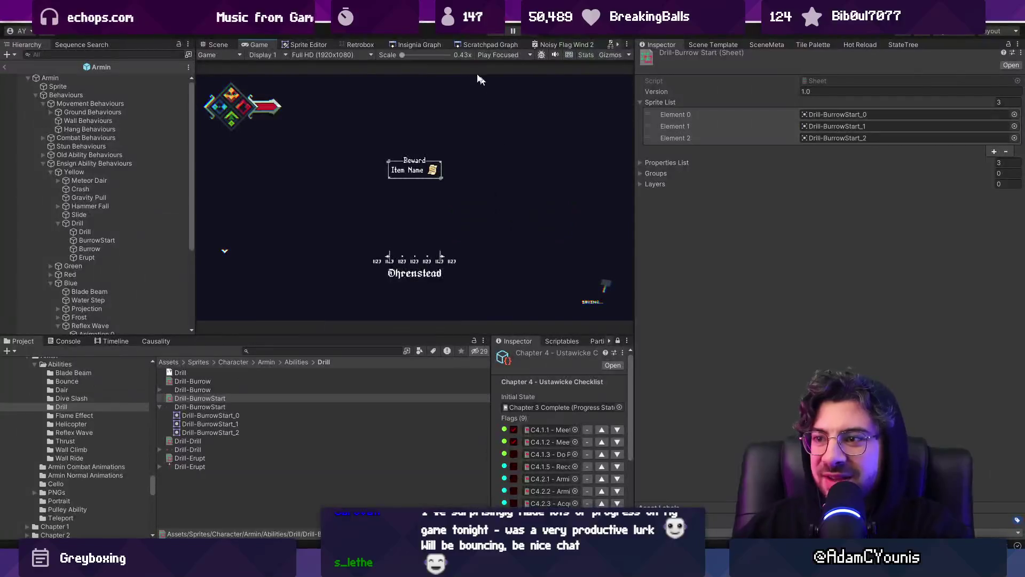
# - Add a second hitbox layer of type Hit to the Drill-Drill animation
pyautogui.click(360, 46)
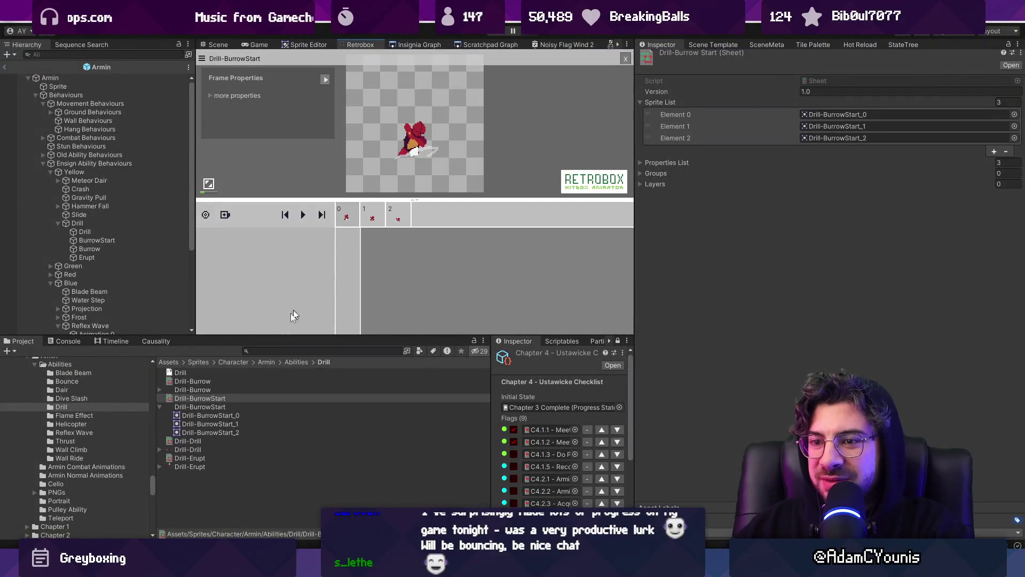
pyautogui.click(219, 382)
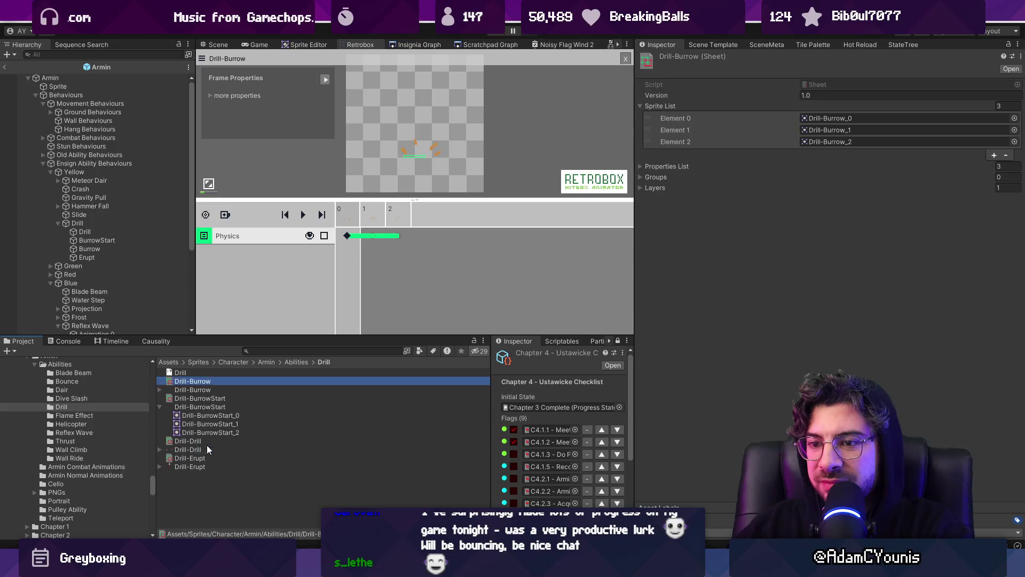
pyautogui.click(210, 448)
pyautogui.click(211, 441)
pyautogui.click(225, 215)
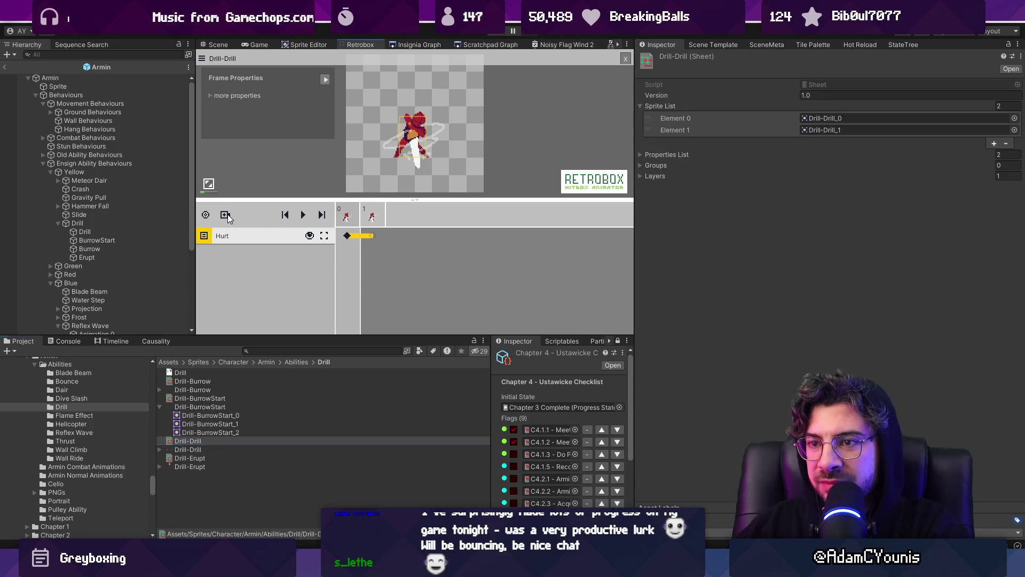
pyautogui.click(250, 224)
pyautogui.click(230, 255)
pyautogui.click(235, 269)
pyautogui.click(232, 252)
pyautogui.click(251, 283)
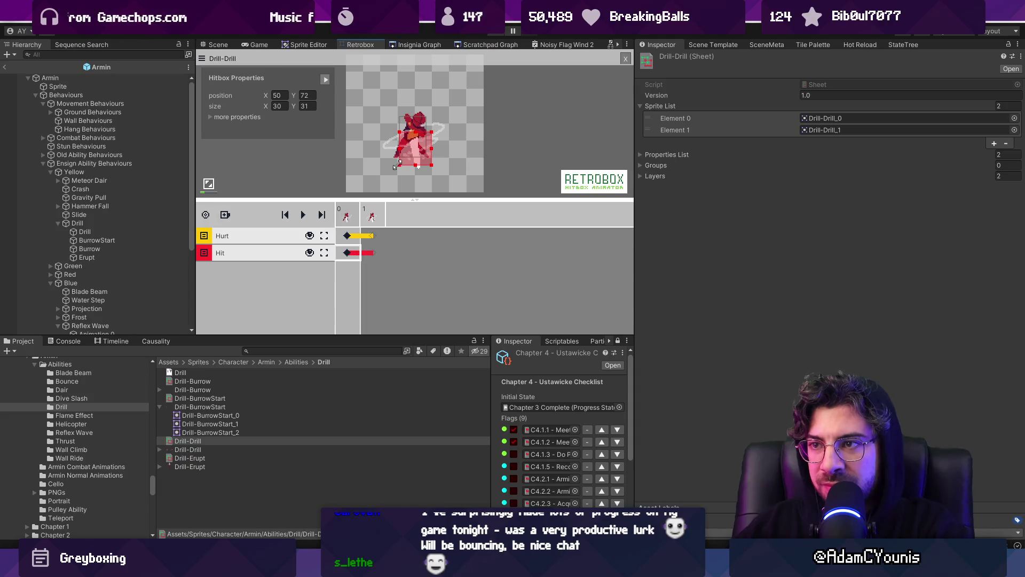
# - Give the Drill-Drill hitbox 10 damage and 10 poise, aimed Down
pyautogui.click(210, 117)
pyautogui.moveTo(410, 199); pyautogui.dragTo(415, 270)
pyautogui.write('10')
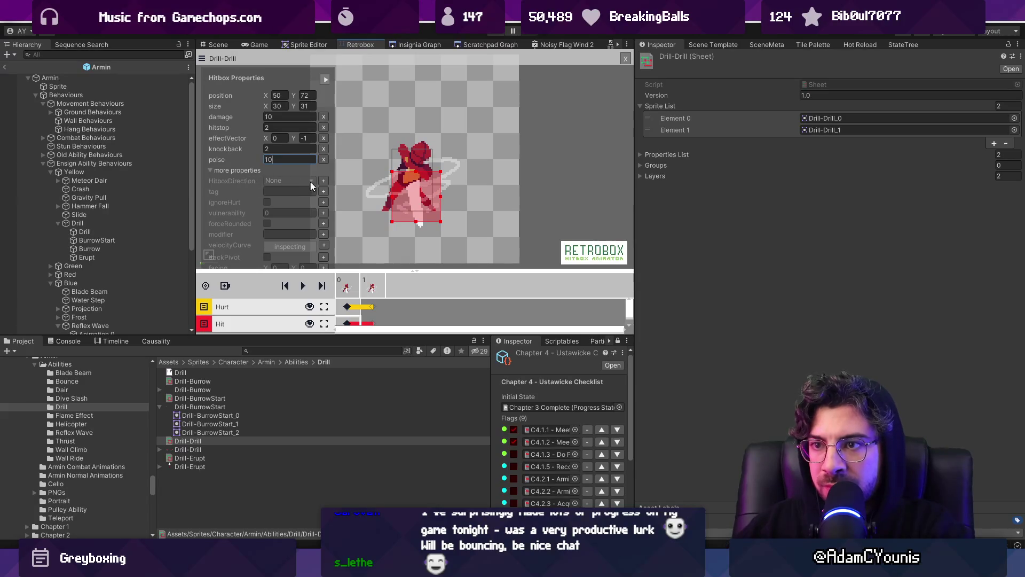
pyautogui.click(308, 207)
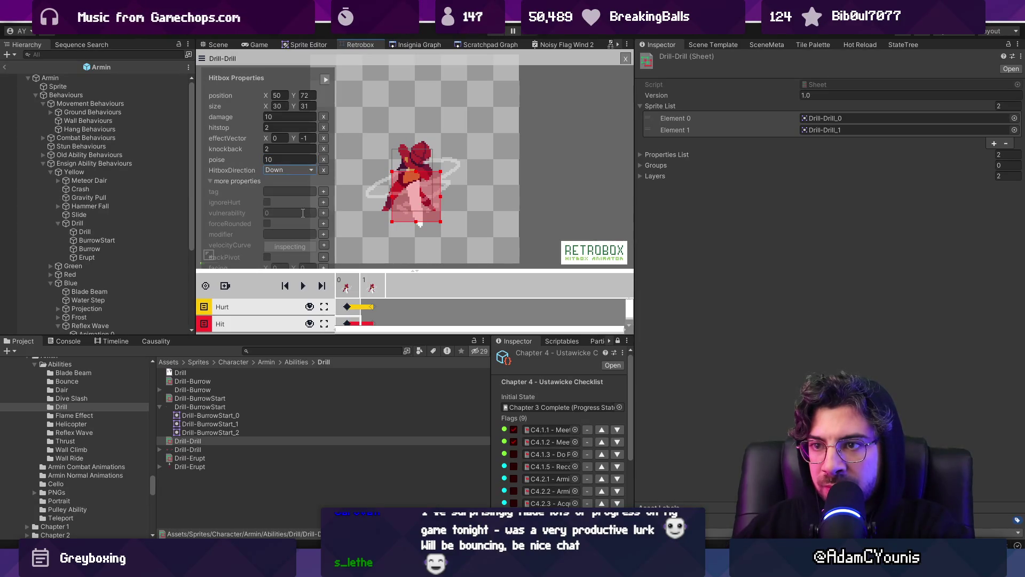
# - Set the Drill-Erupt hitboxes' direction to Up and start the game to test
pyautogui.click(203, 458)
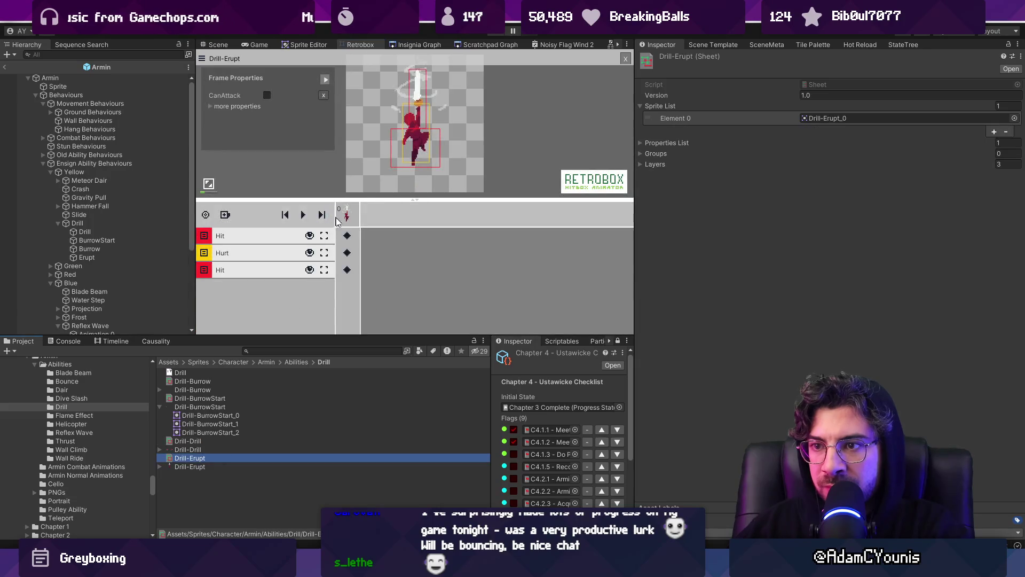
pyautogui.click(347, 235)
pyautogui.click(215, 160)
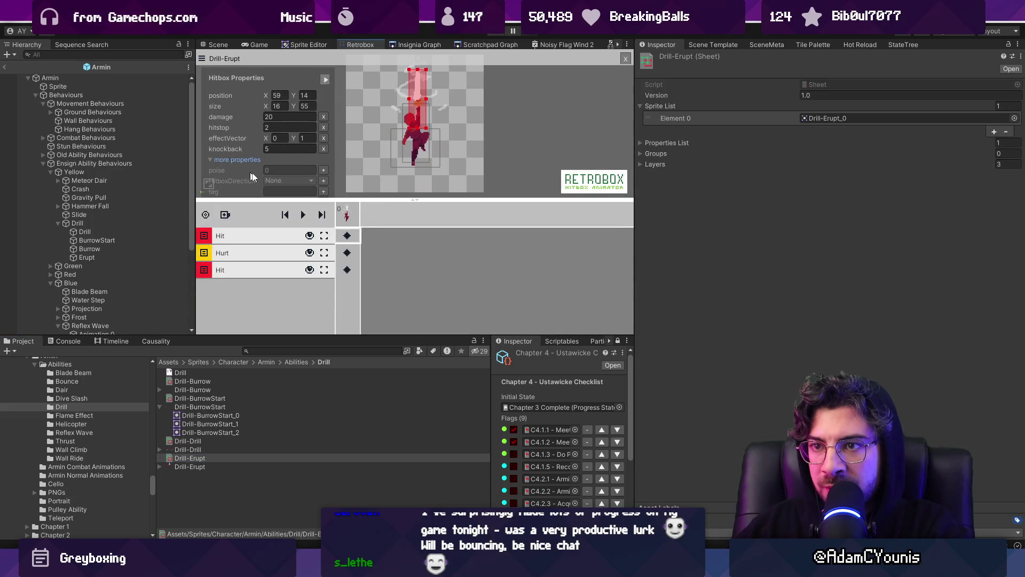
pyautogui.click(334, 262)
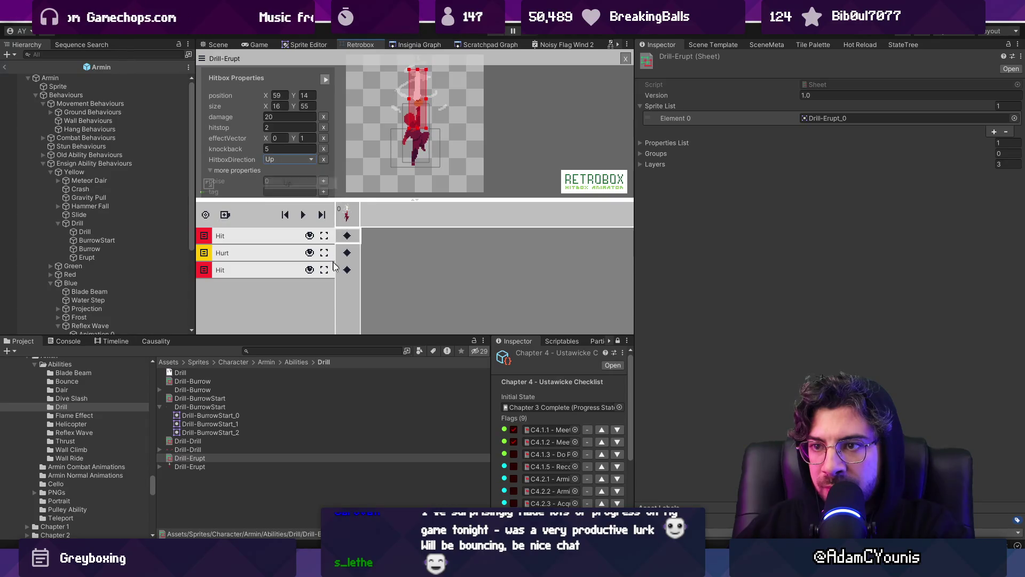
pyautogui.click(347, 268)
pyautogui.click(306, 168)
pyautogui.click(307, 203)
pyautogui.click(430, 101)
pyautogui.click(497, 34)
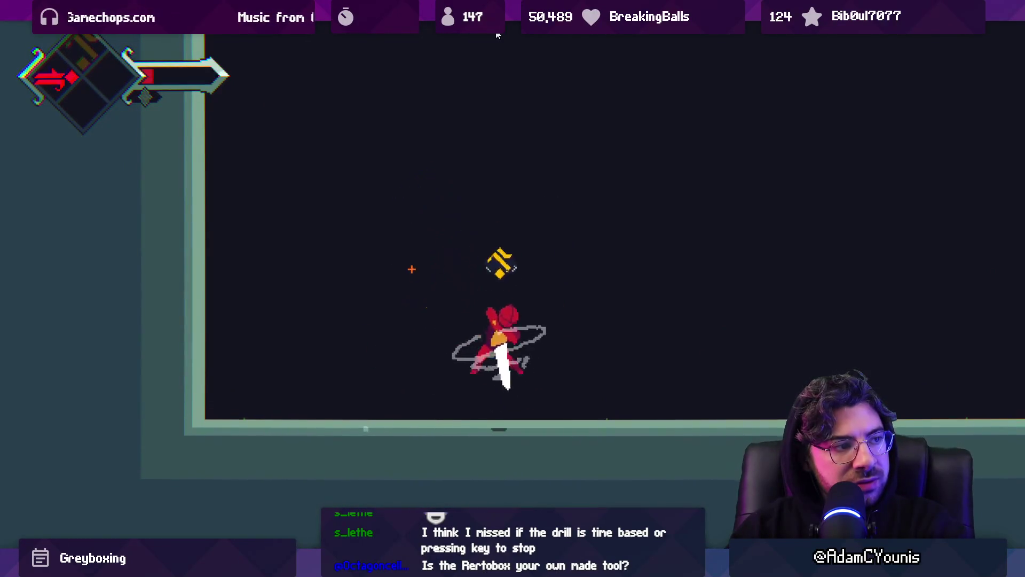
# - Stop the drill play test and restart the game at the Ohrenstead reward screen
pyautogui.click(497, 33)
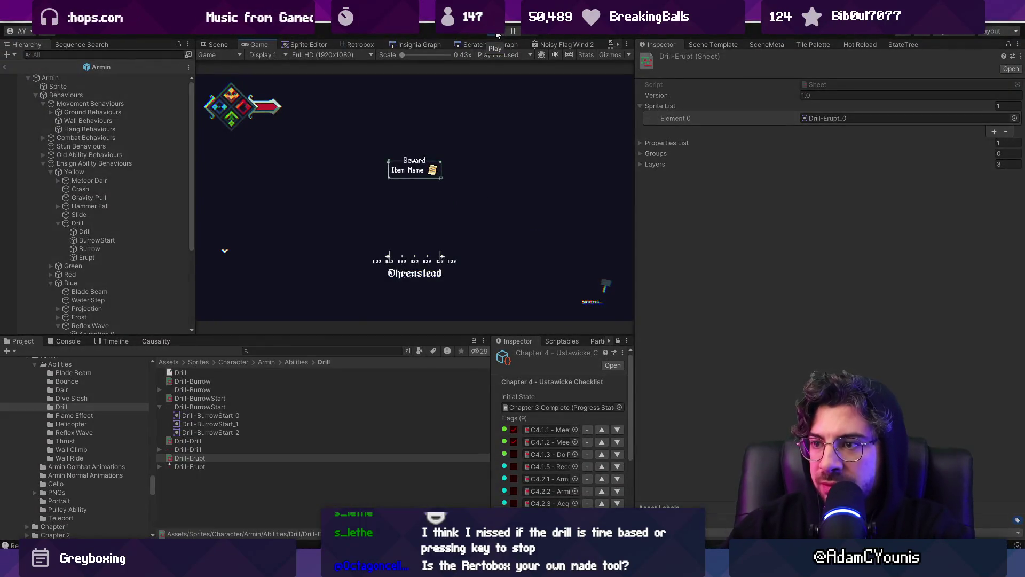
pyautogui.click(497, 34)
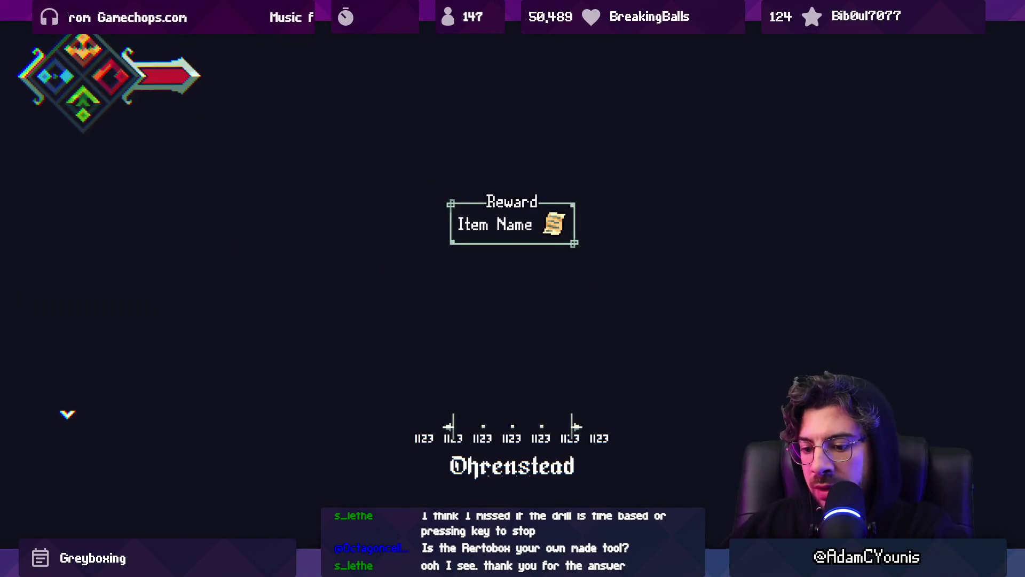
pyautogui.hotkey('alt', 'Tab')
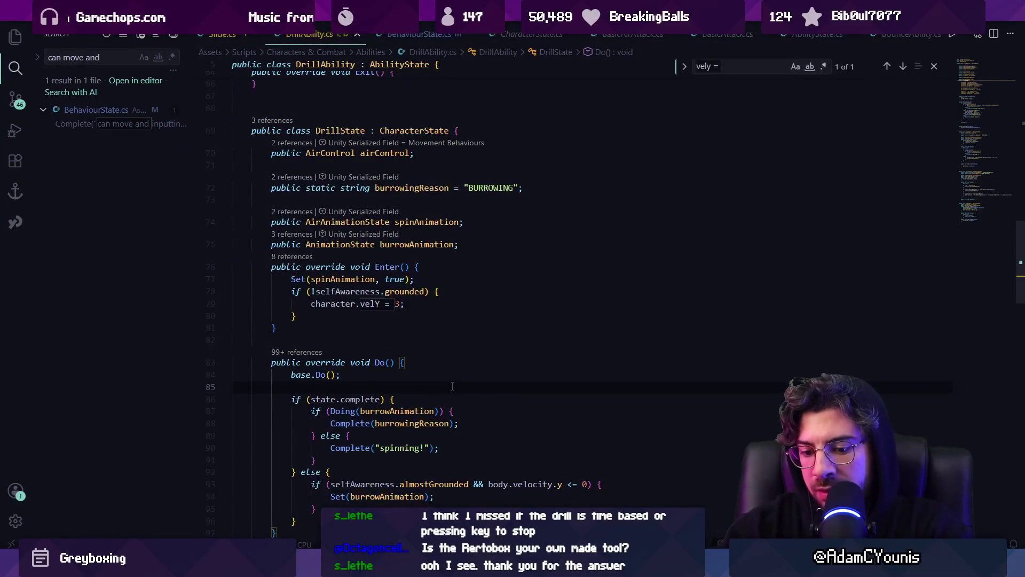
# - Search DrillAbility.cs for velX and delete the 'velX = 0;' line from Enter()
pyautogui.write('VELX')
pyautogui.press('Escape')
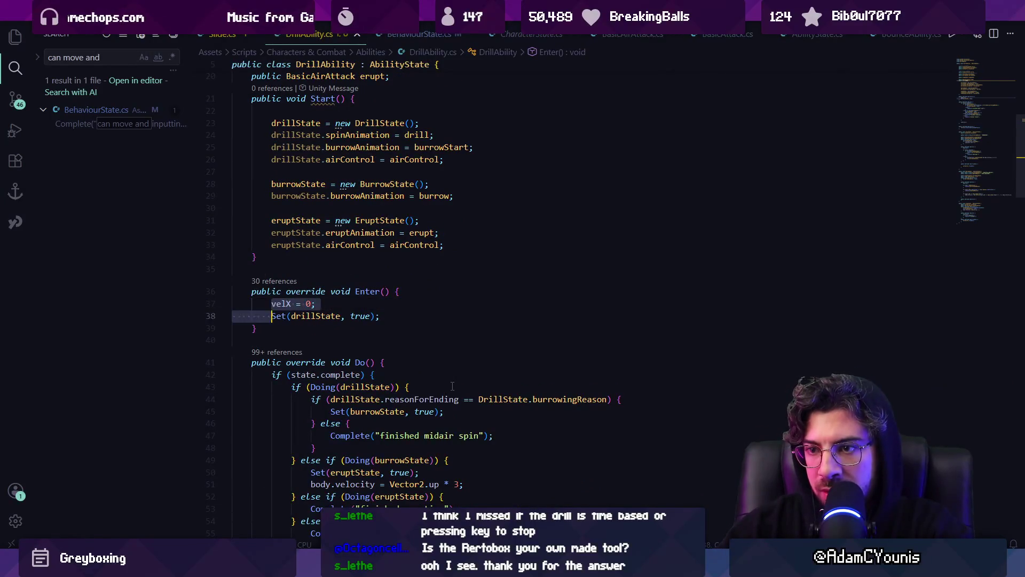
pyautogui.hotkey('ctrl', 'shift', 'k')
pyautogui.hotkey('alt', 'Tab')
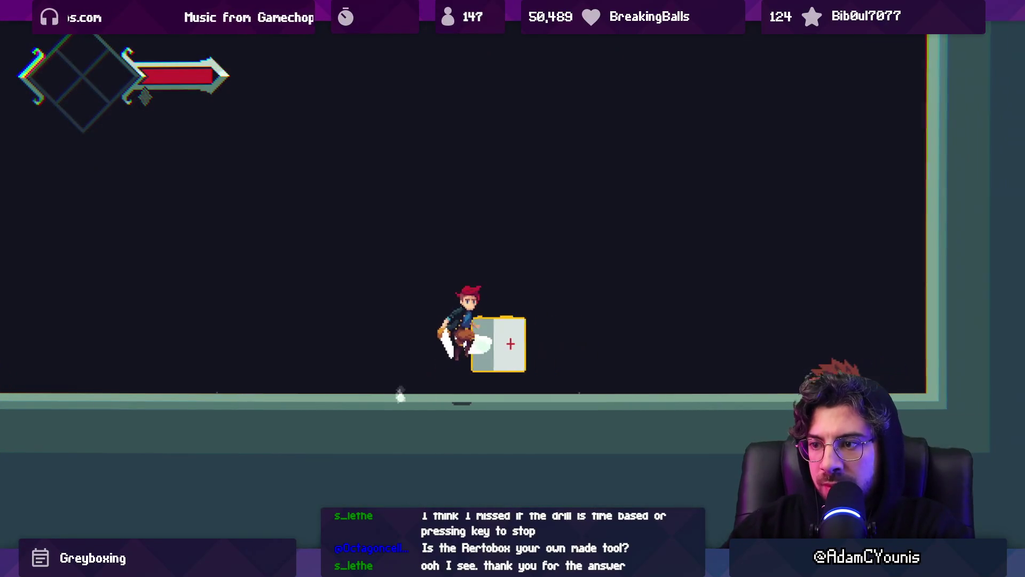
# - Spin-jump with the drill, drill down onto the hedgehogs, burrow into the floor and erupt
pyautogui.press('space')
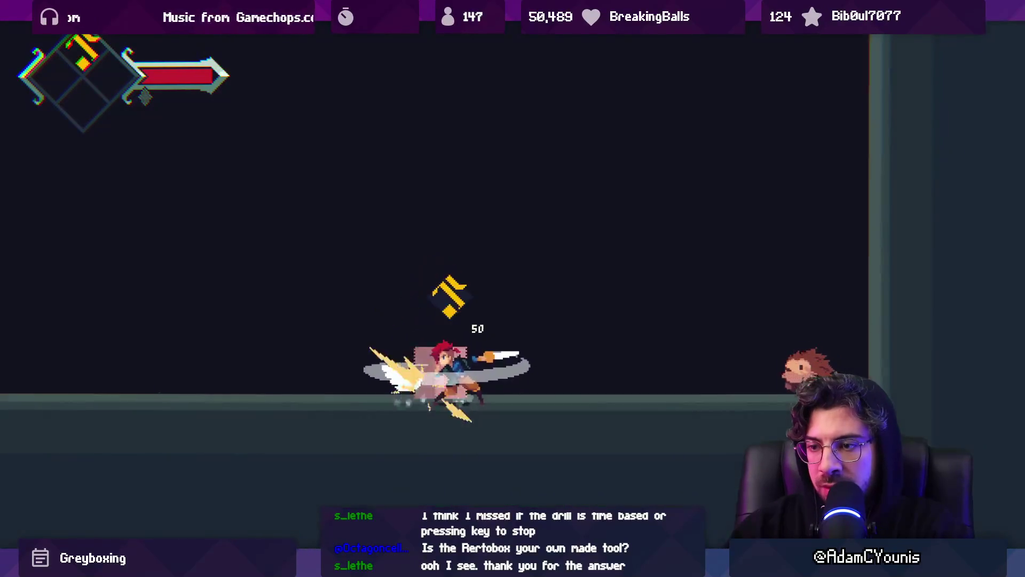
pyautogui.press('Left')
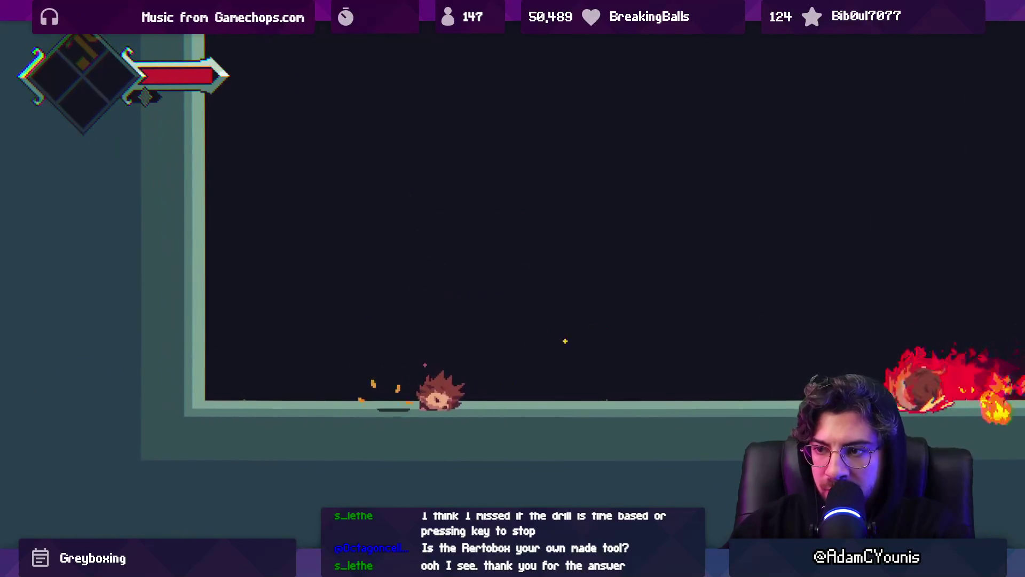
pyautogui.press('space')
pyautogui.press('Right')
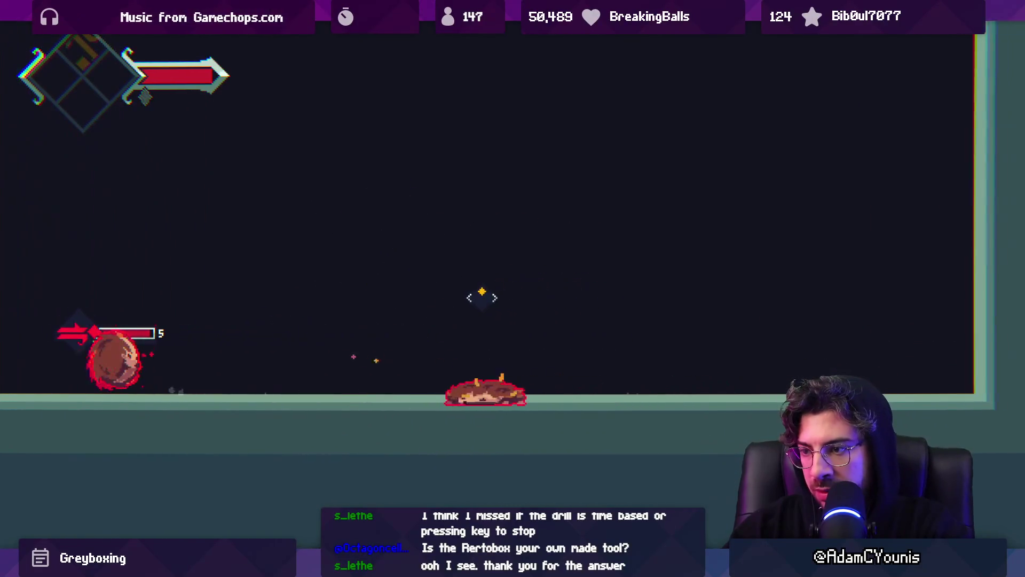
pyautogui.press('space')
pyautogui.press('Right')
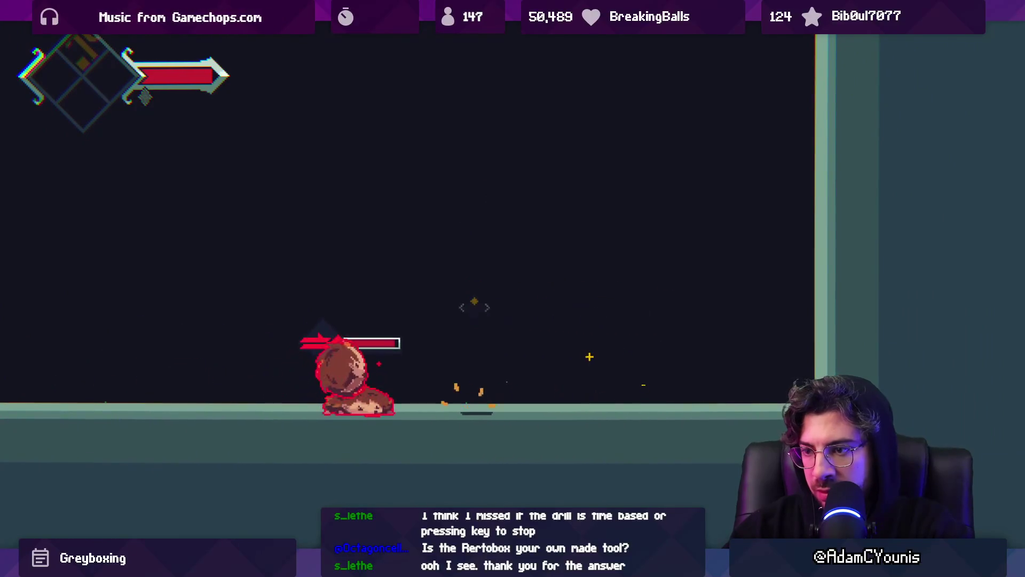
pyautogui.press('space')
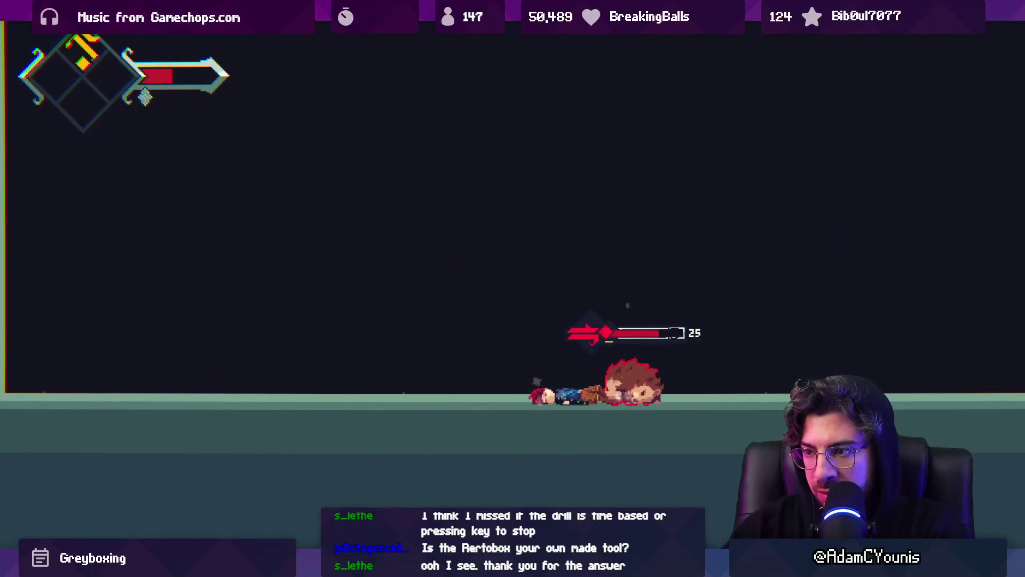
# - Slash the burning hedgehogs and finish with the lightning special attack
pyautogui.press('x')
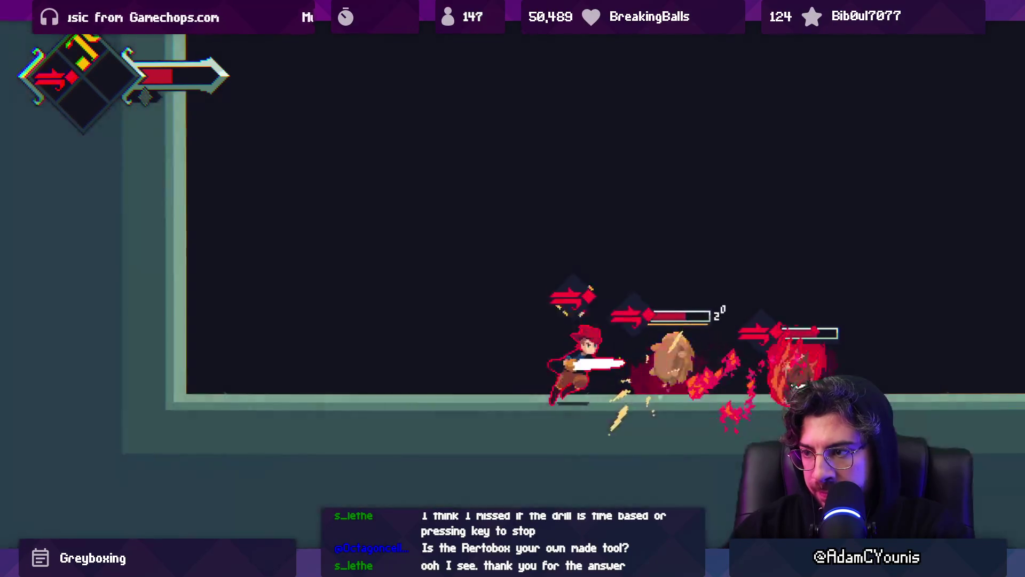
pyautogui.press('x')
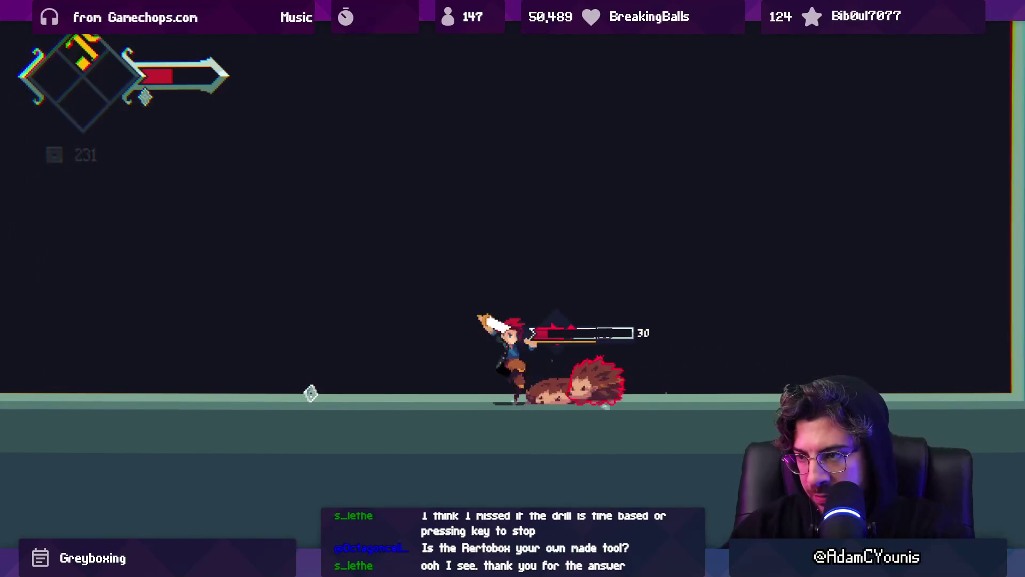
pyautogui.press('x')
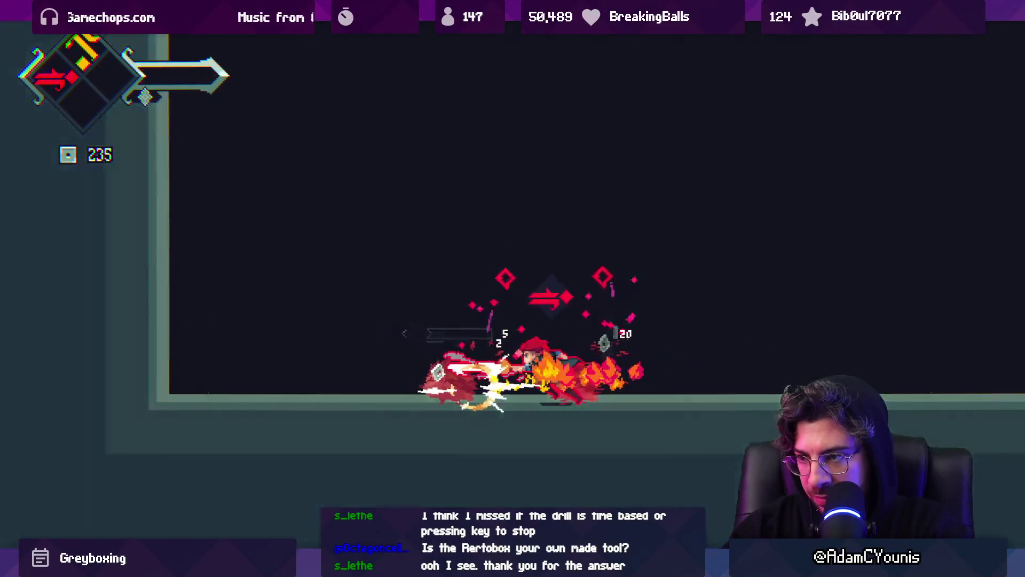
pyautogui.press('x')
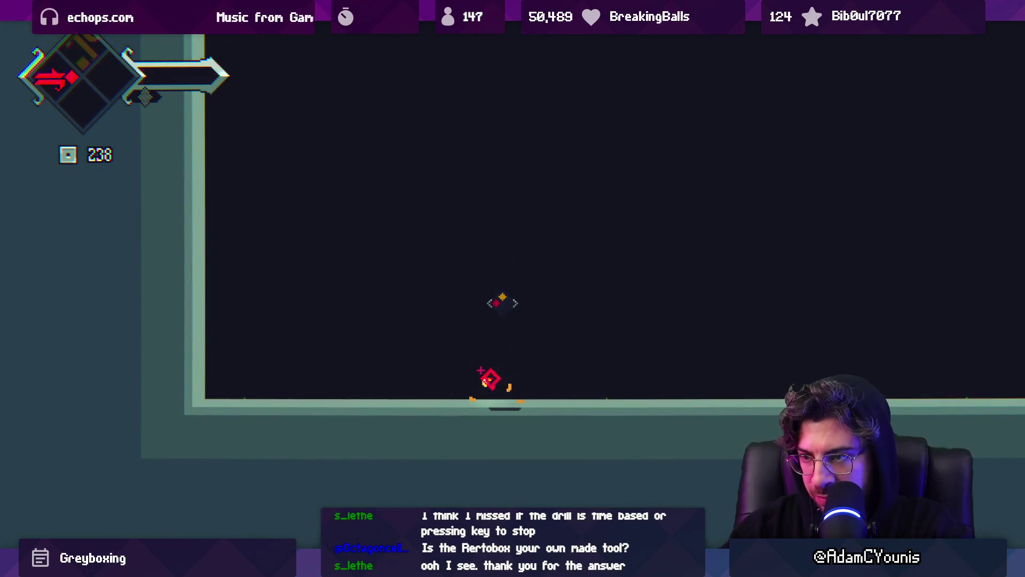
pyautogui.press('c')
# - Spin-drill upward twice while moving right, then exit the full-screen game view
pyautogui.press('Right')
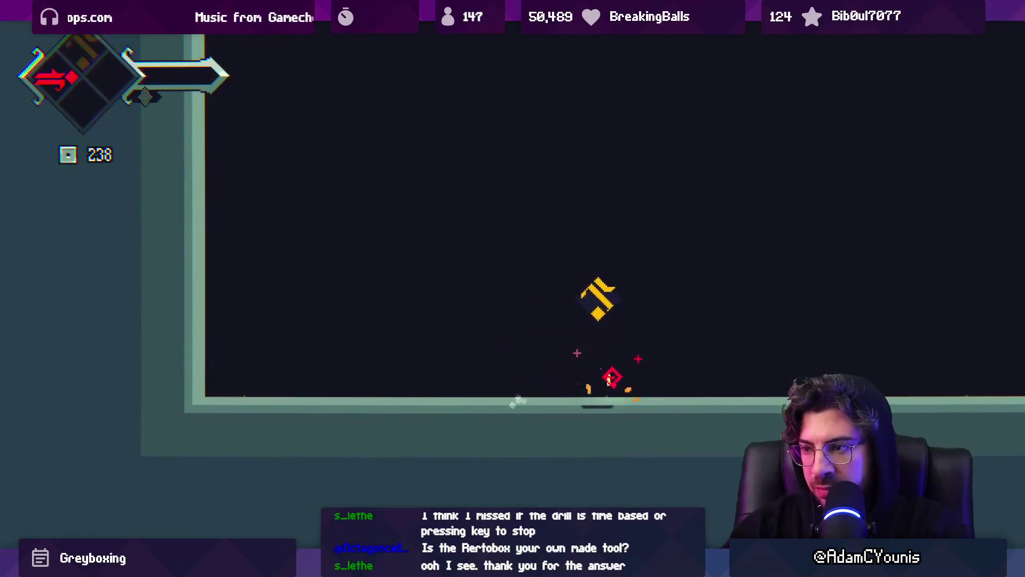
pyautogui.press('z')
pyautogui.press('z')
pyautogui.press('Right')
pyautogui.press('z')
pyautogui.press('Right')
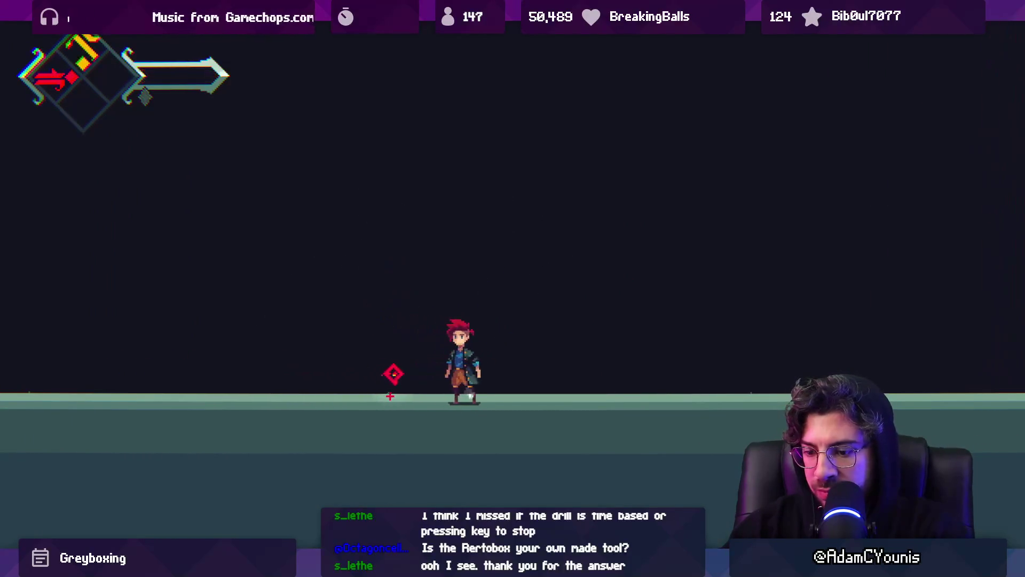
pyautogui.press('Escape')
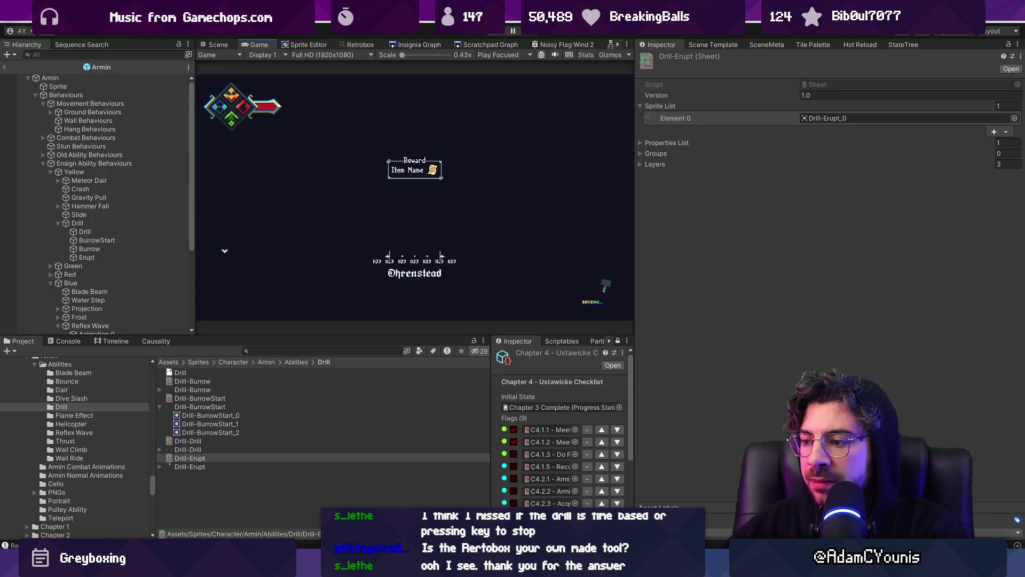
pyautogui.hotkey('alt', 'Tab')
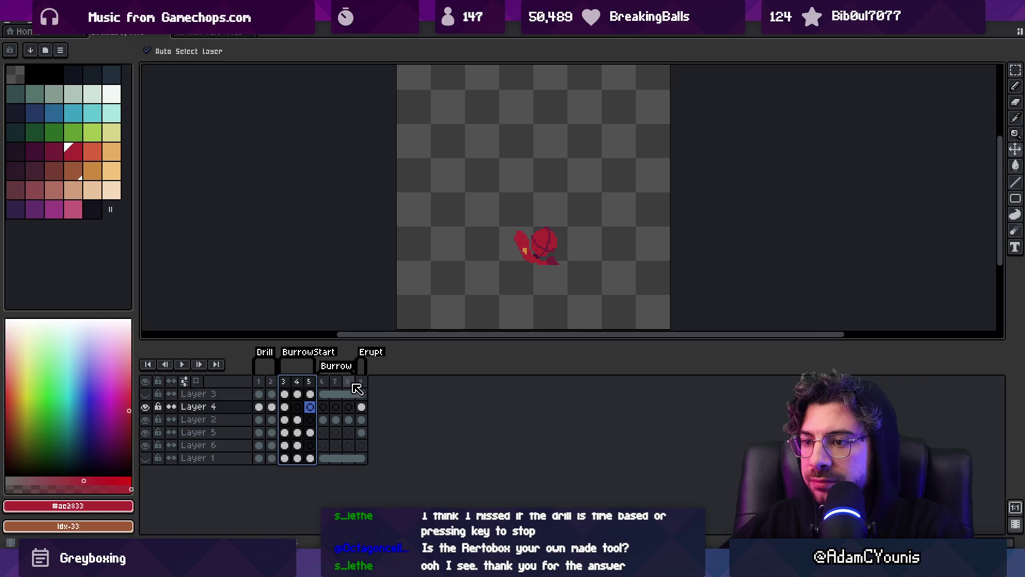
# - Show the Erupt frame and re-export the drill sprites, overwriting the previous export
pyautogui.click(362, 382)
pyautogui.scroll(-1, 526, 196)
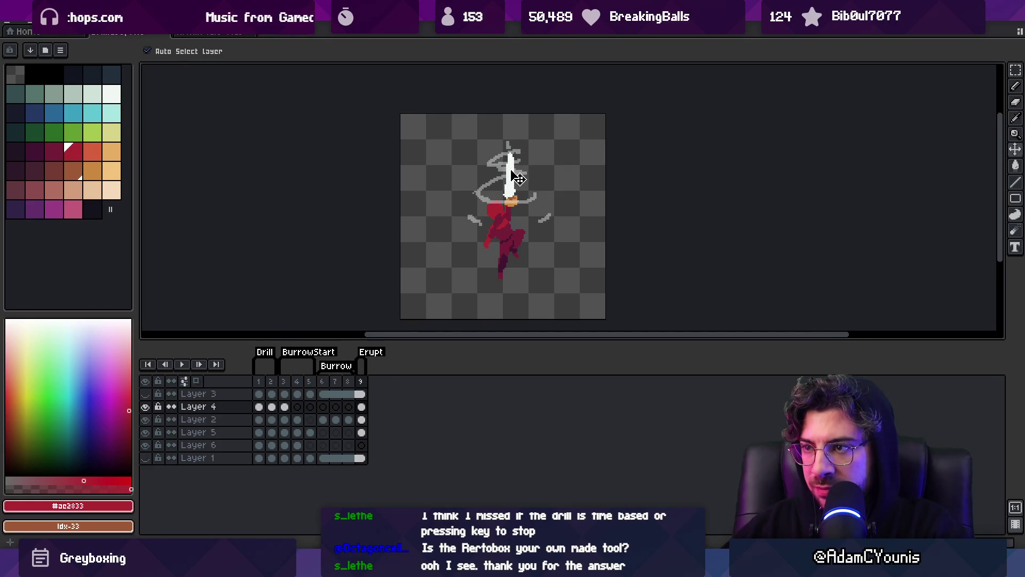
pyautogui.hotkey('ctrl', 'e')
pyautogui.press('Return')
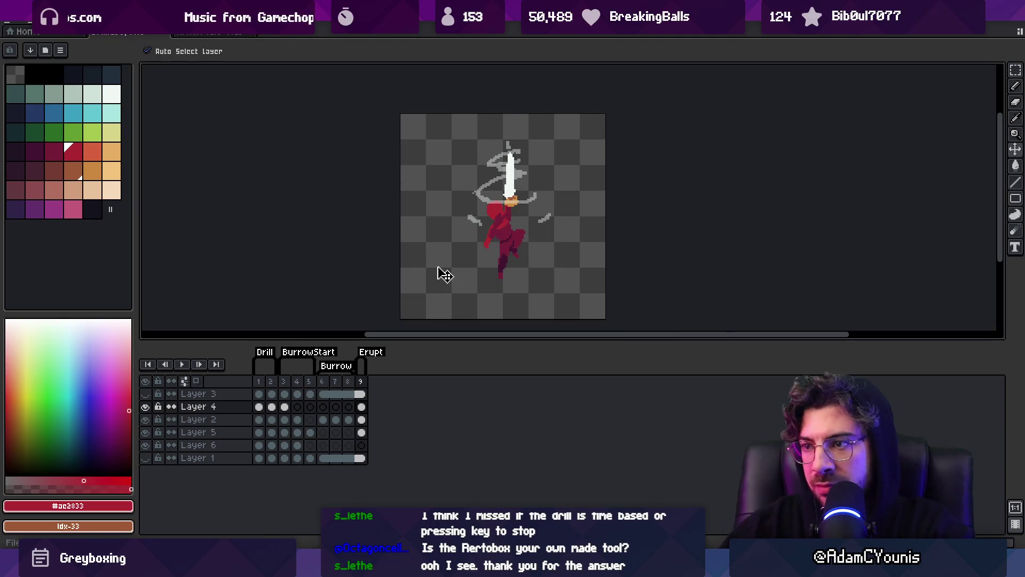
pyautogui.hotkey('alt', 'Tab')
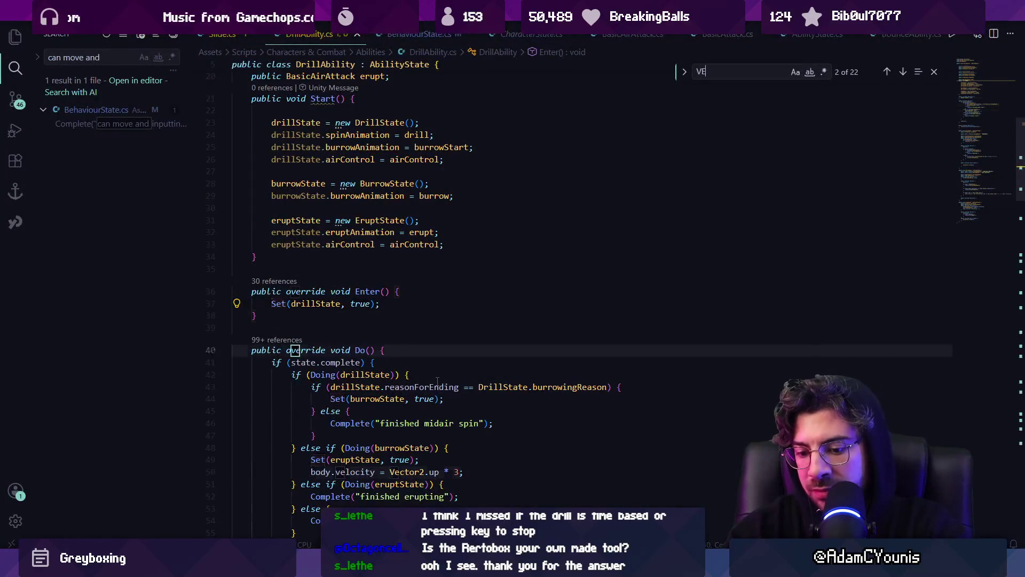
# - Jump to the drill state's velY line and review the velY uses in DrillAbility.cs
pyautogui.press('Return')
pyautogui.press('Escape')
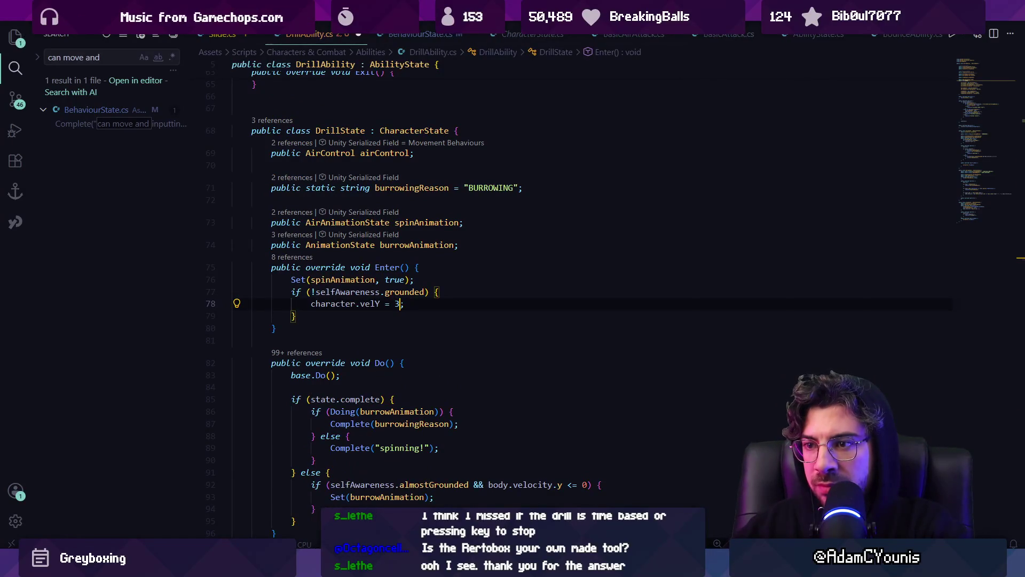
pyautogui.write('VELY =')
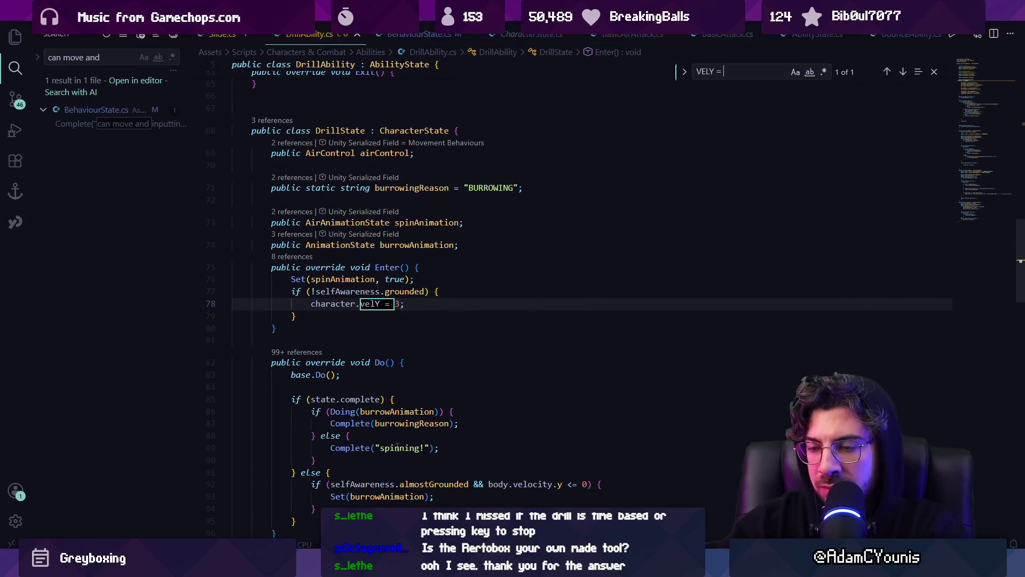
pyautogui.scroll(-5, 427, 341)
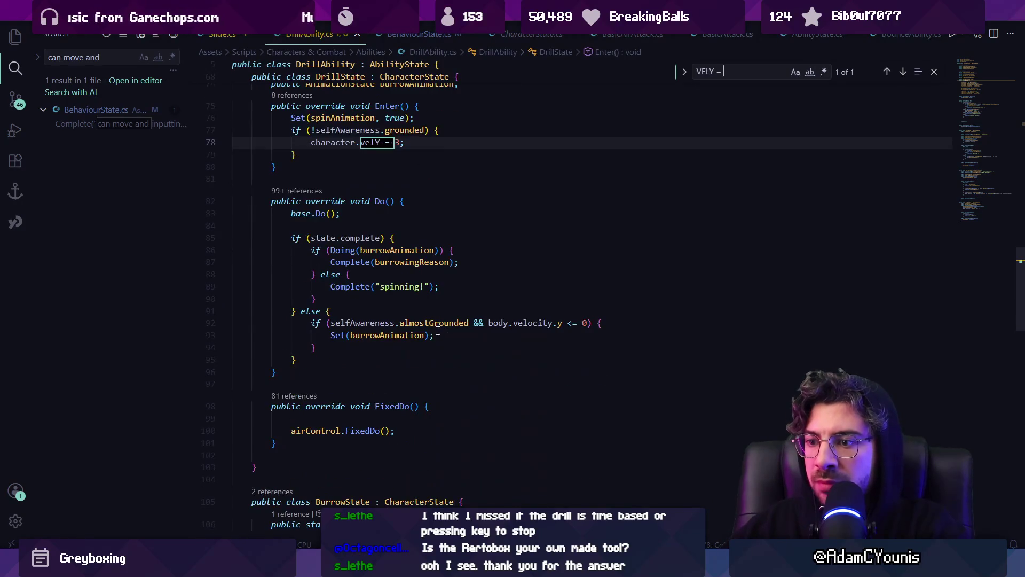
pyautogui.scroll(-10, 434, 341)
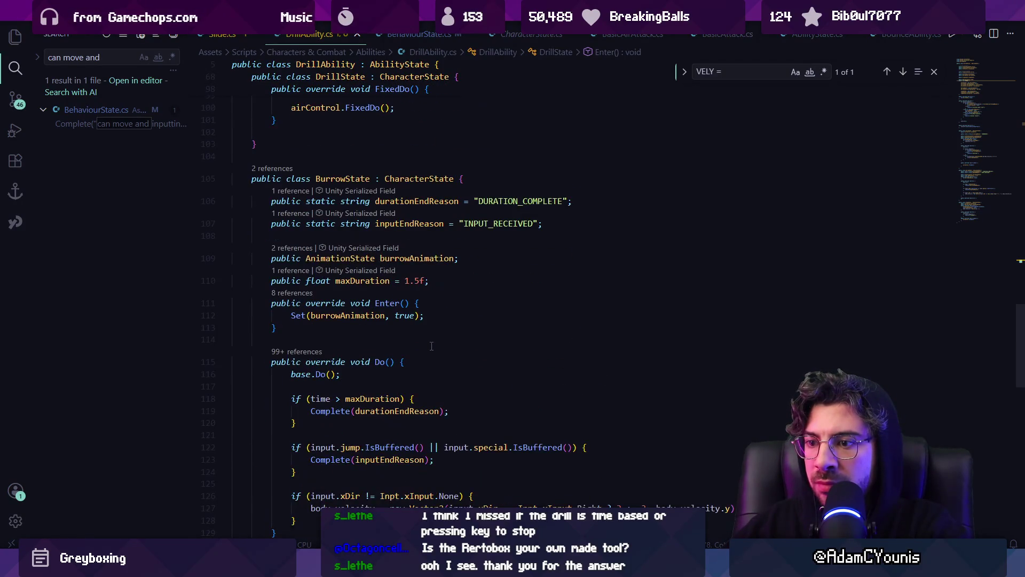
# - Search for velocity.y and go to EruptState's velocity line 141
pyautogui.hotkey('ctrl', 'f')
pyautogui.write('VBE')
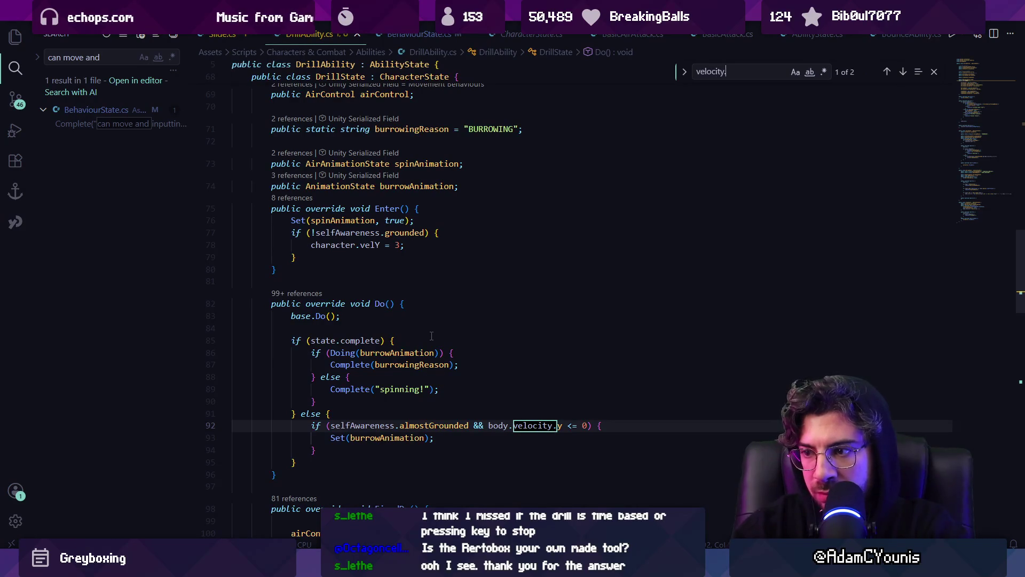
pyautogui.press('Return')
pyautogui.press('Return')
pyautogui.press('Return')
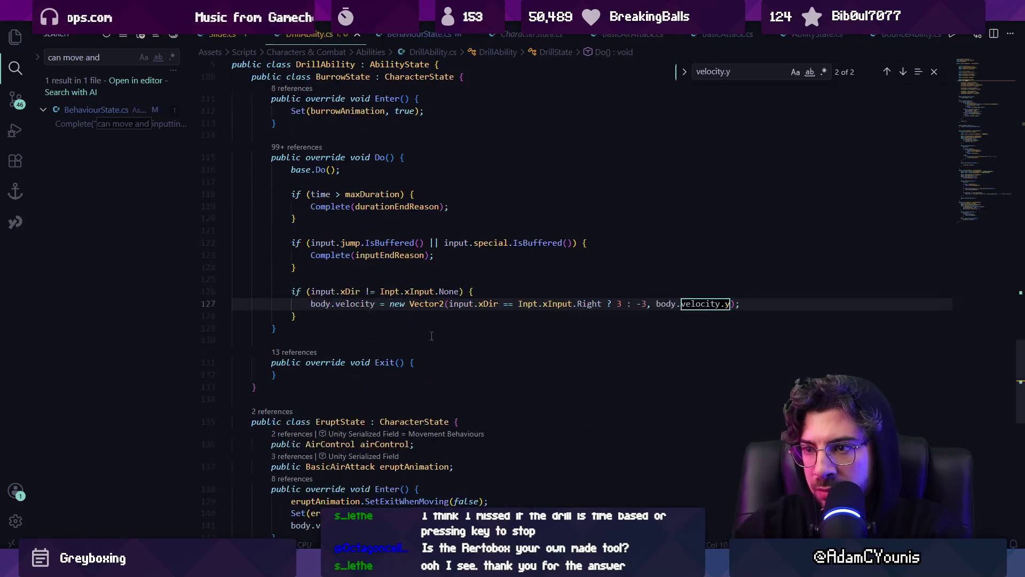
pyautogui.press('Up')
pyautogui.press('Escape')
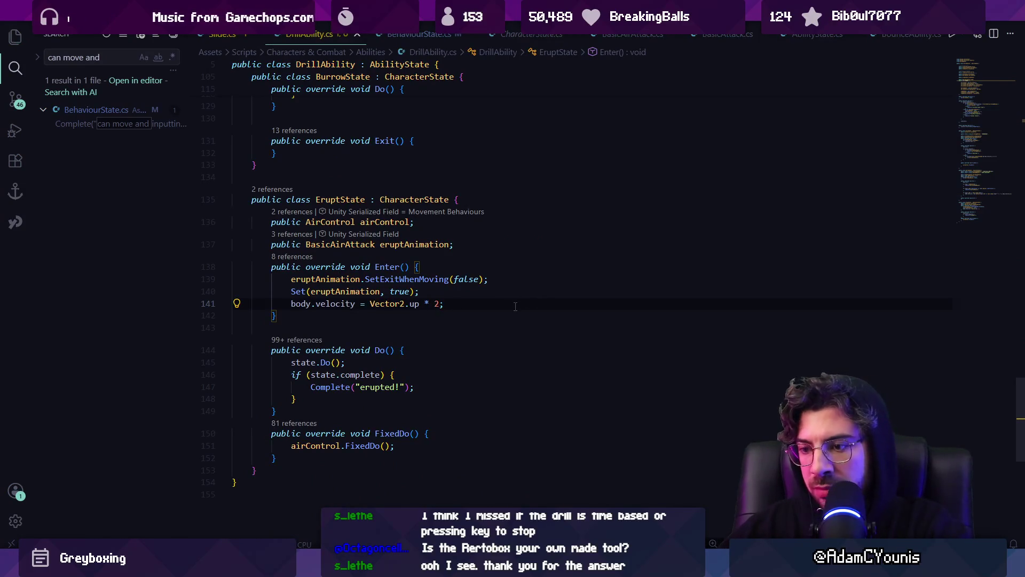
pyautogui.hotkey('alt', 'Tab')
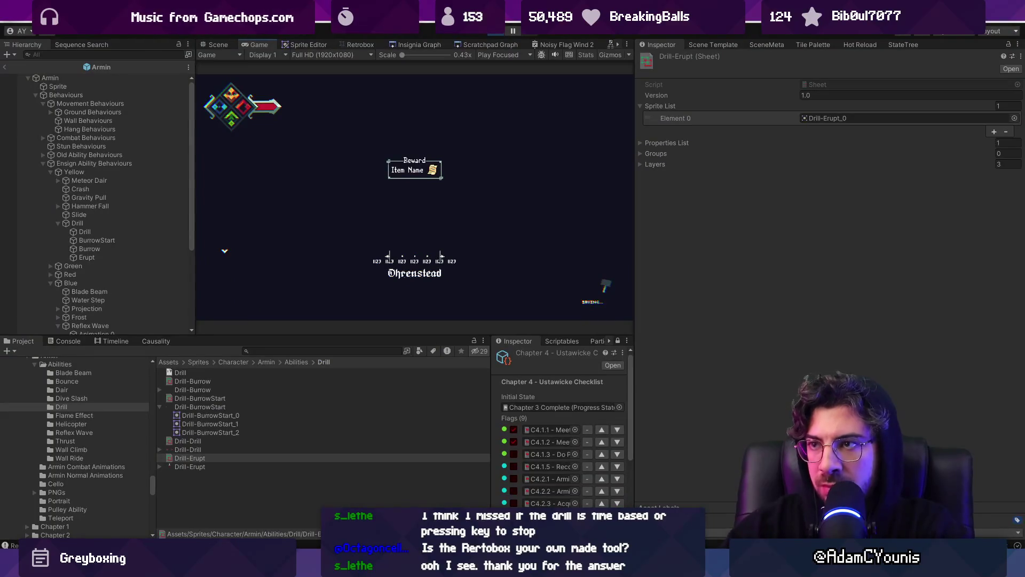
pyautogui.hotkey('ctrl', 'p')
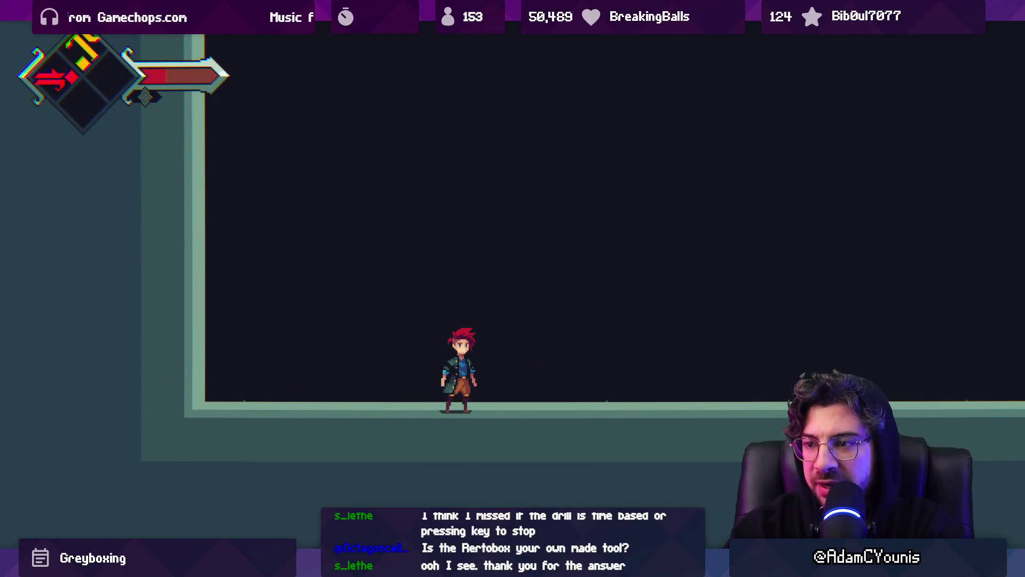
pyautogui.hotkey('ctrl', 'p')
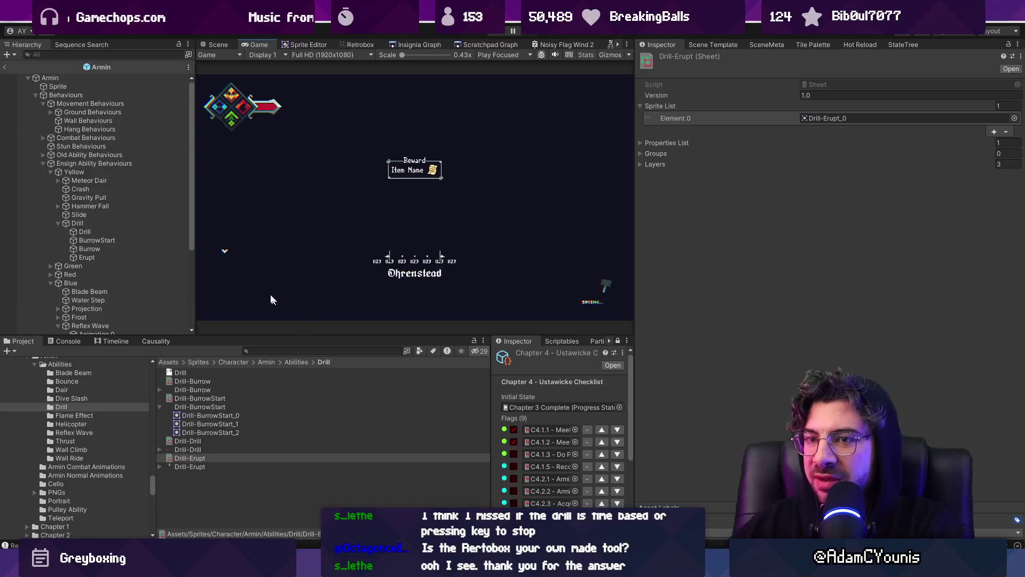
# - Exit the Armin prefab to the Drill Ability Test_Map scene and start Play mode
pyautogui.click(4, 66)
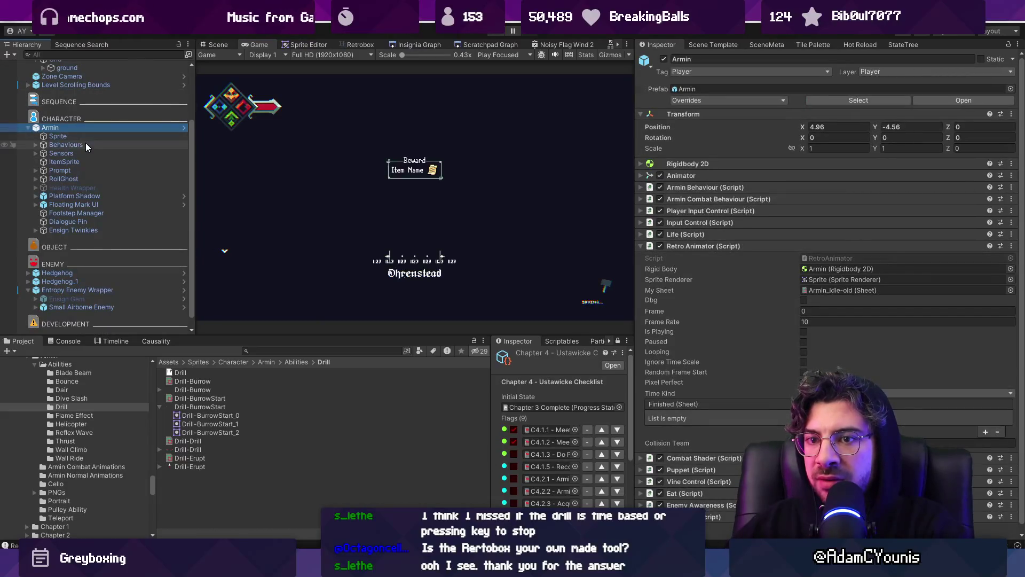
pyautogui.scroll(5, 86, 147)
pyautogui.rightClick(100, 124)
pyautogui.moveTo(167, 245)
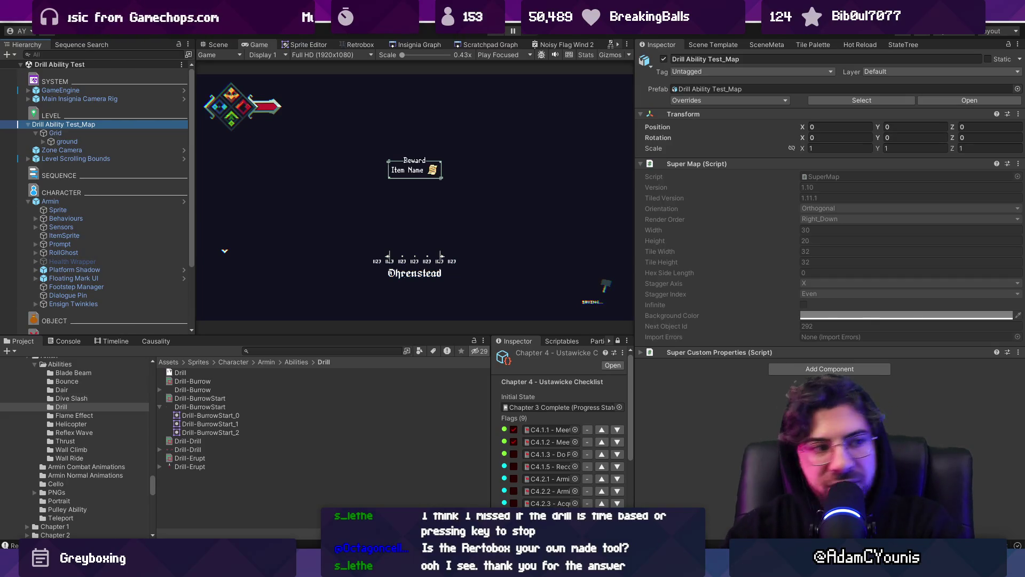
pyautogui.hotkey('ctrl', 'p')
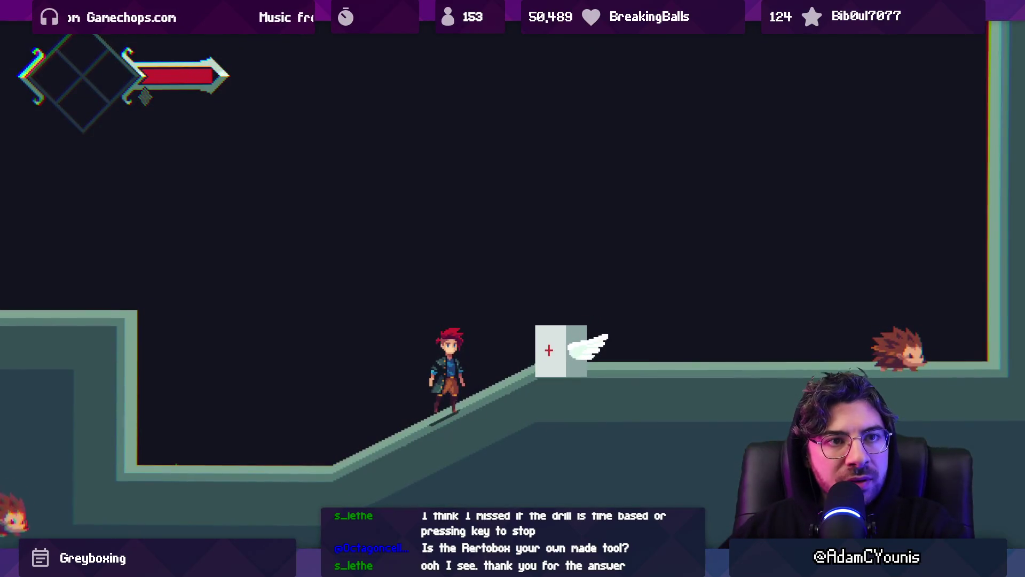
# - Run up the slope, slash the box and attack the hedgehog with dash-slashes
pyautogui.press('Right')
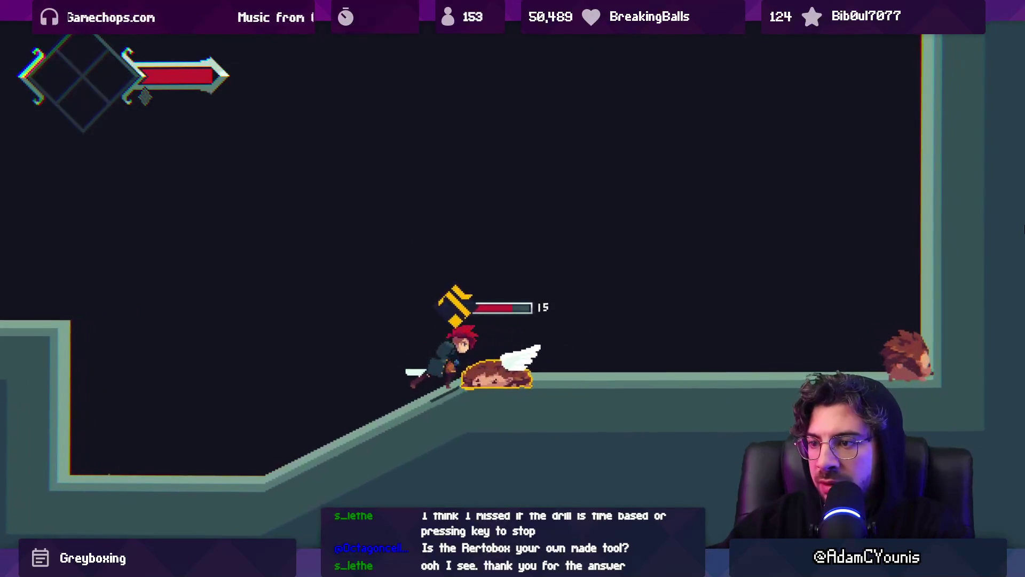
pyautogui.press('Right')
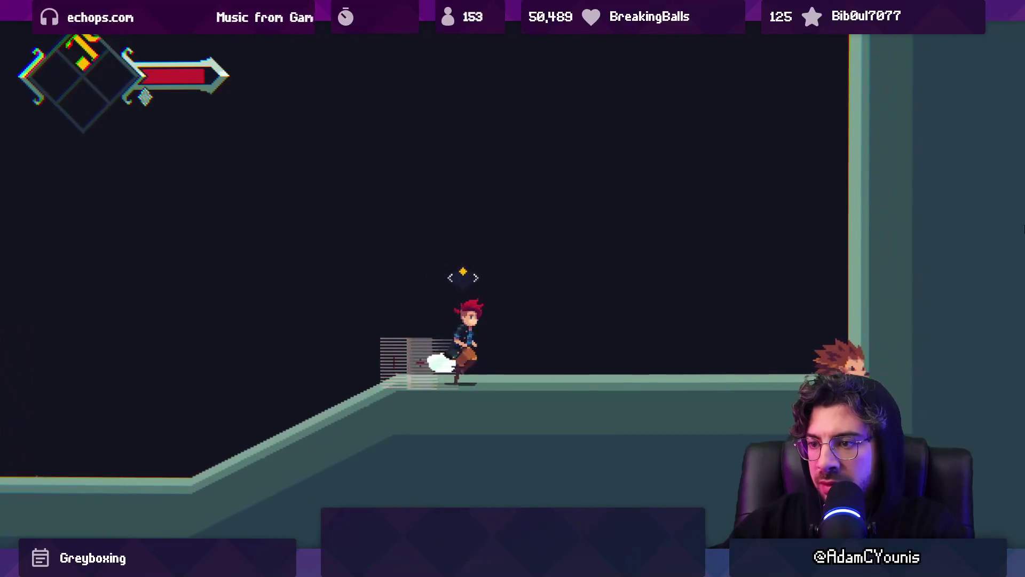
pyautogui.press('Left')
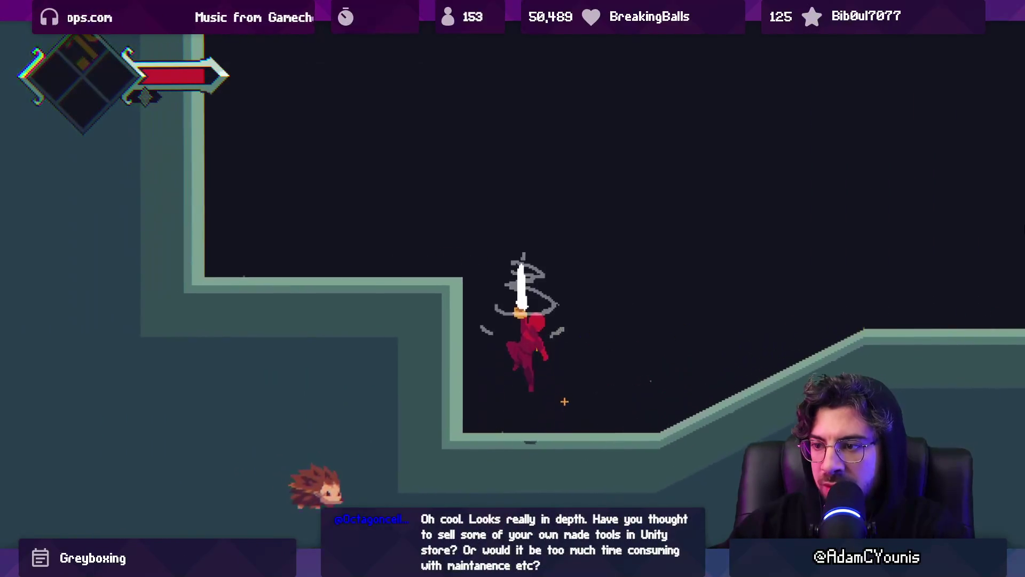
pyautogui.press('Right')
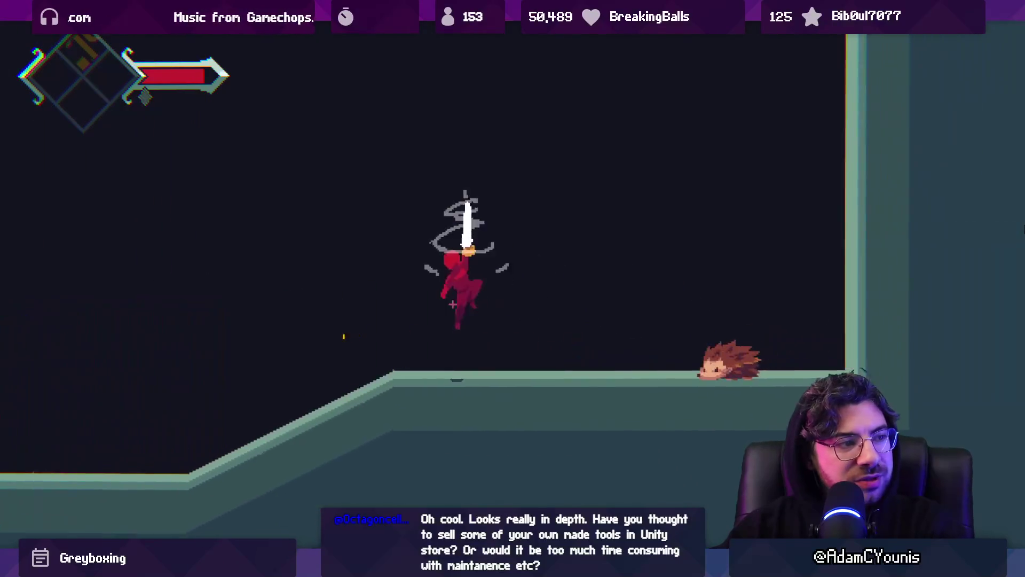
pyautogui.press('Left')
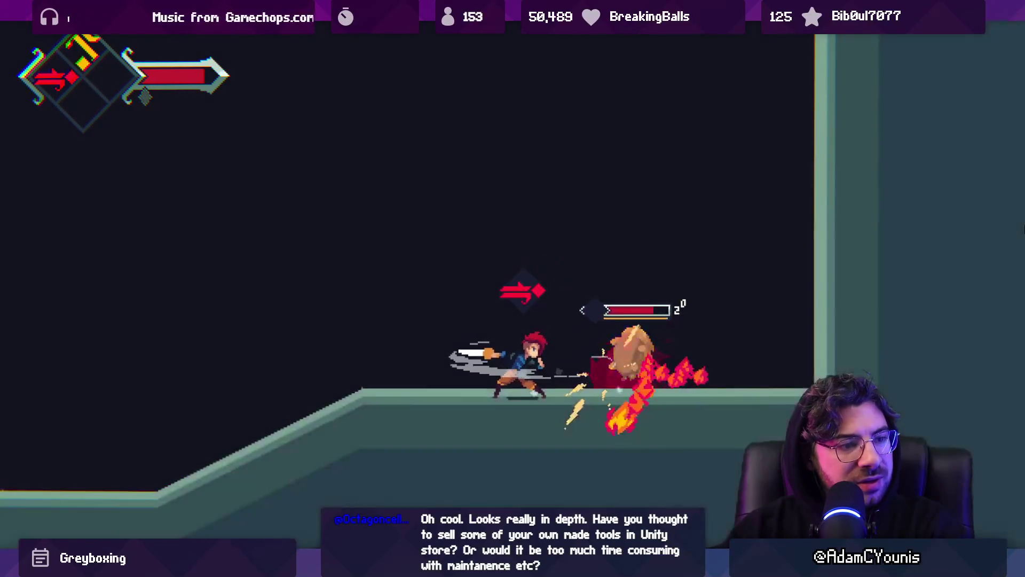
pyautogui.press('Right')
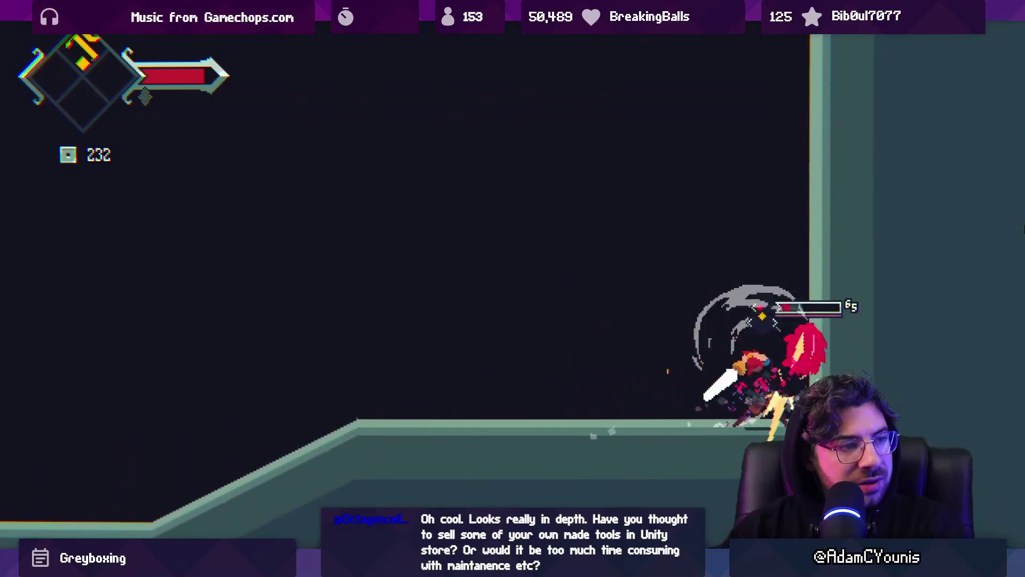
# - Fire-dash left into the lower room, spin-jump with the drill, and cling to a ledge wall
pyautogui.press('Left')
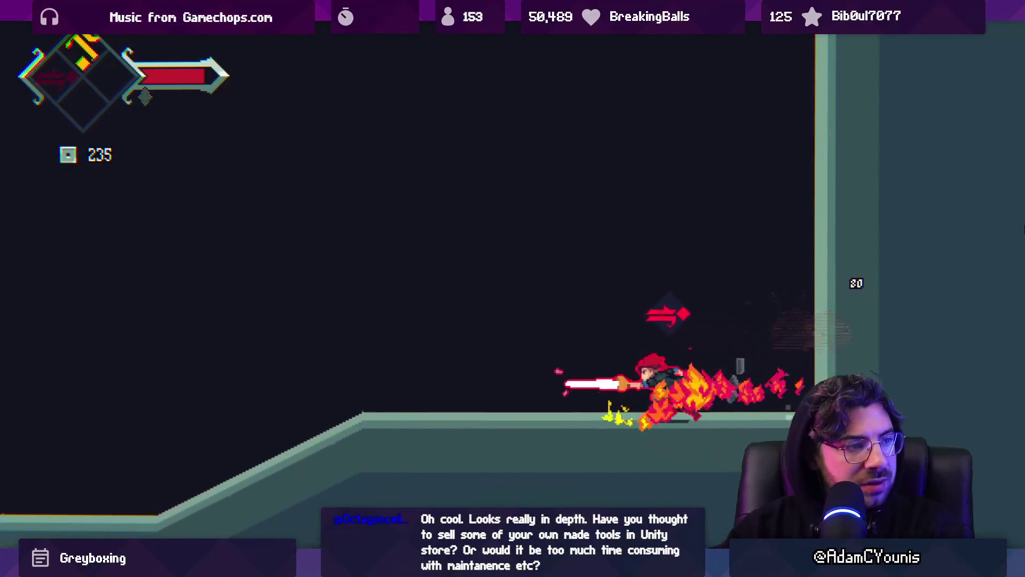
pyautogui.press('Left')
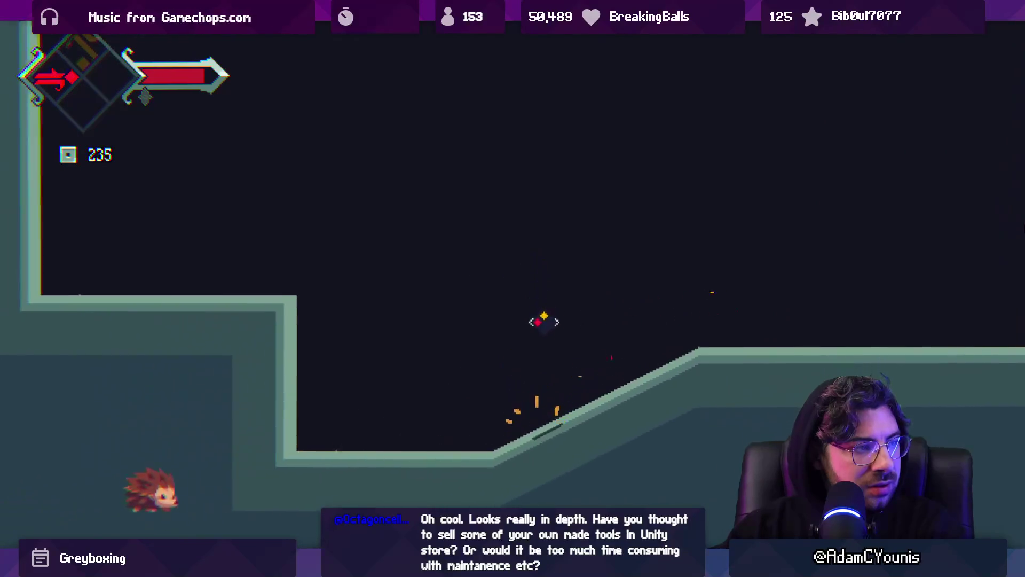
pyautogui.press('Left')
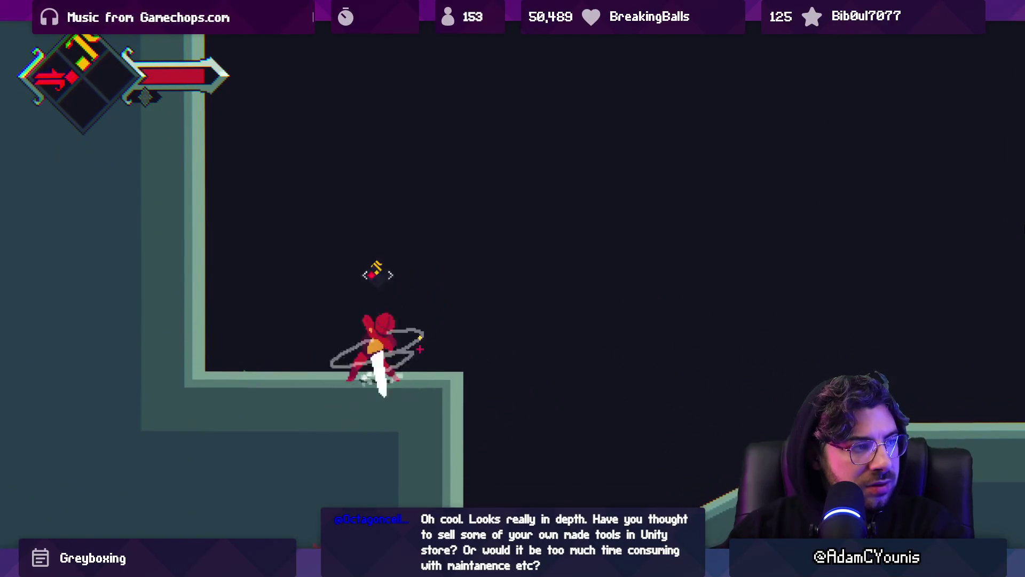
pyautogui.press('Right')
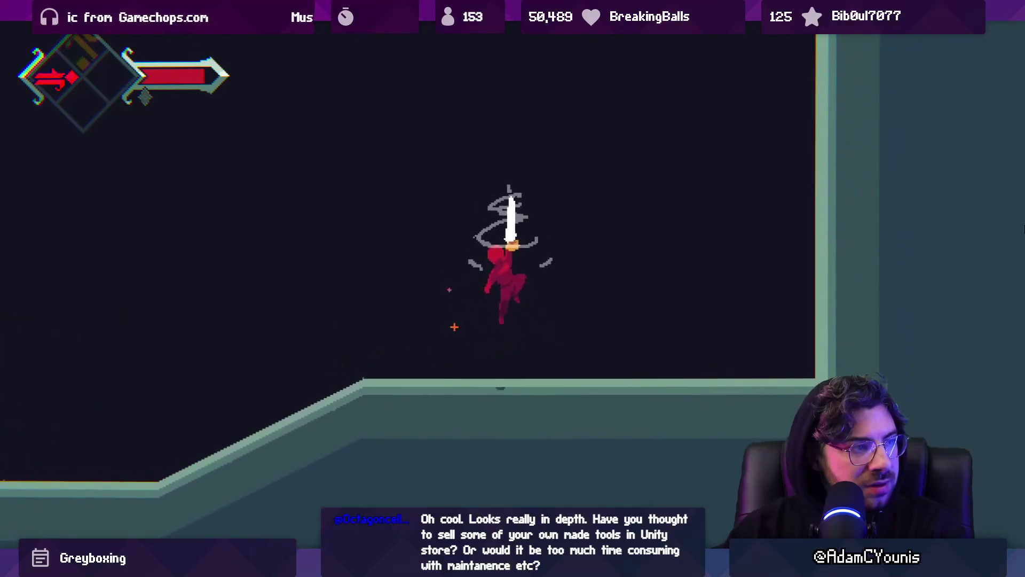
pyautogui.press('Left')
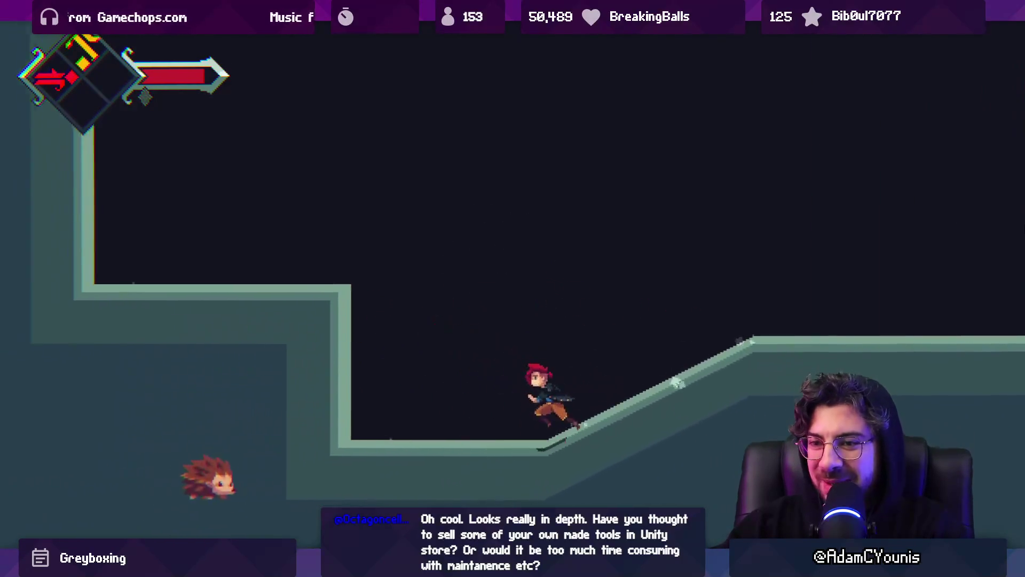
pyautogui.press('space')
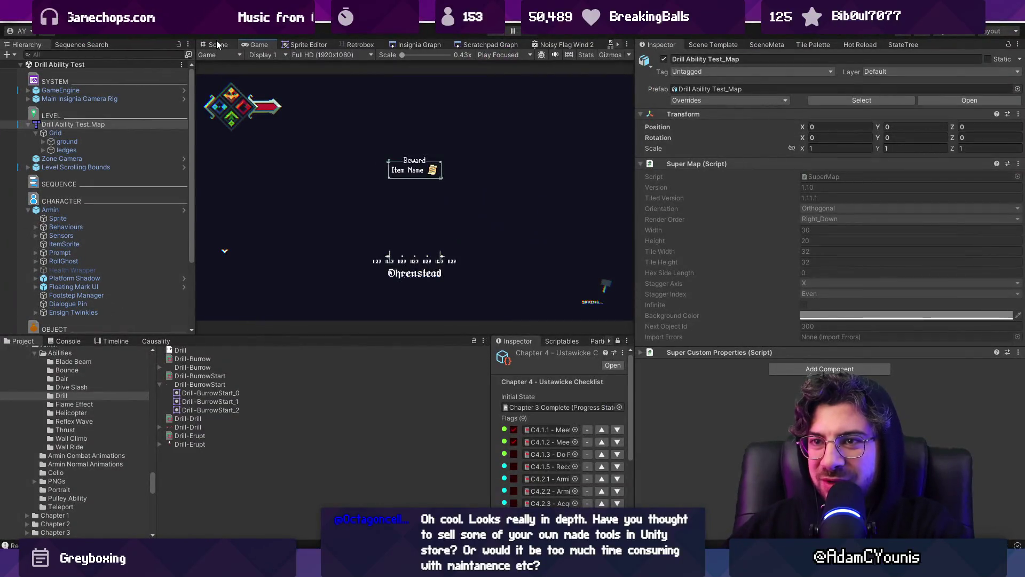
# - Select the Hedgehog enemy in the Scene view and frame it
pyautogui.click(216, 44)
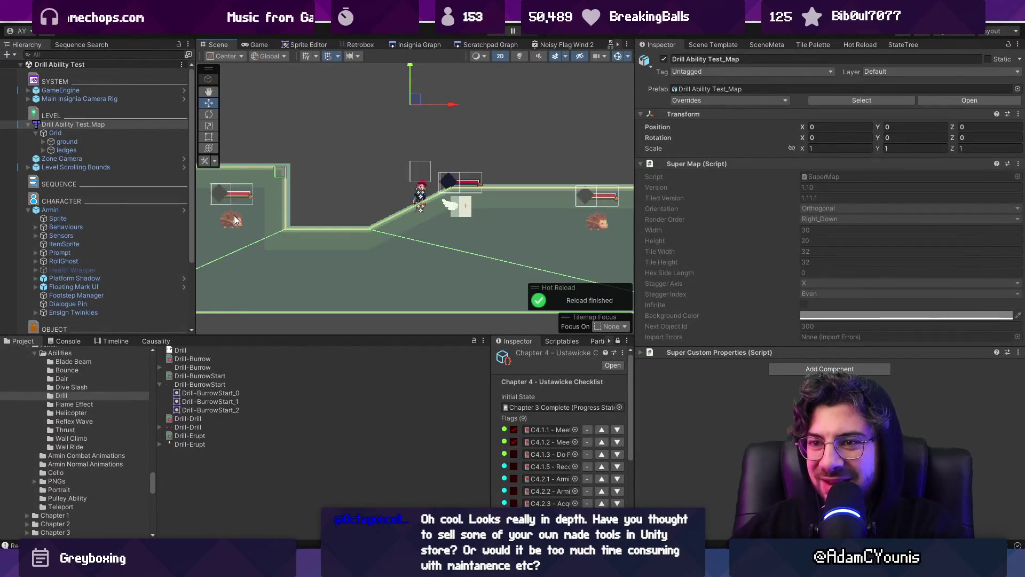
pyautogui.click(232, 214)
pyautogui.press('f')
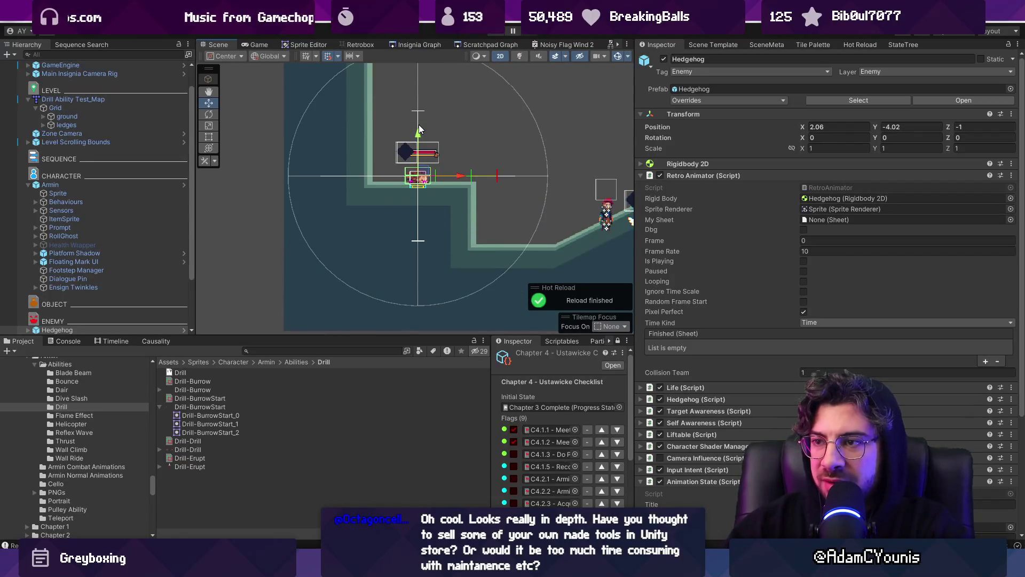
# - Replay the test map fighting the hedgehog until Armin dies, then reload the checkpoint and un-maximize
pyautogui.press('F11')
pyautogui.press('Right')
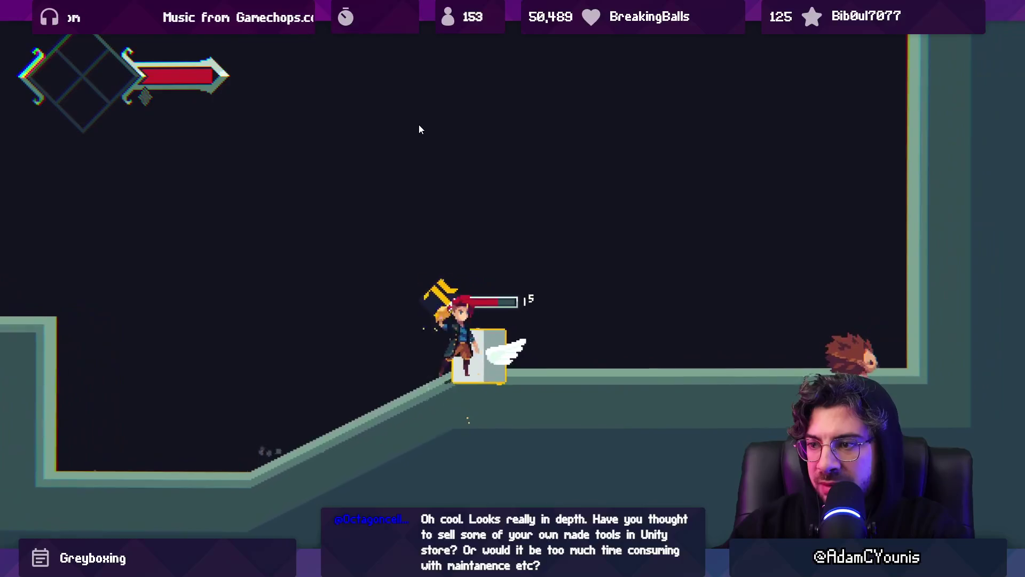
pyautogui.press('x')
pyautogui.press('Left')
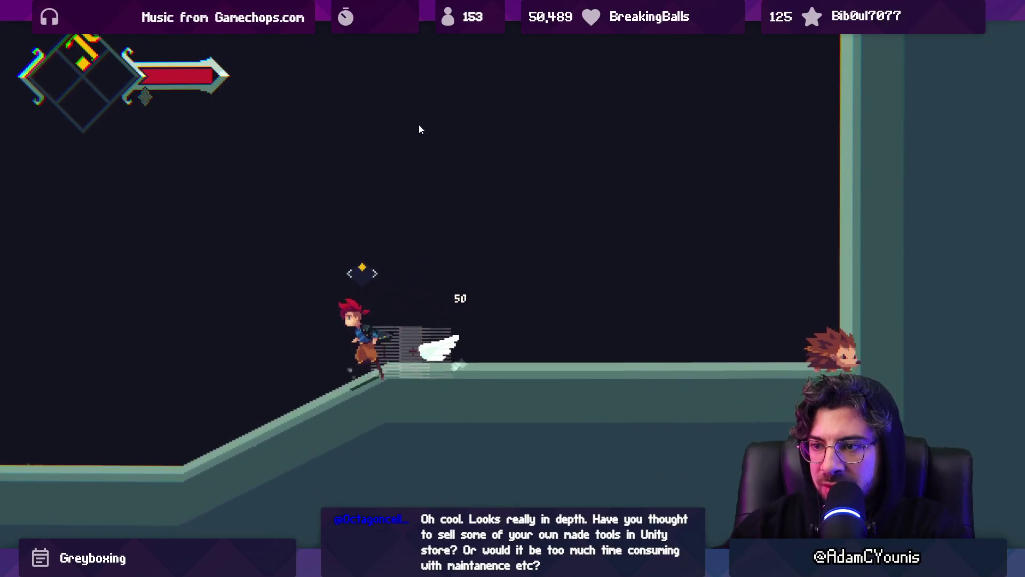
pyautogui.press('z')
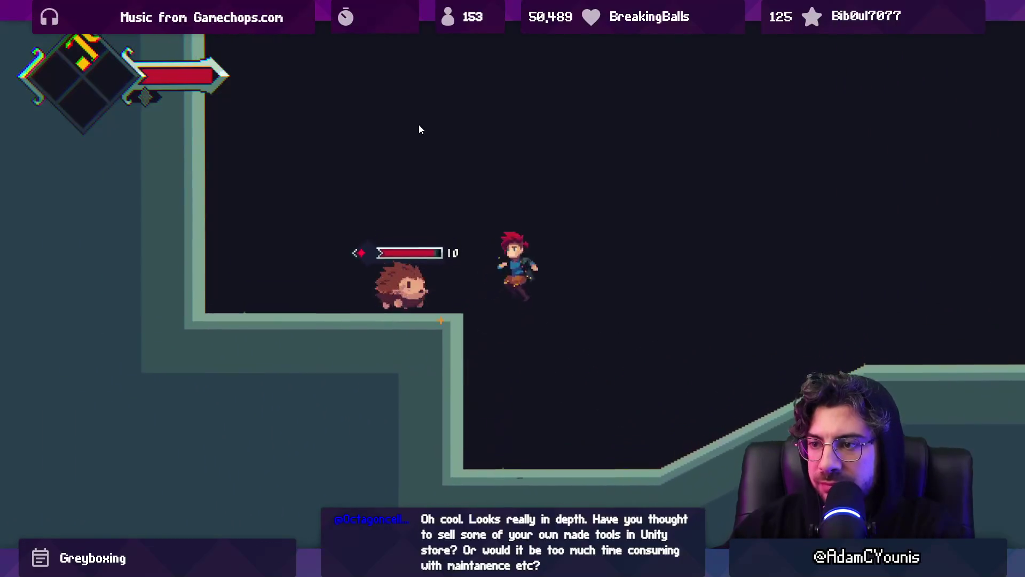
pyautogui.press('x')
pyautogui.press('x')
pyautogui.press('x')
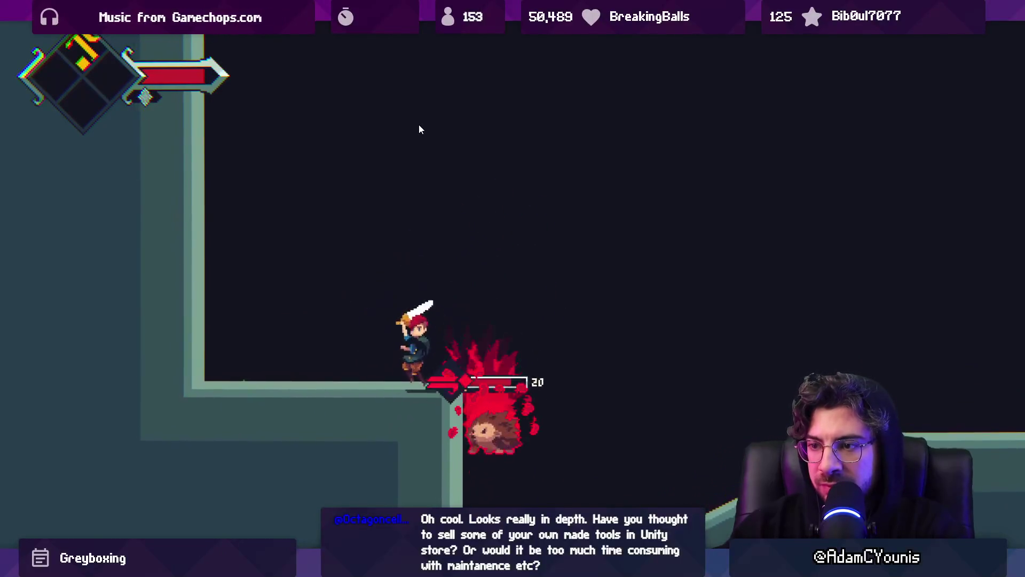
pyautogui.press('Right')
pyautogui.press('x')
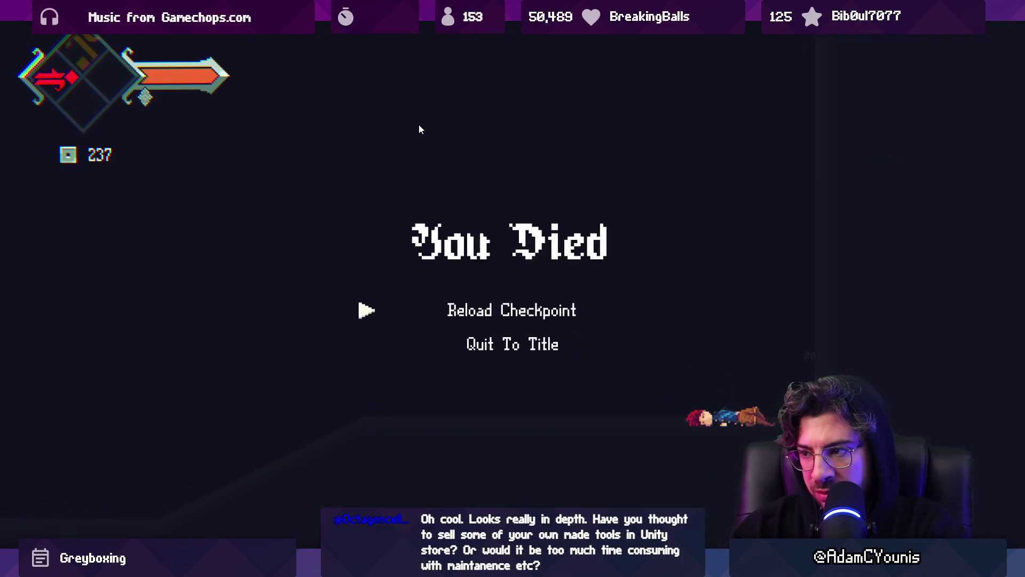
pyautogui.press('Return')
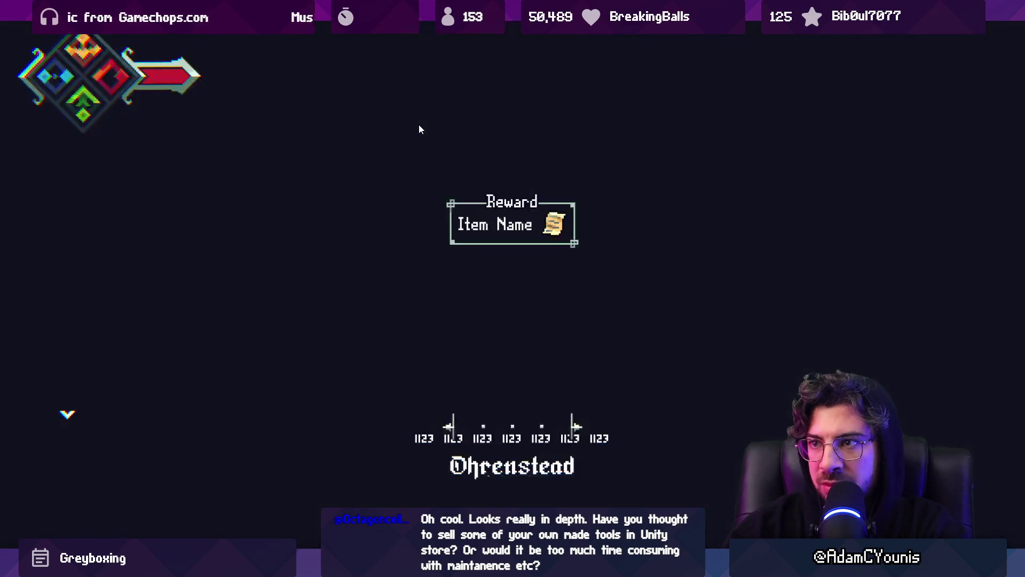
pyautogui.press('F11')
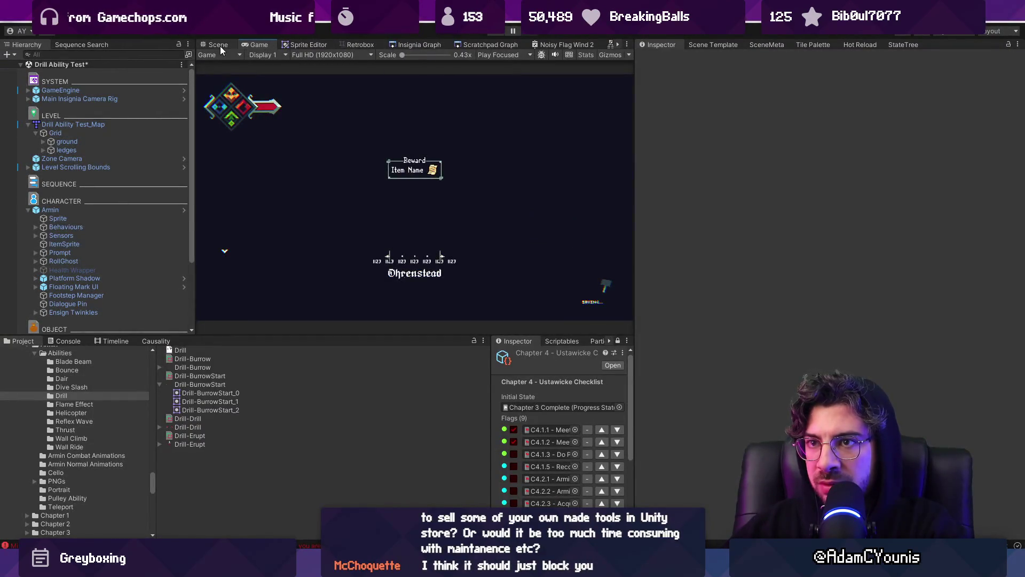
# - Select the Entropy Enemy Wrapper in the Scene view
pyautogui.click(217, 45)
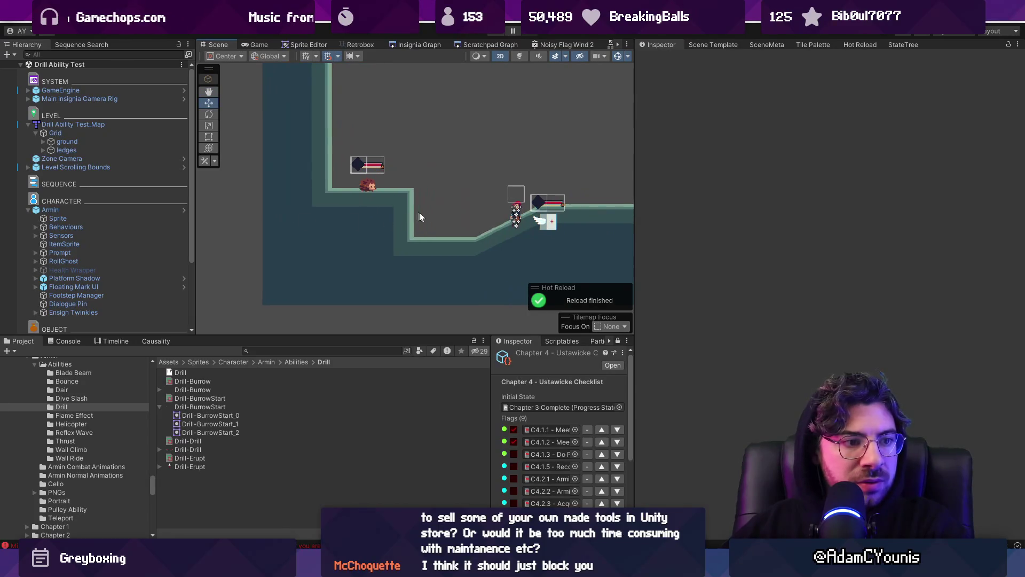
pyautogui.click(404, 241)
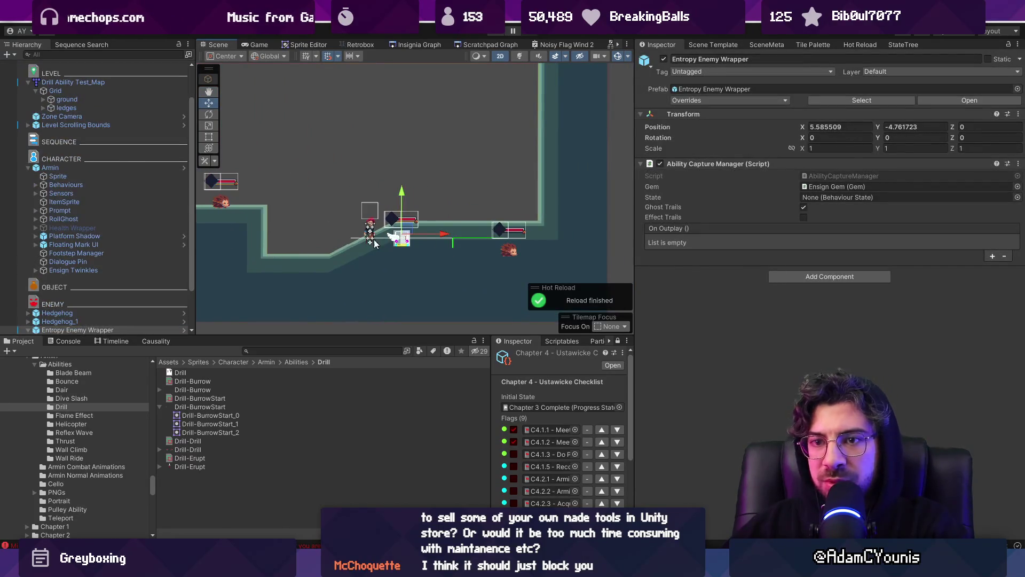
pyautogui.scroll(-2, 153, 308)
# - Load the Wind Tunnel level from the Insignia Graph of connected levels
pyautogui.click(358, 45)
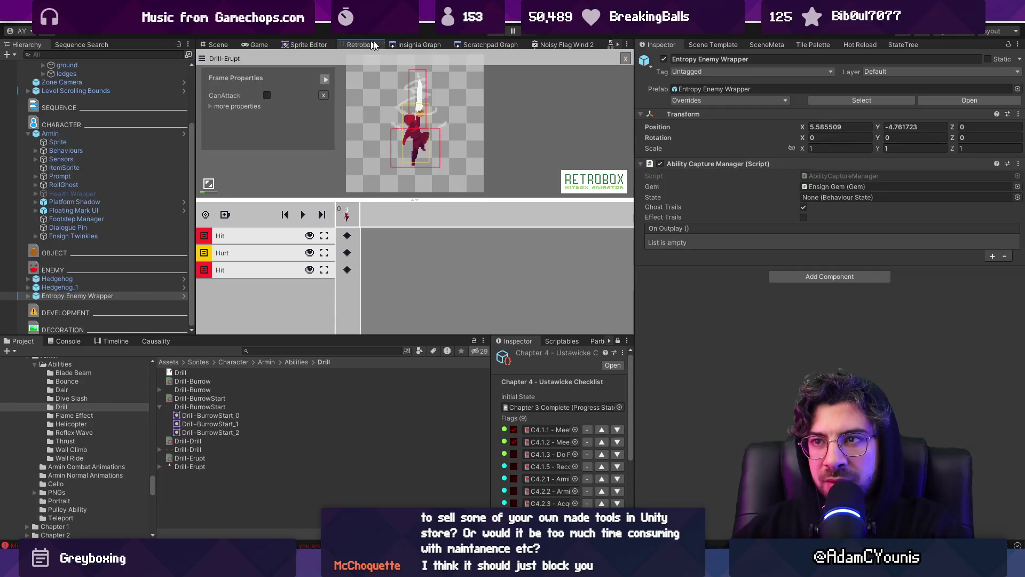
pyautogui.click(420, 45)
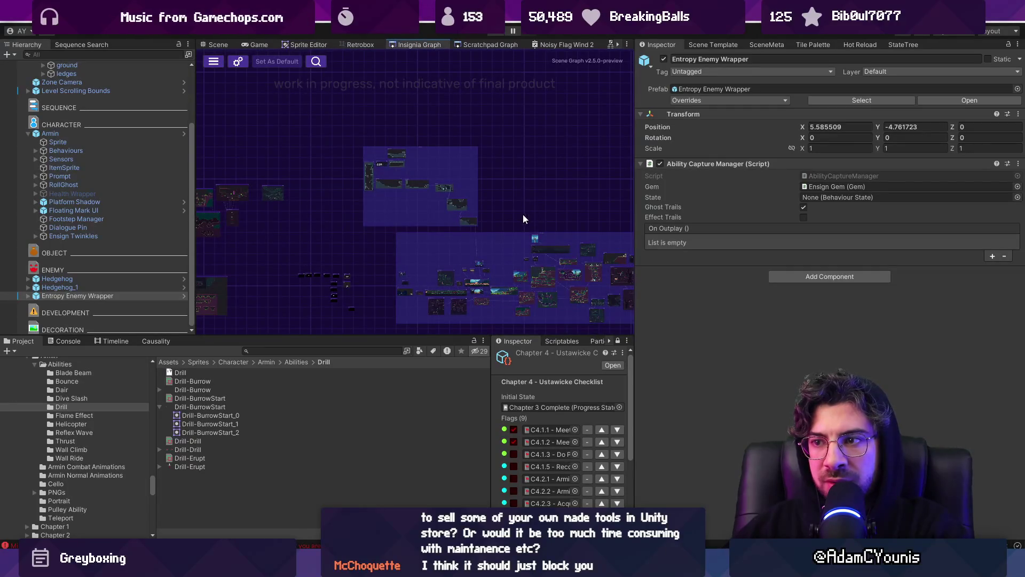
pyautogui.scroll(-3, 566, 174)
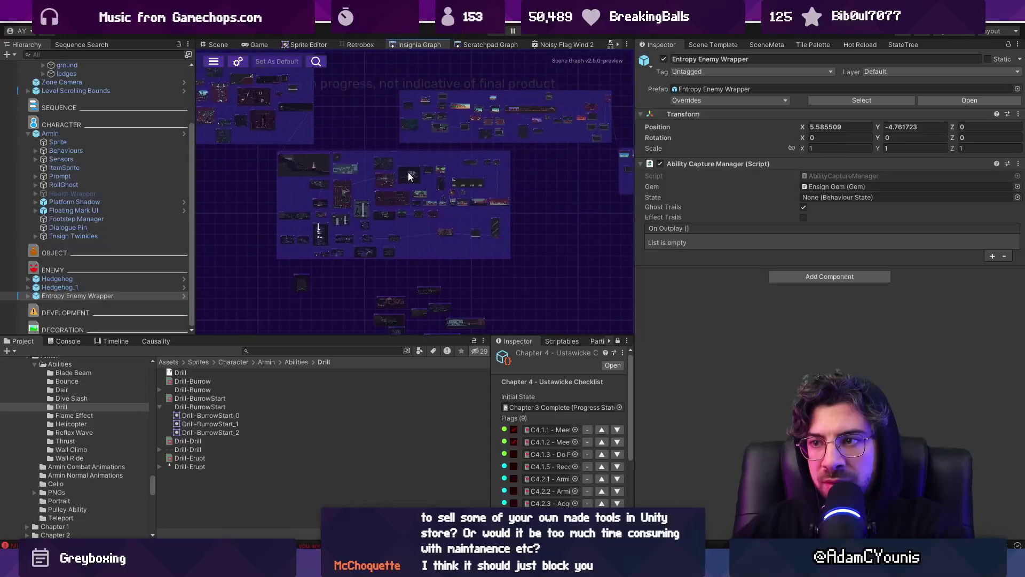
pyautogui.scroll(10, 411, 176)
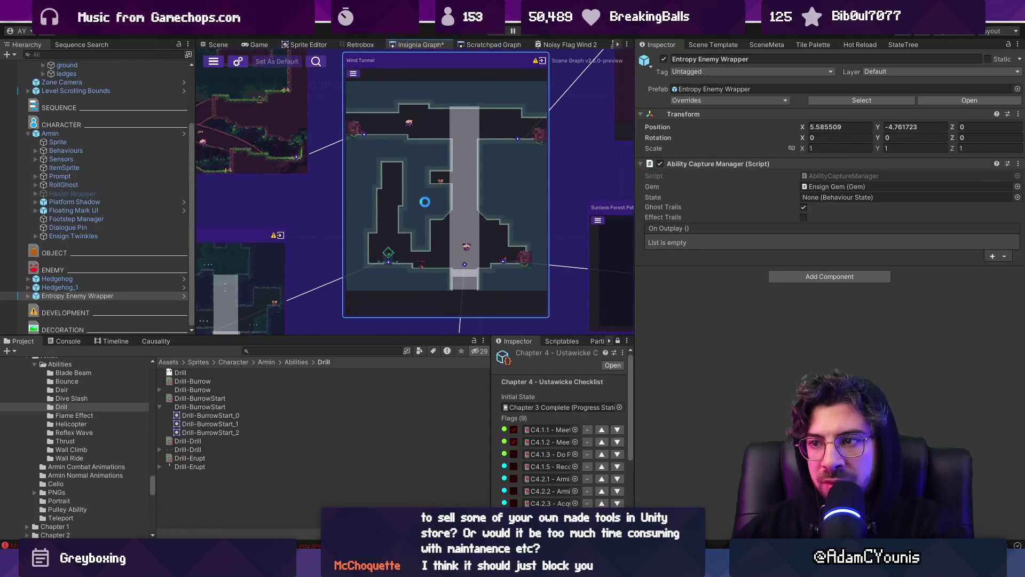
pyautogui.doubleClick(411, 172)
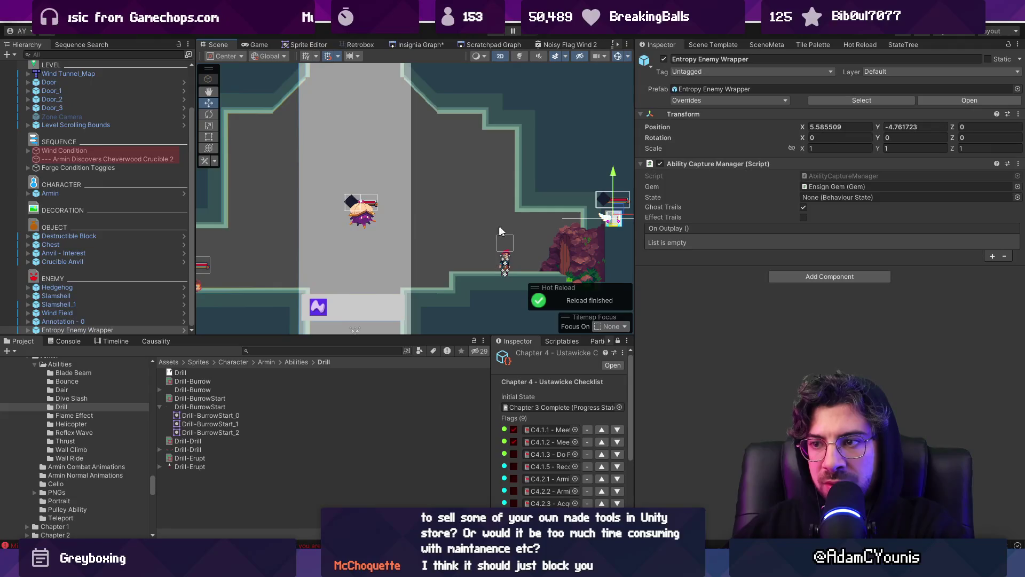
# - Place the Entropy Enemy Wrapper beside Armin and play-test the drill maximized in Wind Tunnel
pyautogui.moveTo(622, 213); pyautogui.dragTo(512, 241)
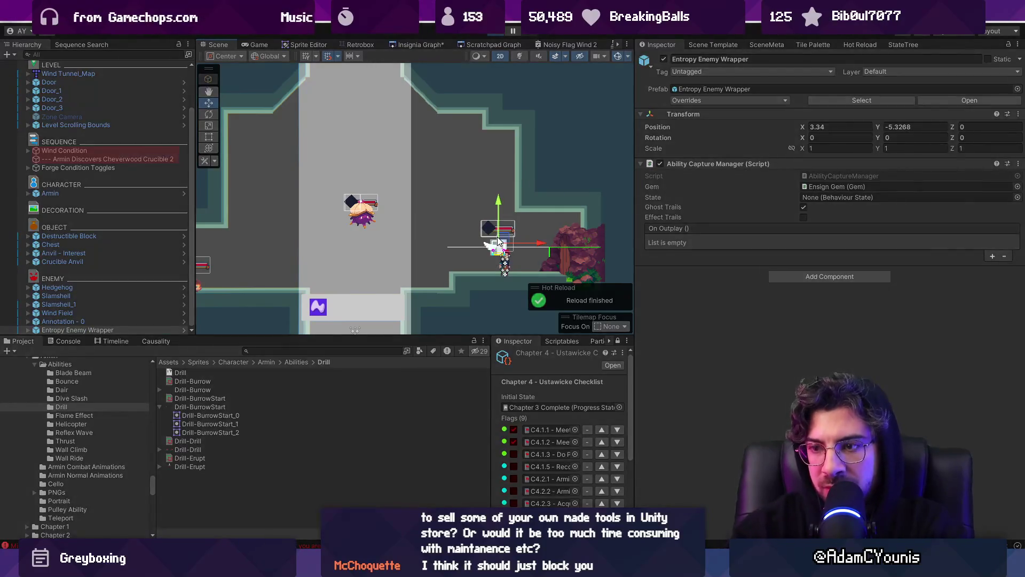
pyautogui.hotkey('ctrl', 'p')
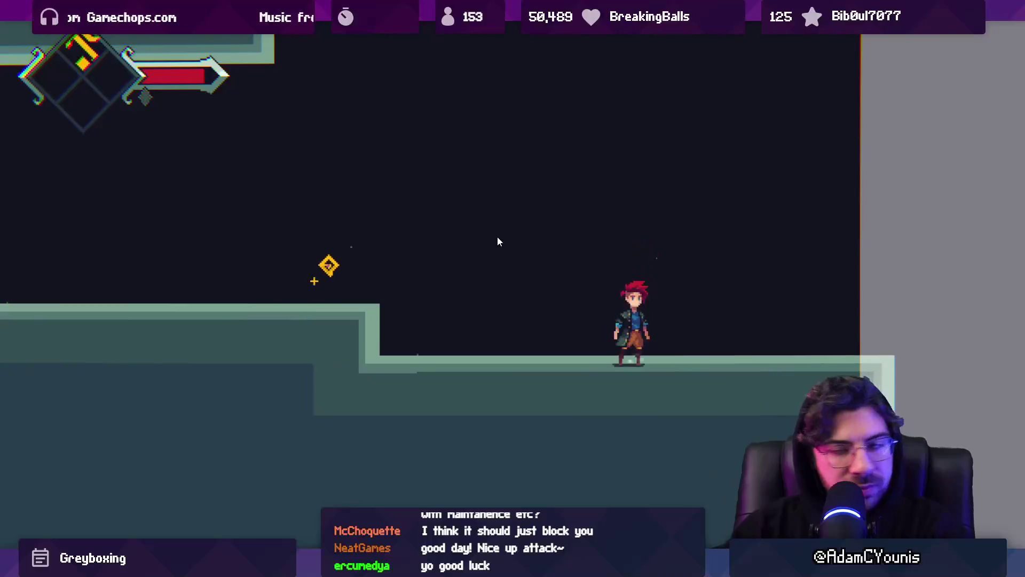
pyautogui.hotkey('shift', 'space')
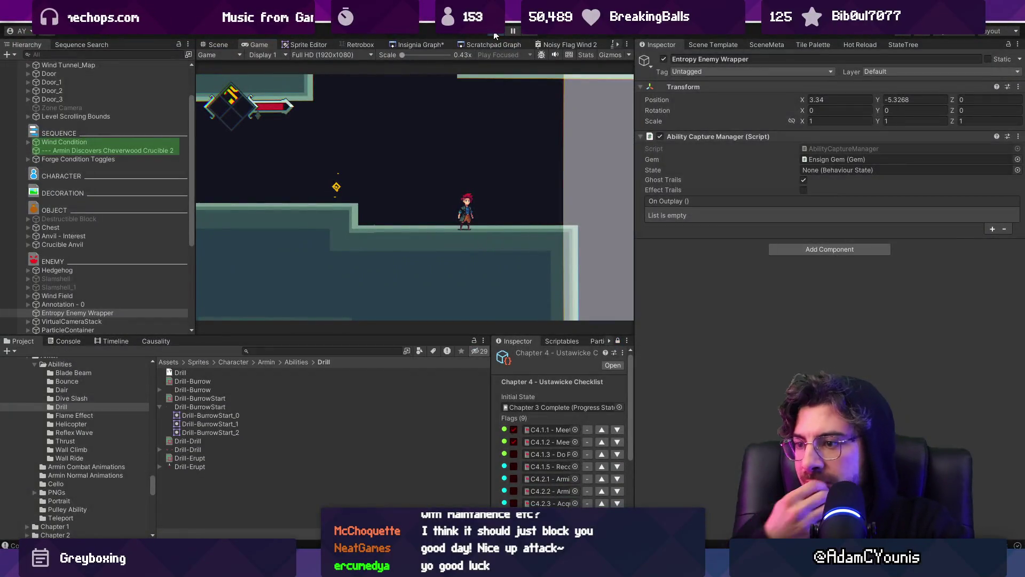
# - Stop Play mode, delete the Entropy Enemy Wrapper, and show the Retrobox Drill-Erupt hitbox editor
pyautogui.click(494, 33)
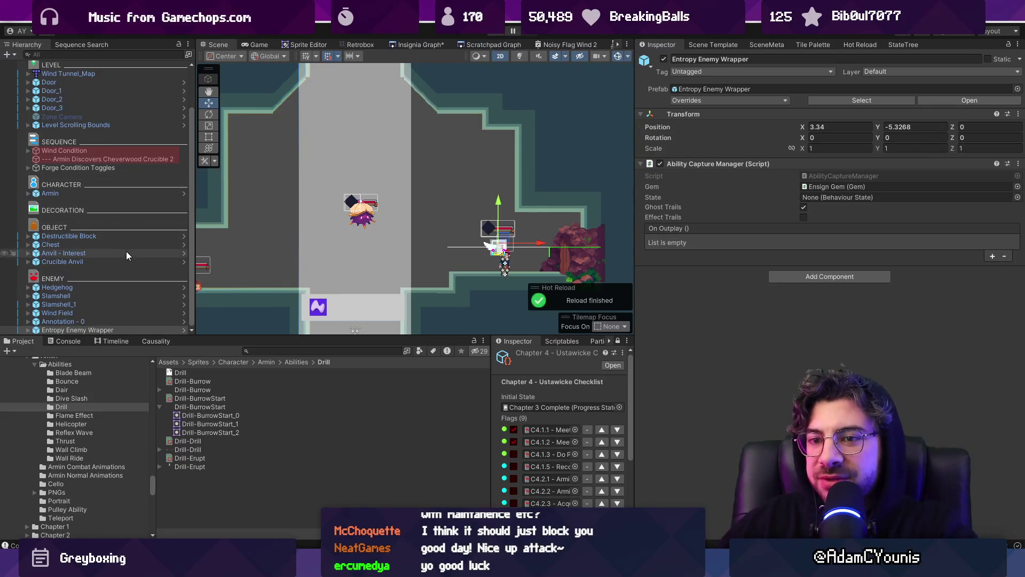
pyautogui.click(116, 328)
pyautogui.press('Delete')
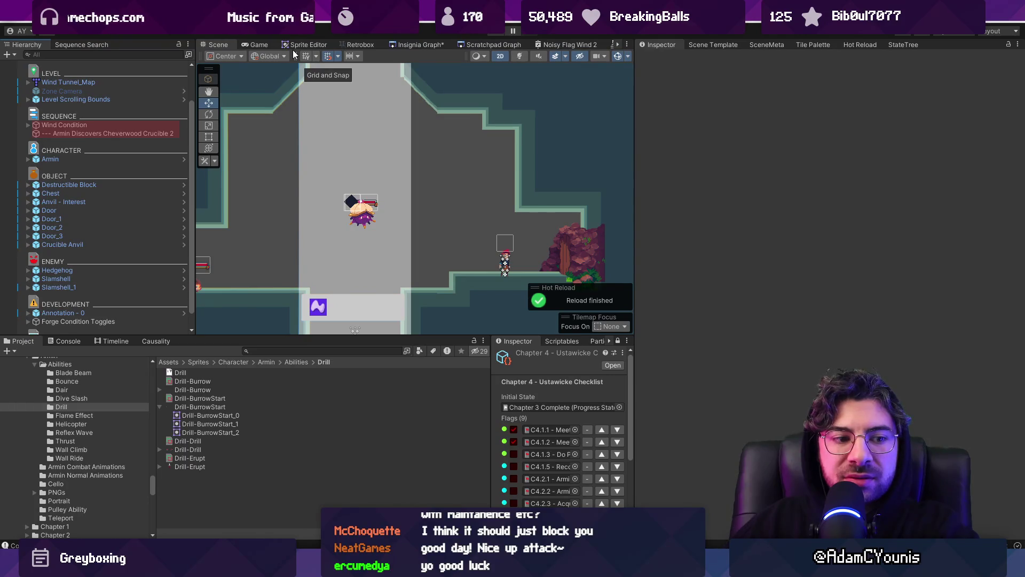
pyautogui.click(339, 44)
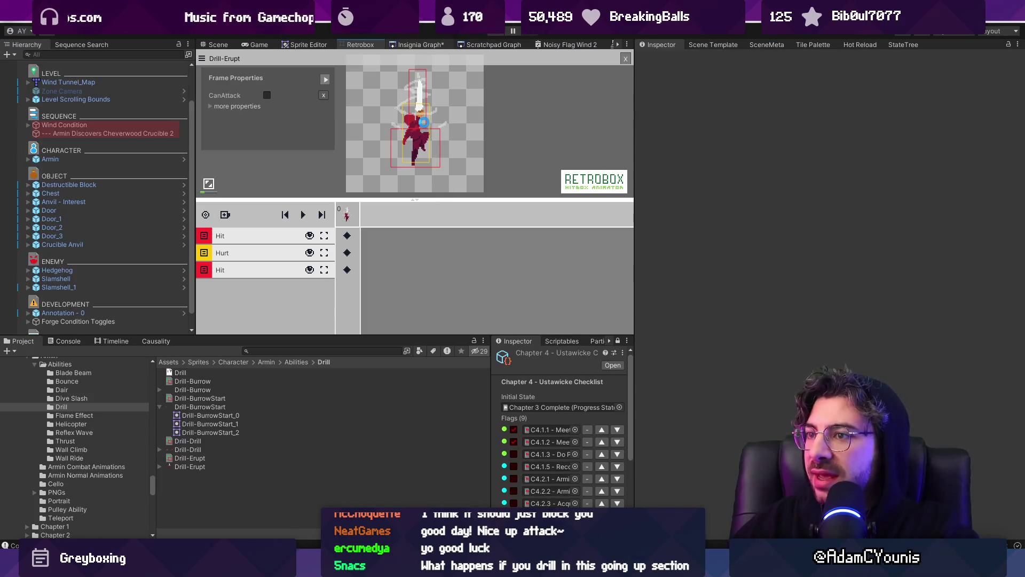
# - Save the level graph and select the upward Hit hitbox on the Drill-Erupt sprite
pyautogui.hotkey('ctrl', 's')
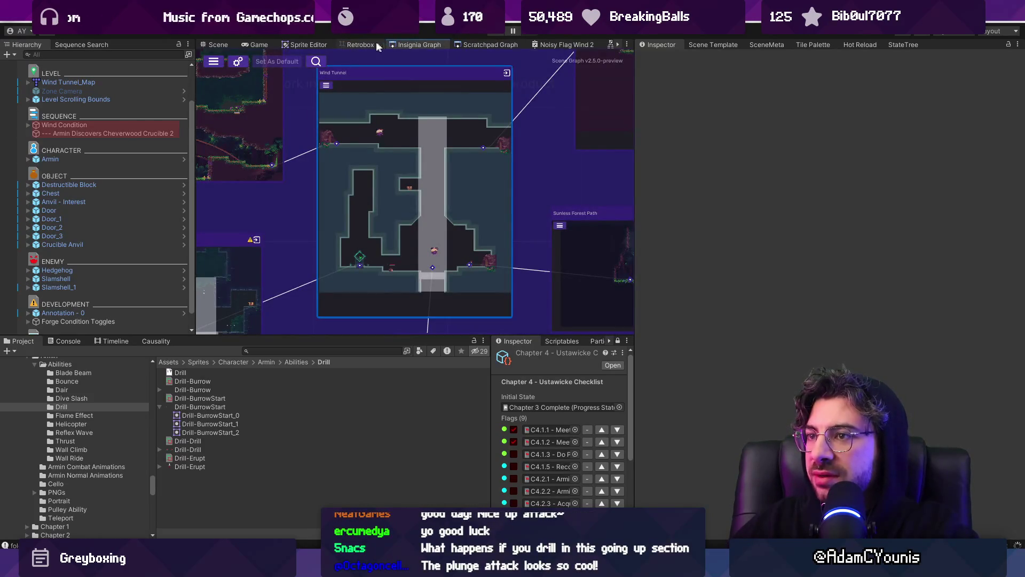
pyautogui.click(368, 46)
pyautogui.click(413, 89)
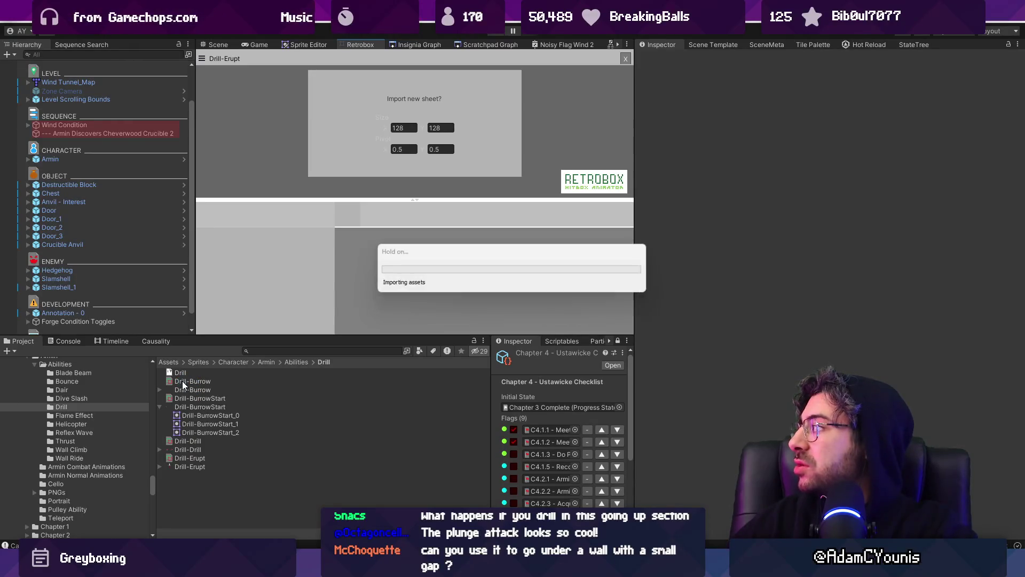
# - Reopen the Drill-Erupt sheet, review its Hit hitbox (damage 20, knockback 5), then show the desktop
pyautogui.click(182, 381)
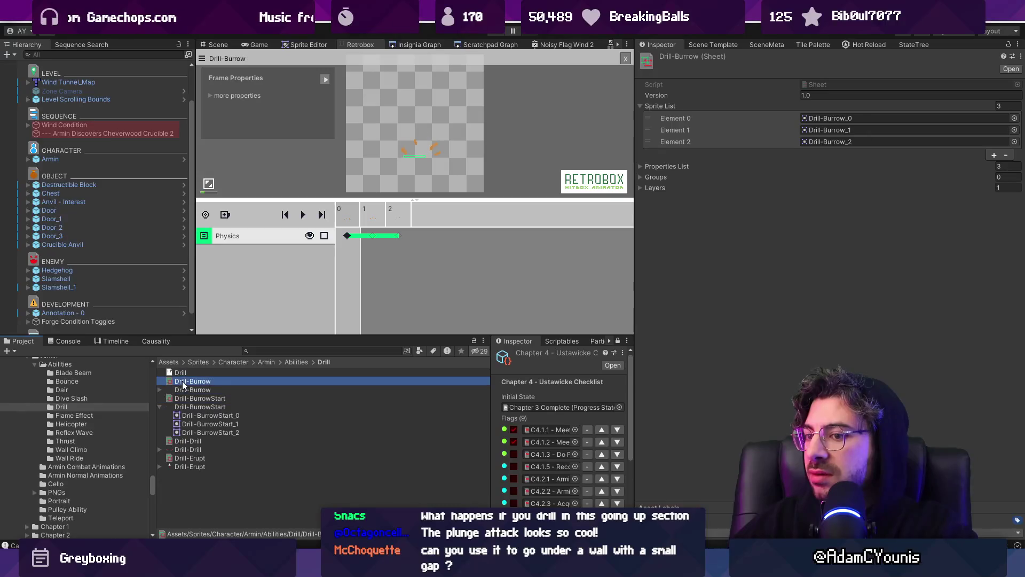
pyautogui.click(188, 441)
pyautogui.click(197, 458)
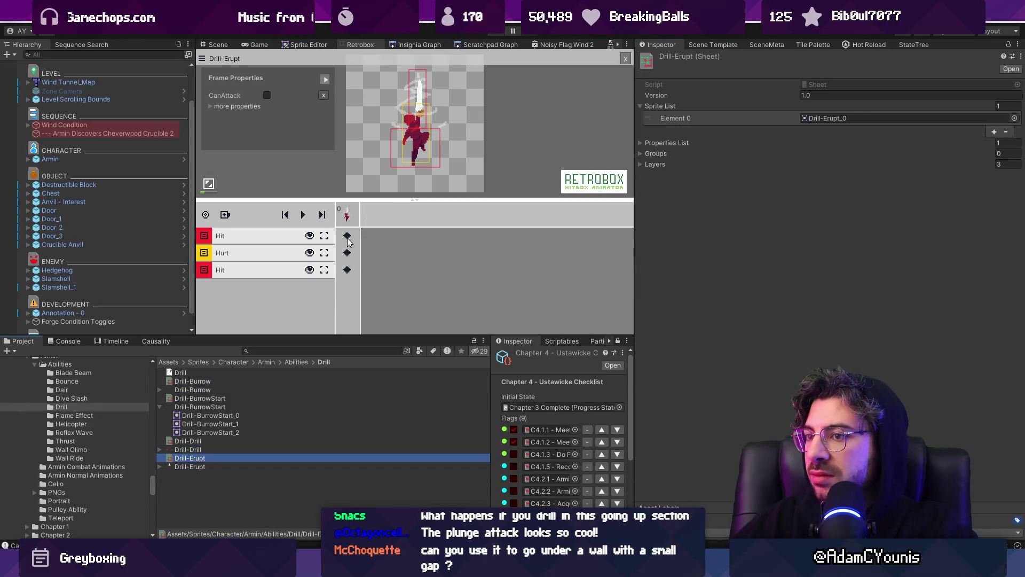
pyautogui.click(277, 238)
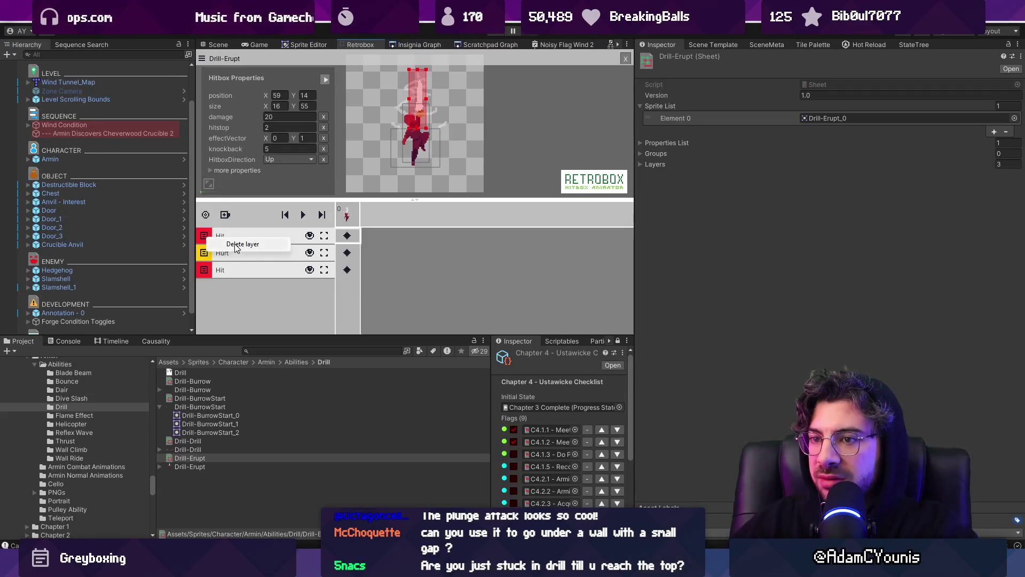
pyautogui.press('Delete')
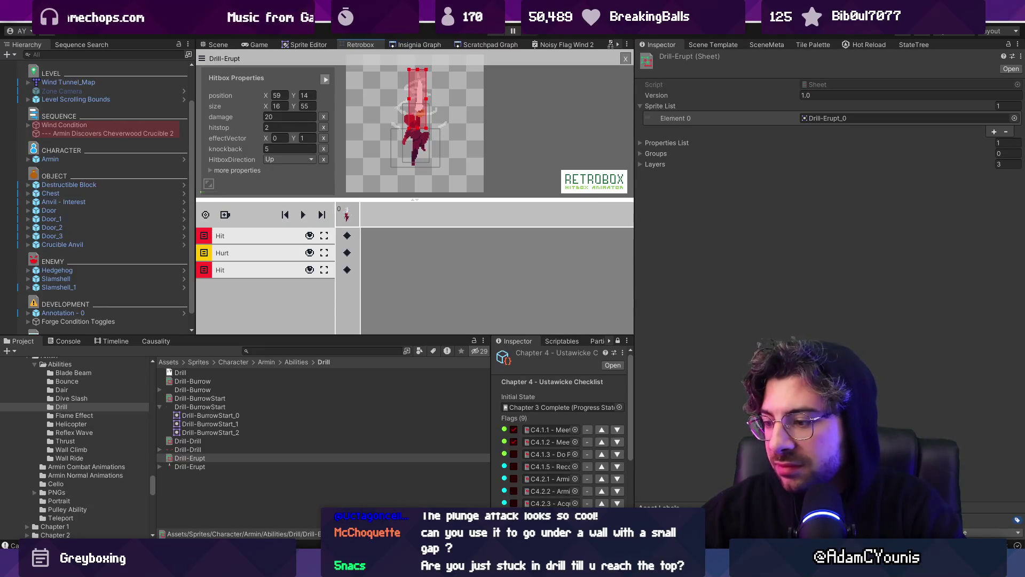
pyautogui.press('super+d')
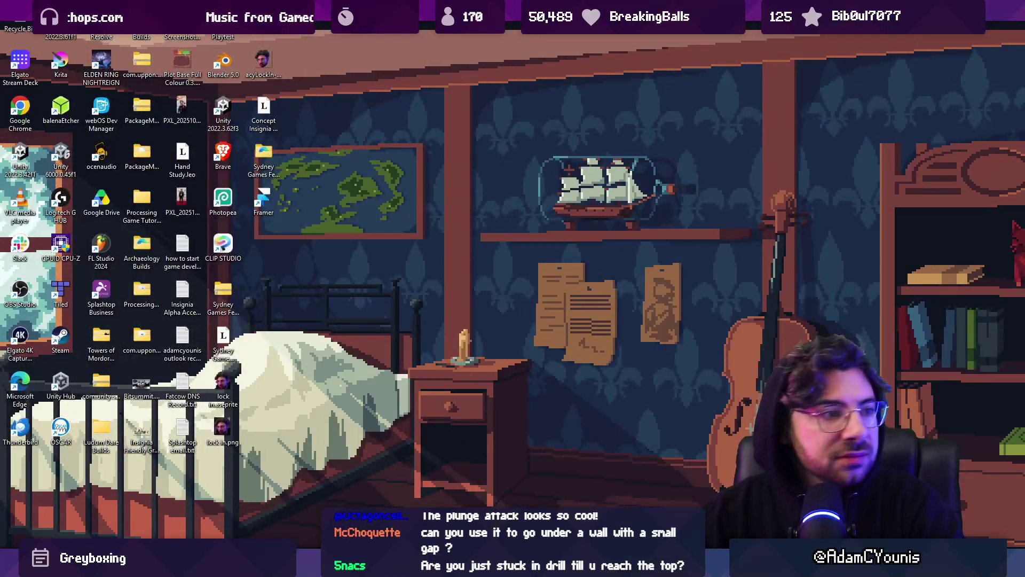
# - Switch back via Unity to the browser's Twitch Software and Game Development directory and scroll the channels
pyautogui.press('super+d')
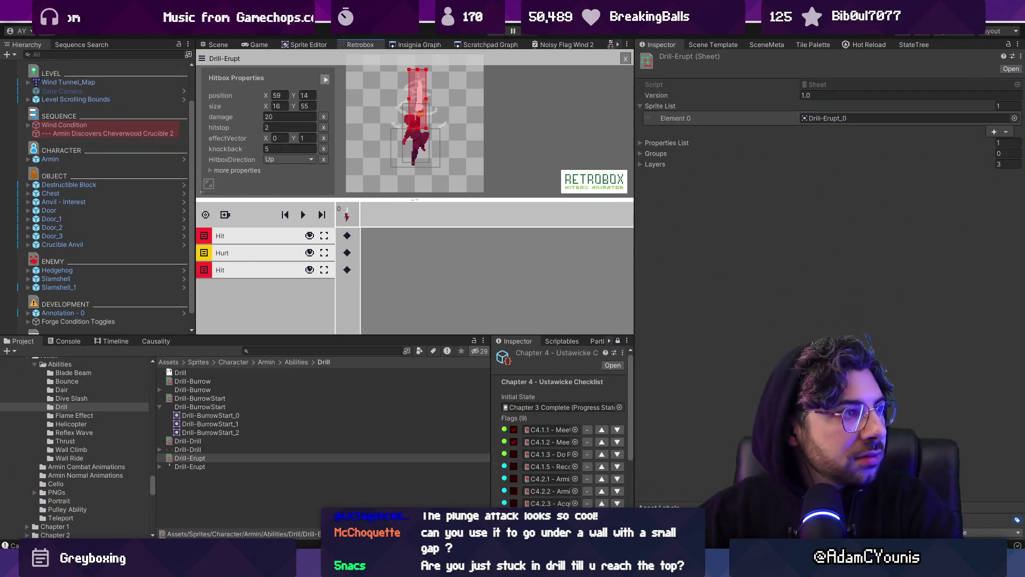
pyautogui.hotkey('alt', 'Tab')
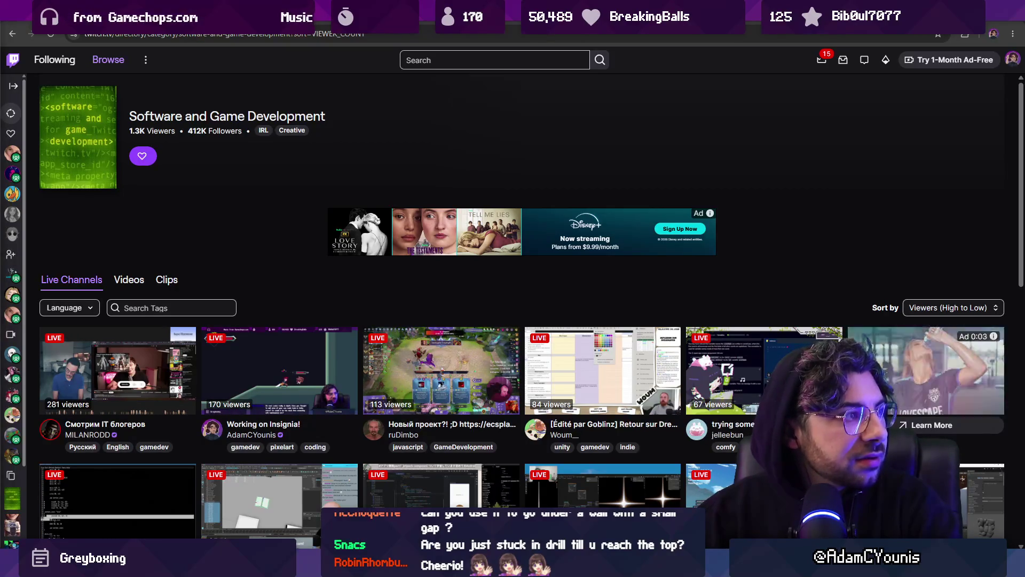
pyautogui.scroll(-1, 255, 280)
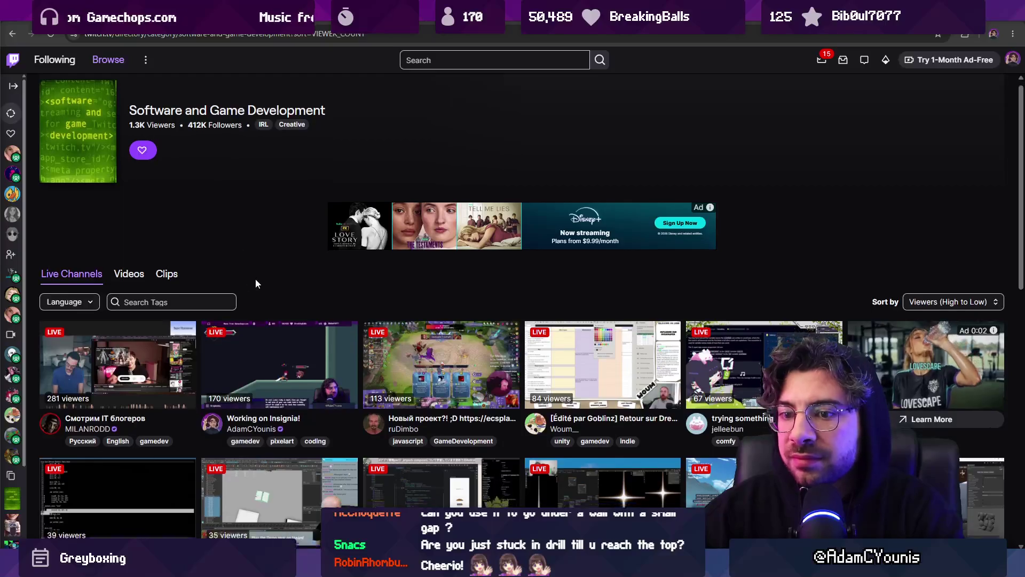